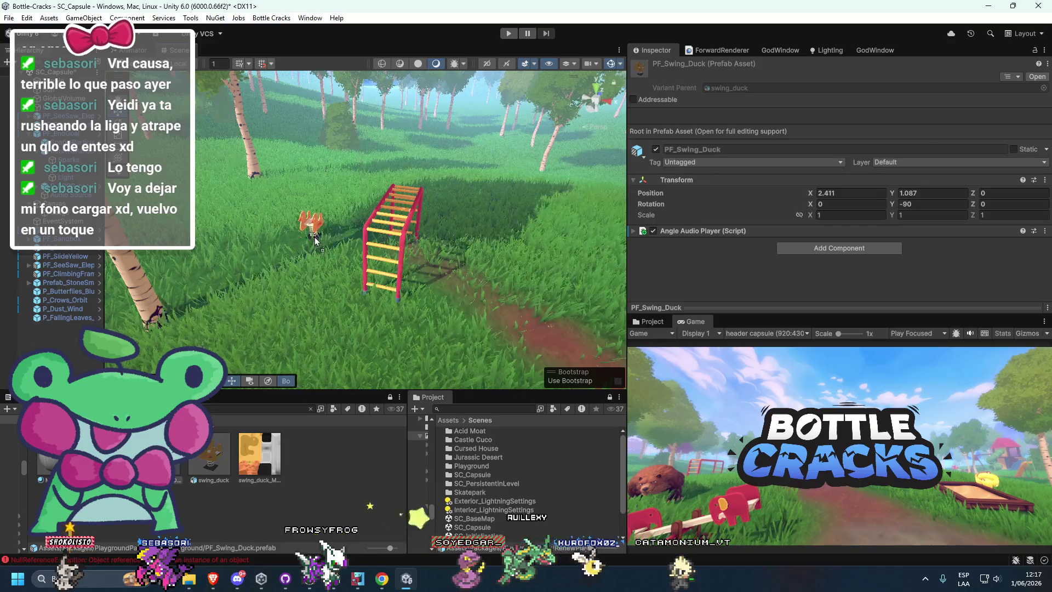
Step: Turn the new swing_duck around its vertical axis and nudge its position slightly
key(e)
drag(397, 249, 416, 246)
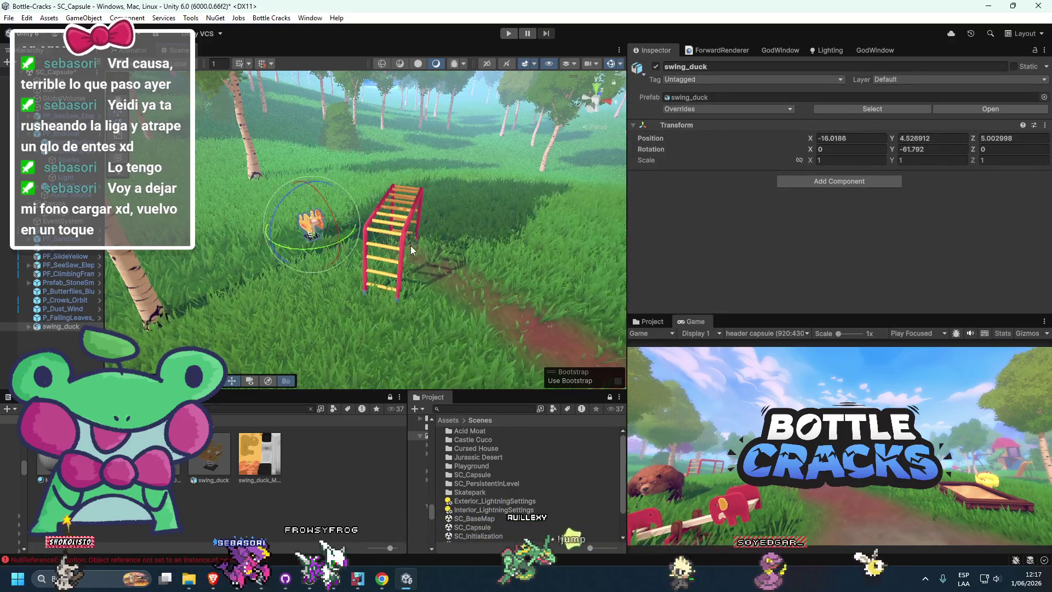
key(w)
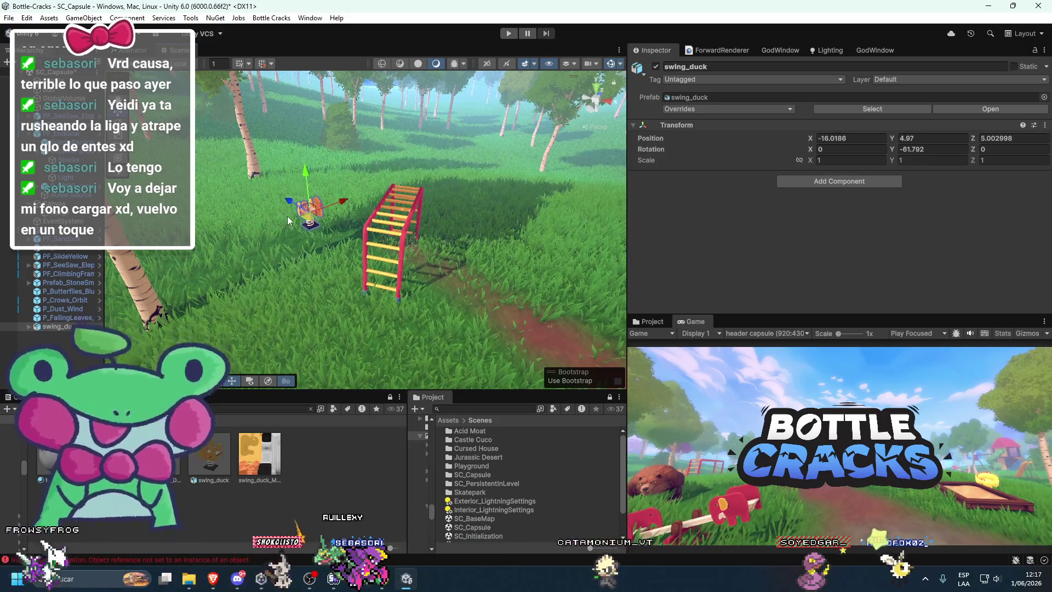
drag(323, 231, 308, 232)
key(e)
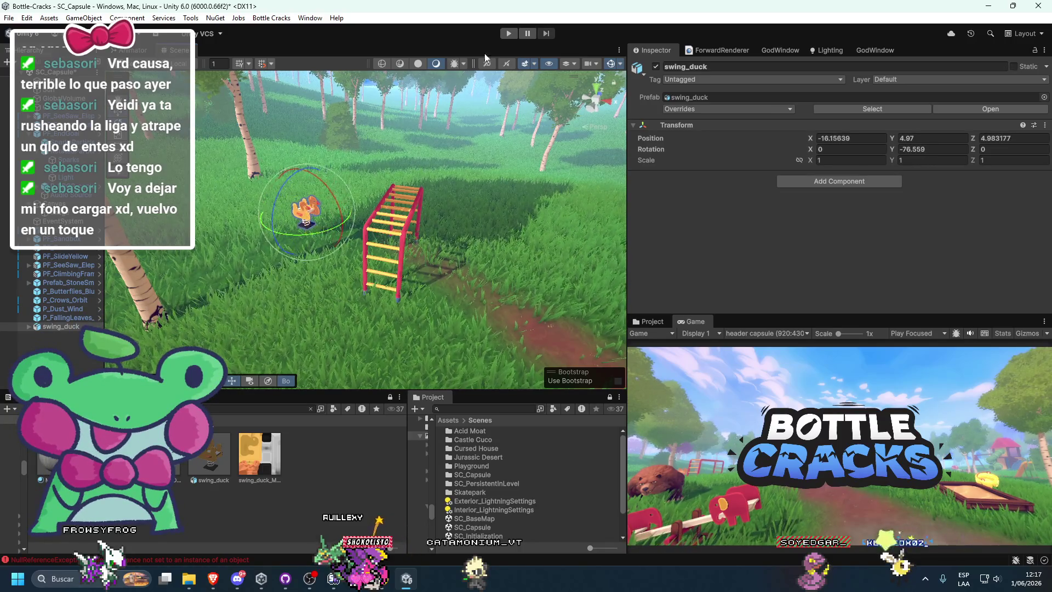
Step: Start play mode and preview the game view maximized before restoring the layout
click(504, 34)
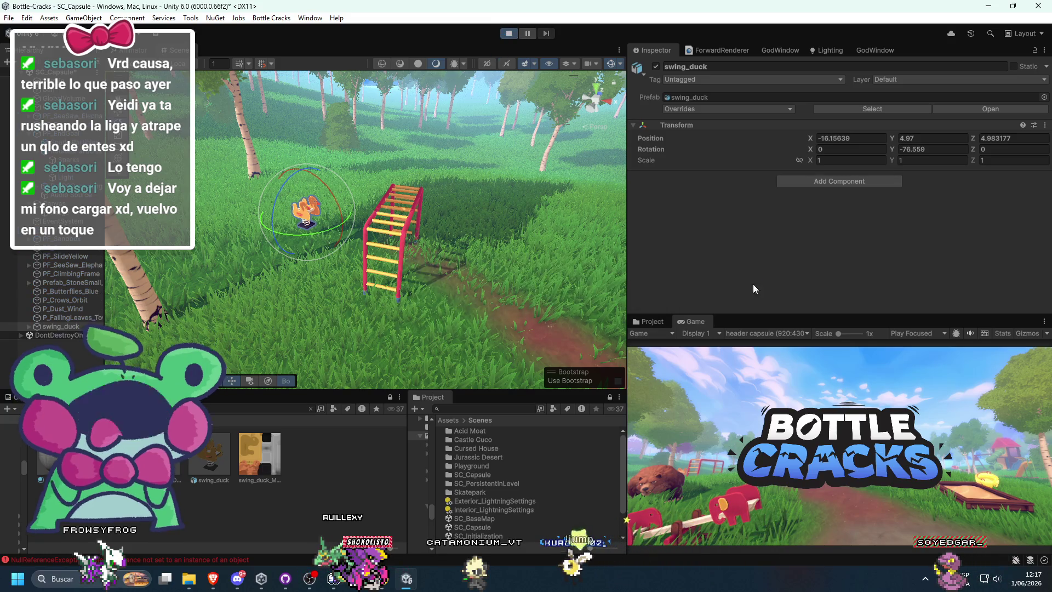
double_click(689, 320)
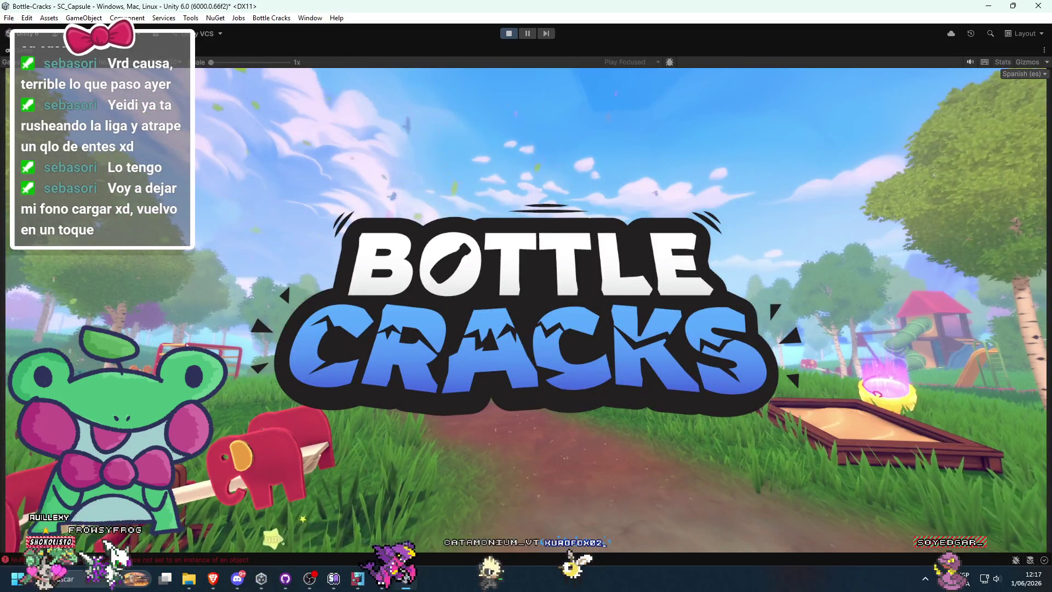
key(shift+space)
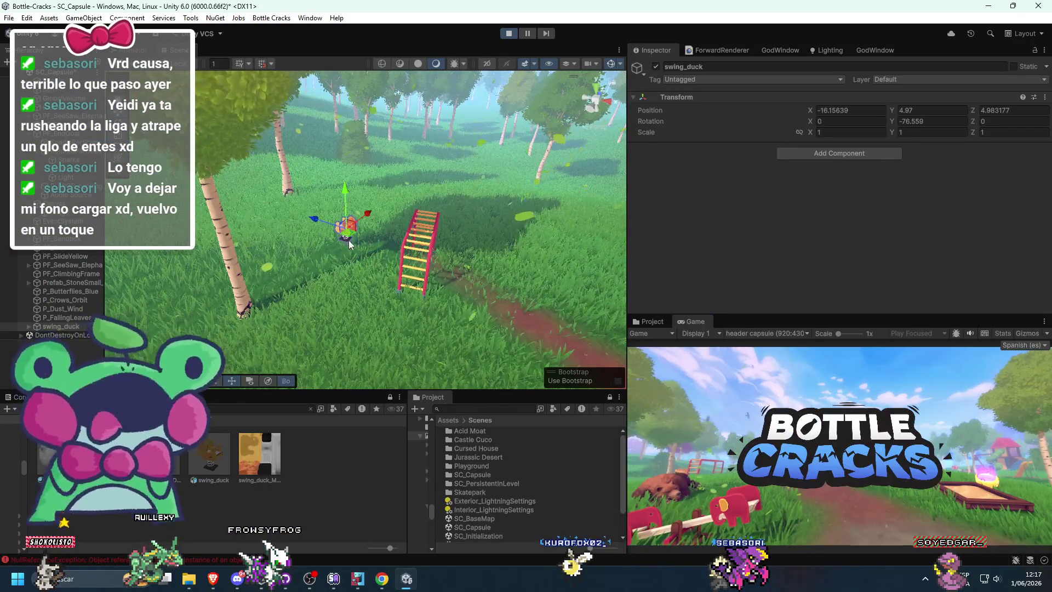
Step: Shift the AnimalRider_Fish_01 child model within swing_duck
click(345, 231)
click(350, 232)
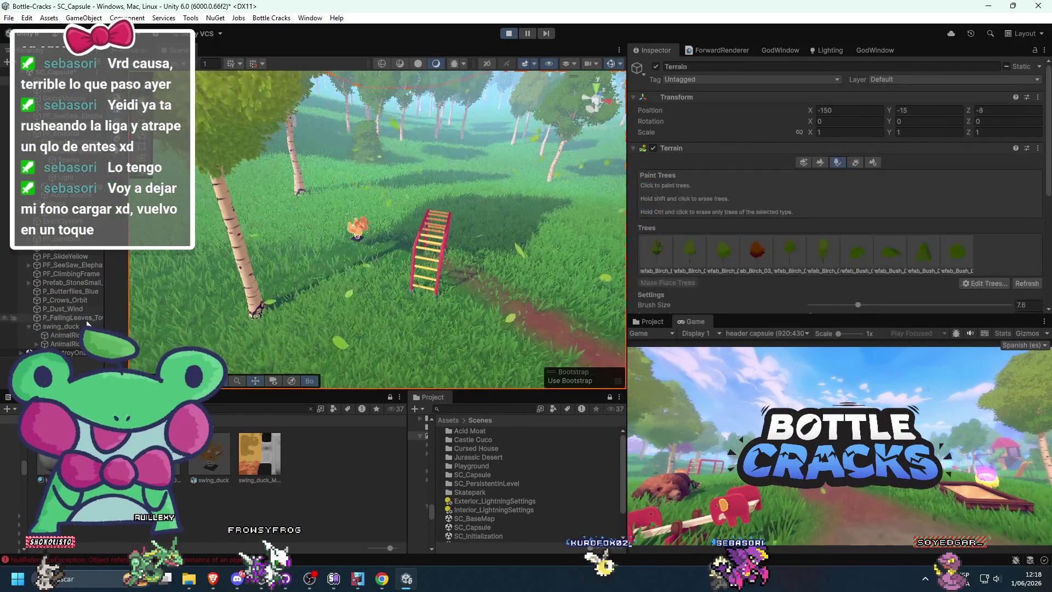
click(354, 234)
click(358, 234)
drag(348, 244, 225, 241)
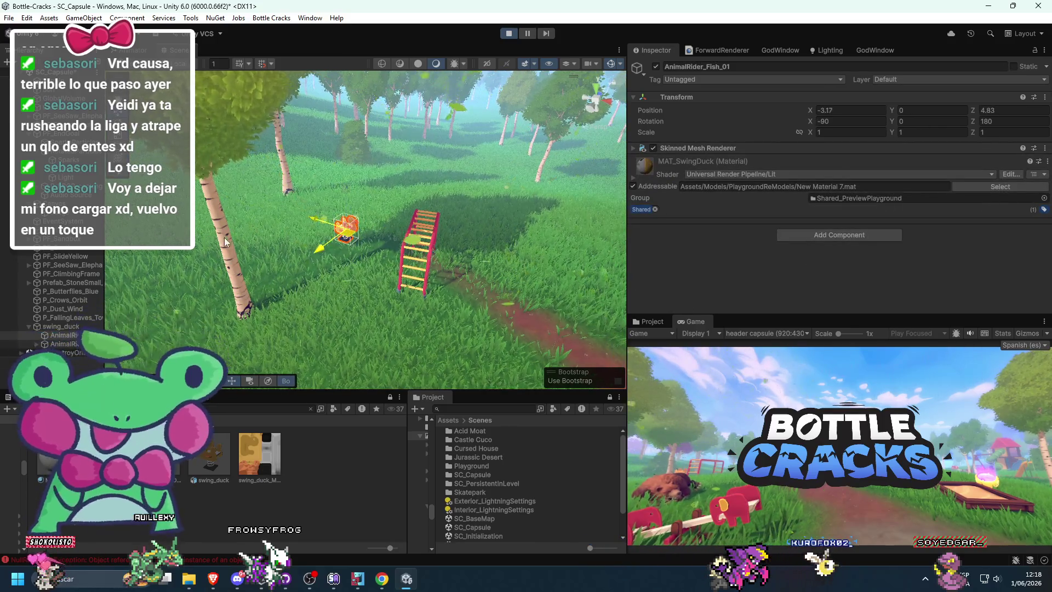
Step: Move the whole swing_duck up and to the right and tilt it sideways
click(59, 327)
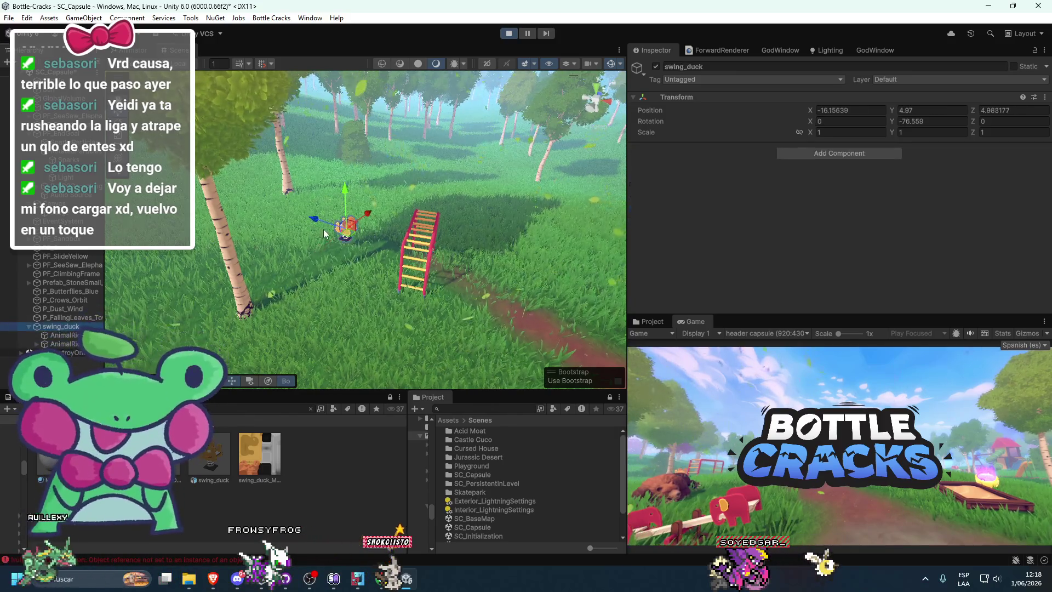
drag(176, 267, 324, 237)
key(e)
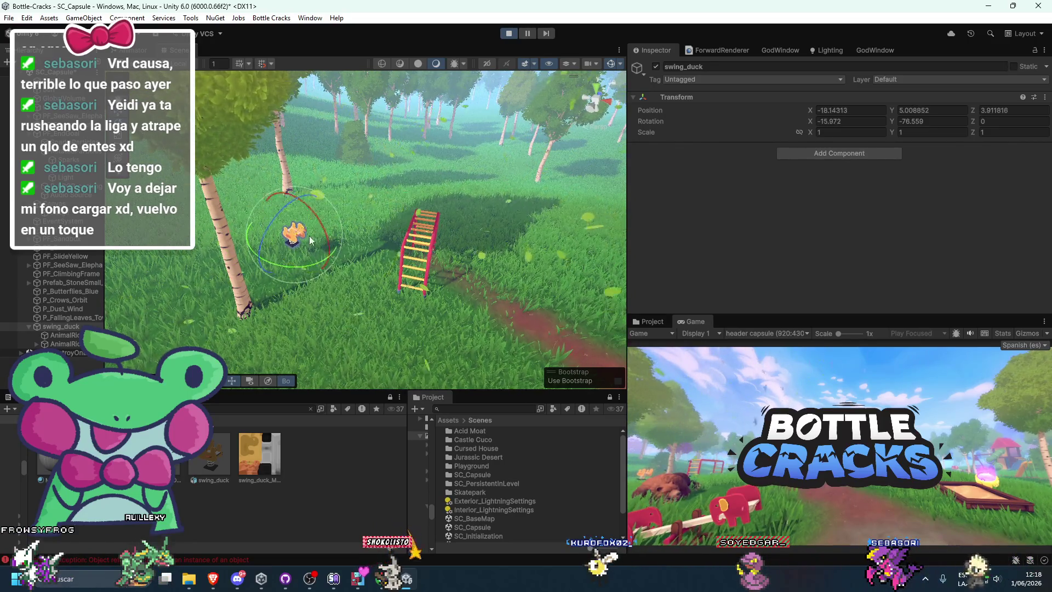
drag(259, 226, 236, 225)
key(w)
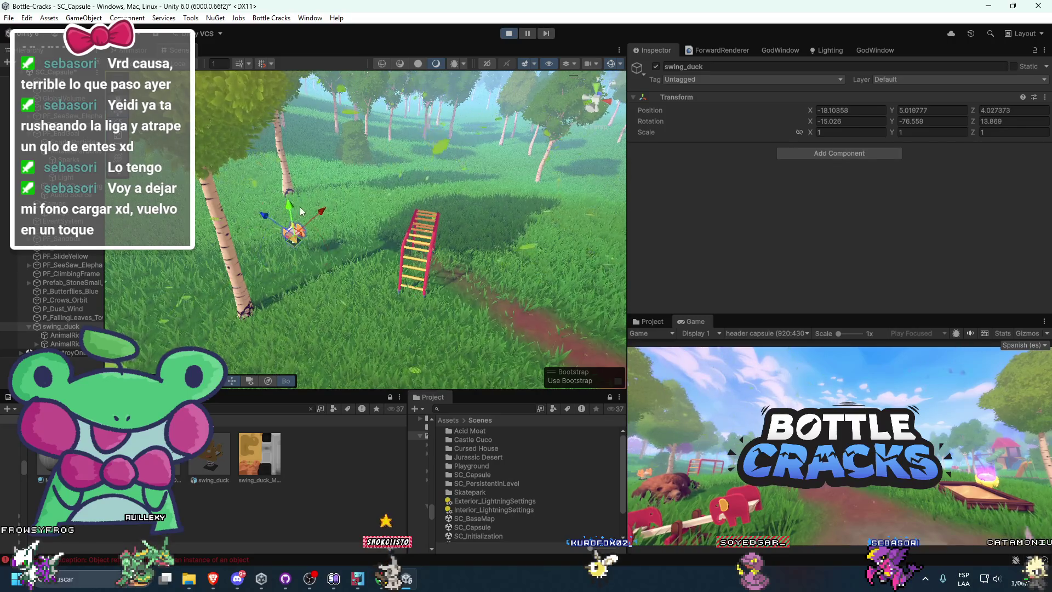
Step: Frame the duck, straighten its tilt to about (1.21, -71.66, 2.81), and preview the game view
key(f)
key(e)
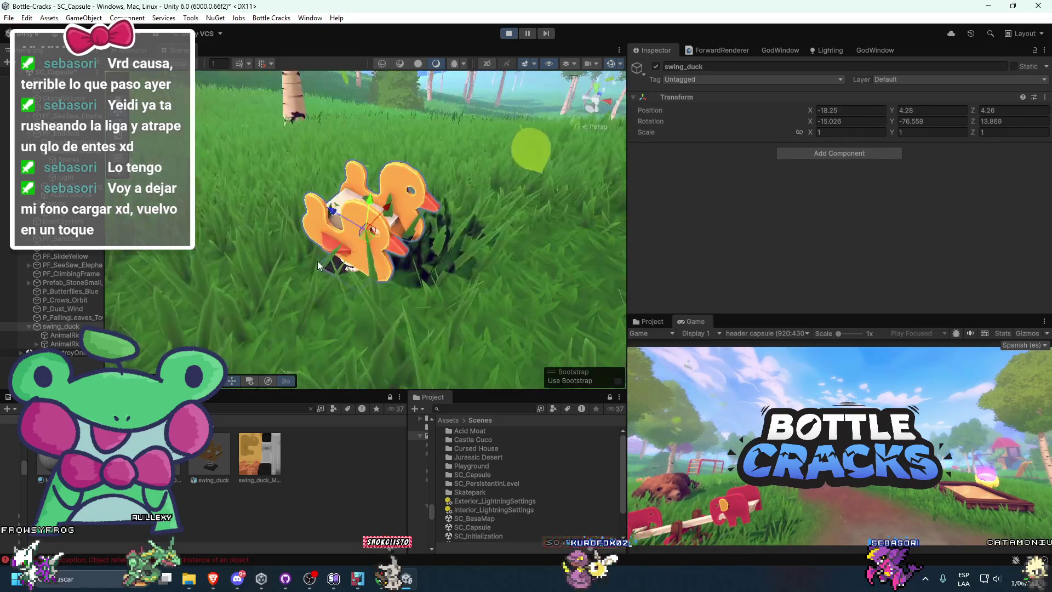
drag(331, 253, 300, 244)
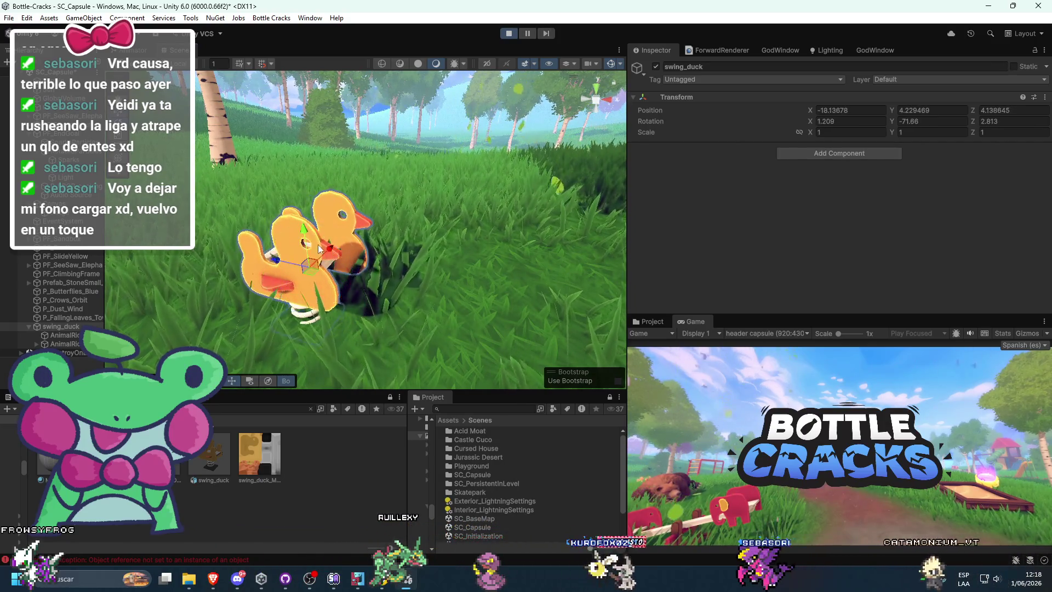
key(w)
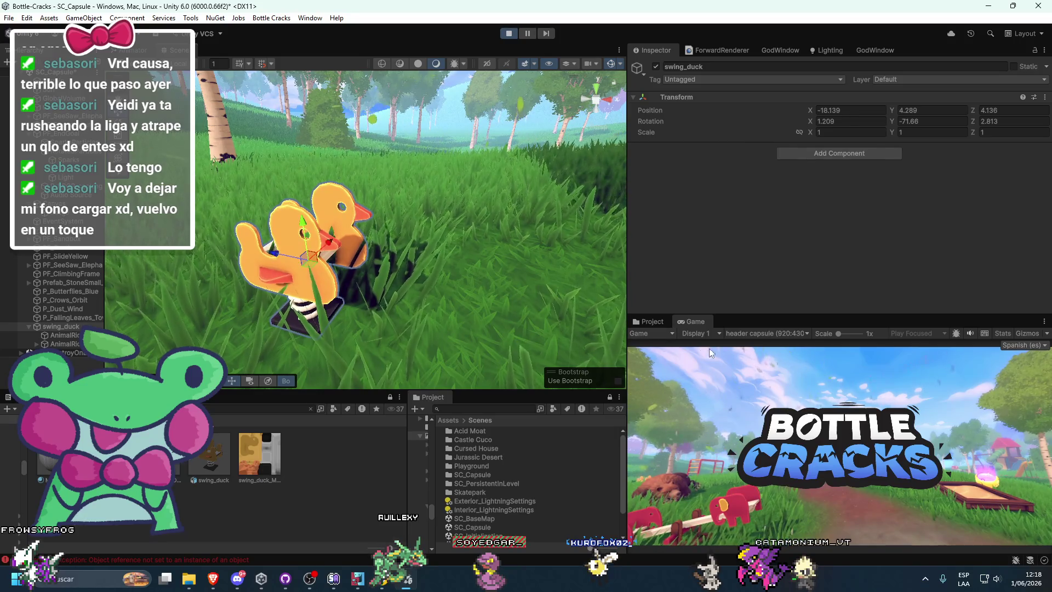
double_click(695, 321)
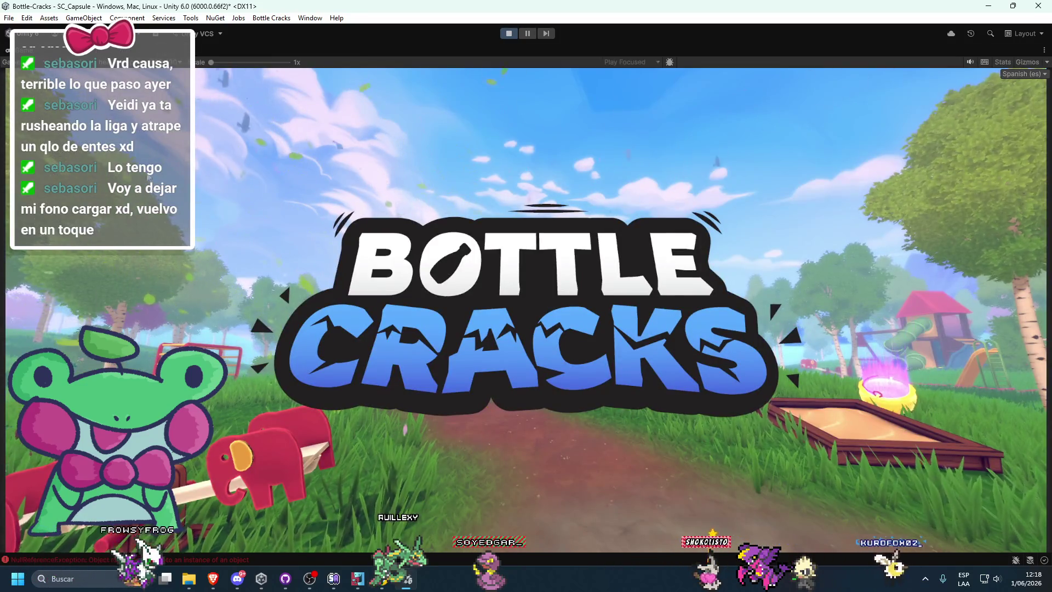
Step: Move the duck back beside the birch tree, checking placement in the maximized game view
double_click(11, 62)
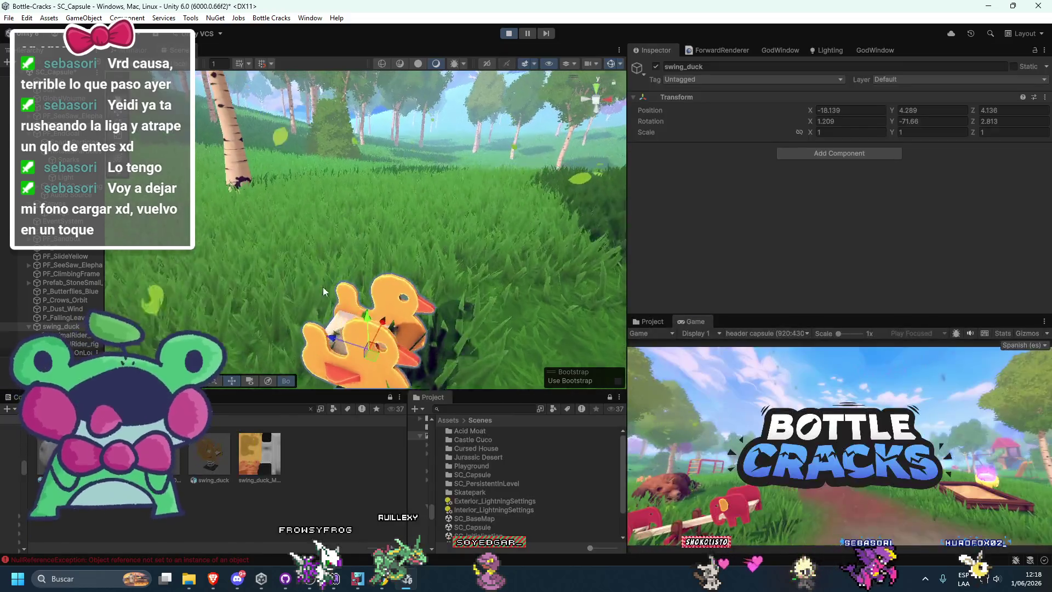
mouse_move(372, 312)
mouse_down()
mouse_move(318, 176)
mouse_move(331, 177)
mouse_up()
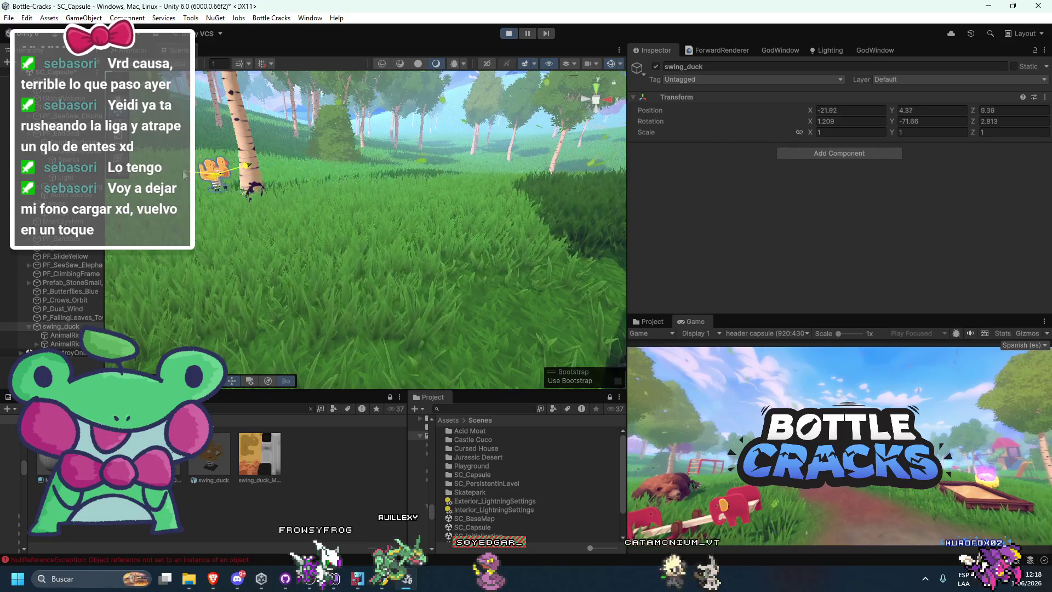
mouse_move(156, 177)
mouse_down()
mouse_move(173, 202)
mouse_move(187, 185)
mouse_move(211, 216)
mouse_up()
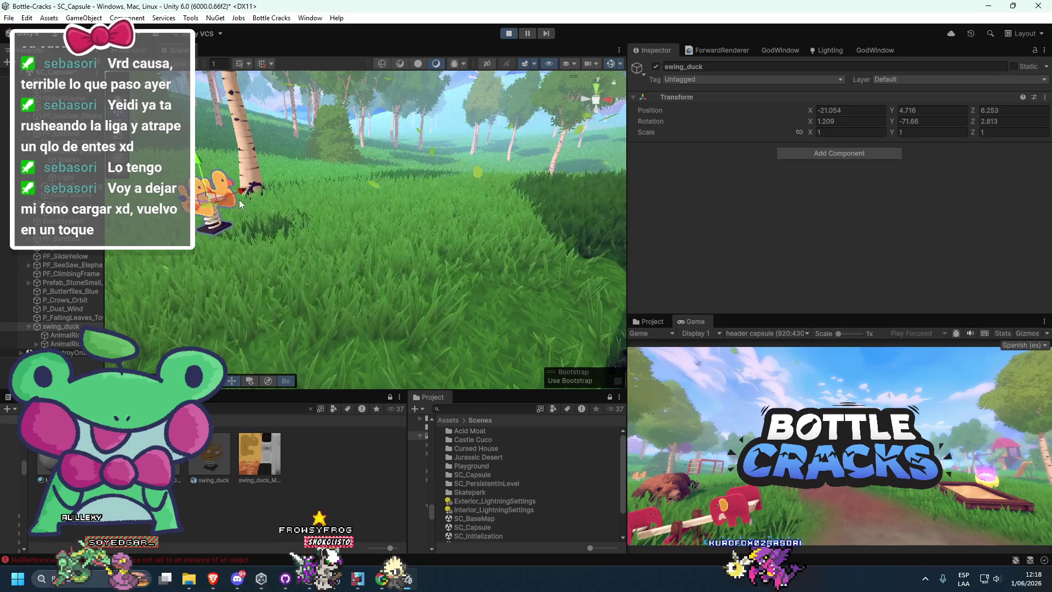
double_click(682, 322)
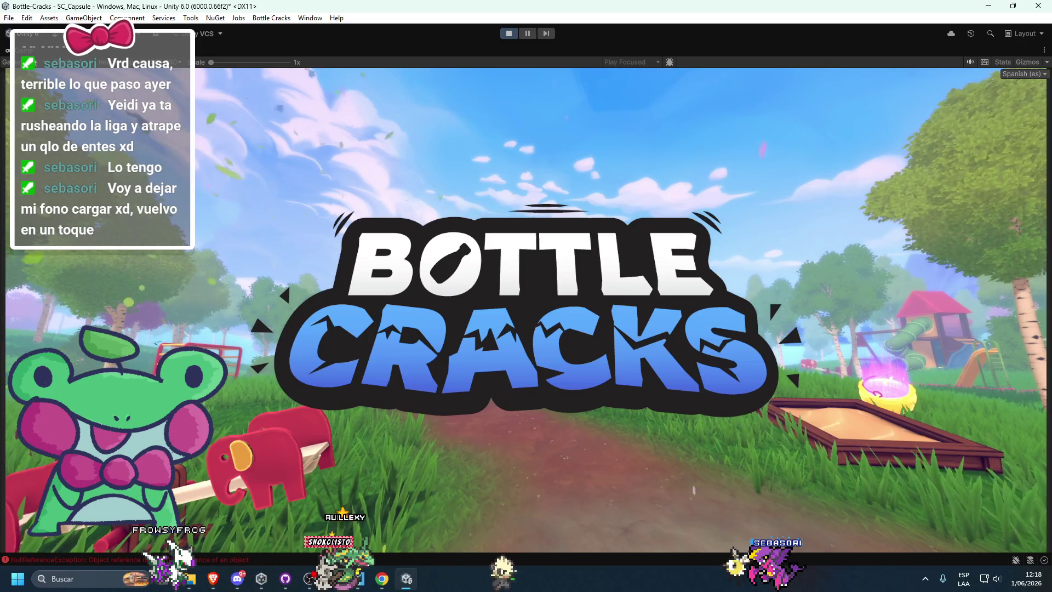
double_click(40, 65)
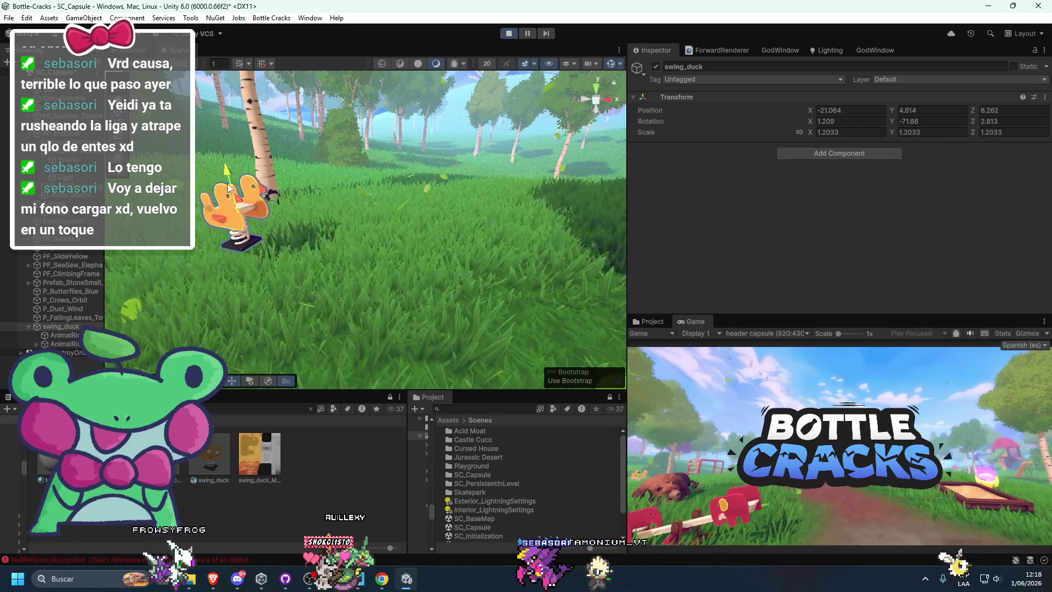
double_click(678, 324)
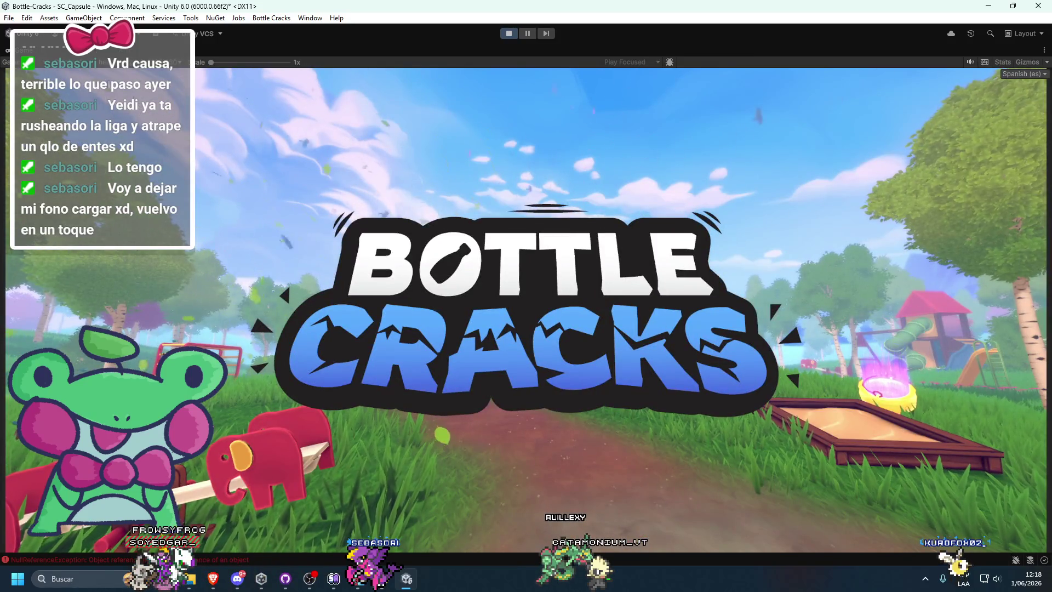
double_click(17, 61)
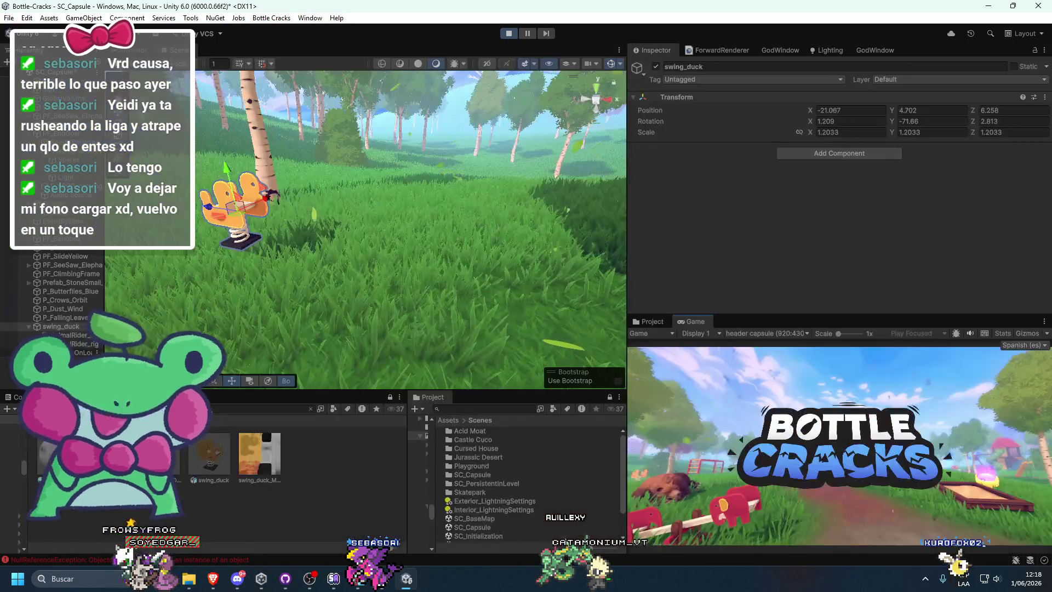
Step: Copy the duck's Transform component, stop play mode, and paste the values back
right_click(682, 101)
mouse_move(767, 188)
click(859, 253)
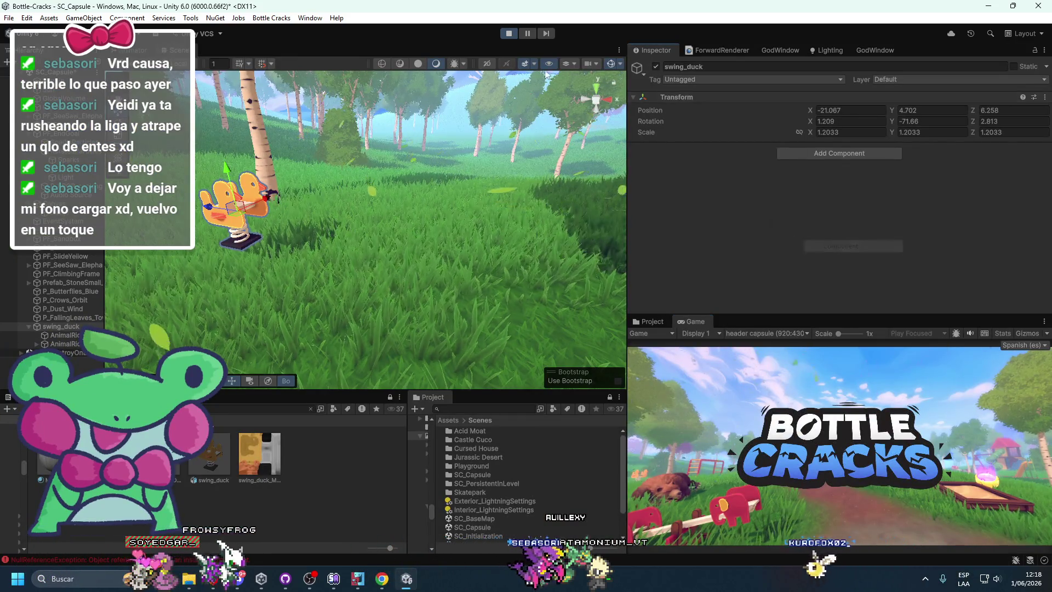
key(ctrl+p)
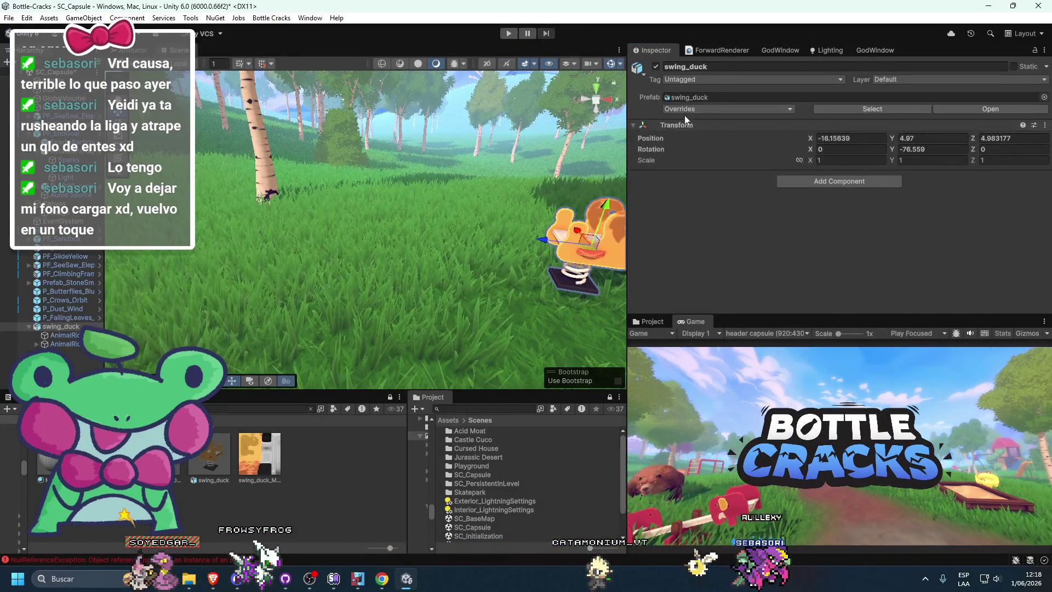
right_click(682, 126)
mouse_move(704, 220)
click(828, 295)
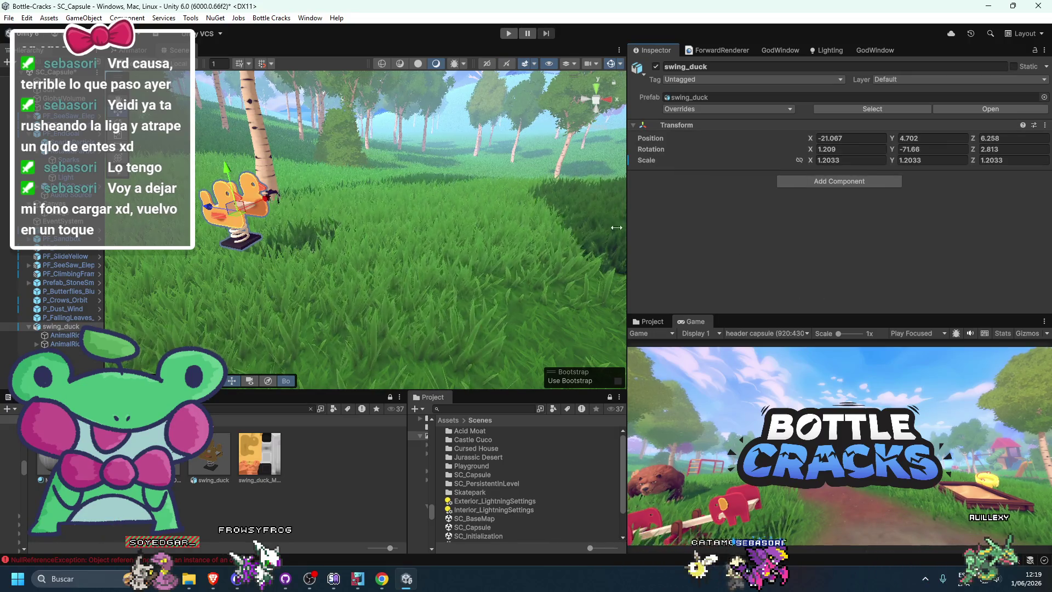
mouse_move(438, 257)
mouse_down()
mouse_move(475, 235)
mouse_move(453, 209)
mouse_up()
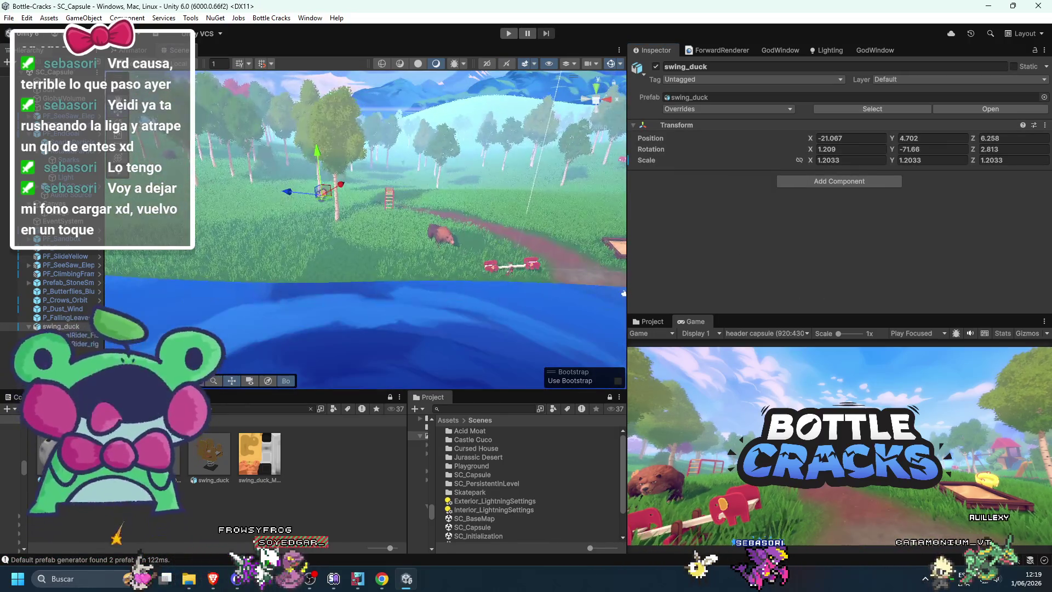
Step: Set the falling leaves particle effect's Rate over Time to 25
click(61, 334)
click(71, 344)
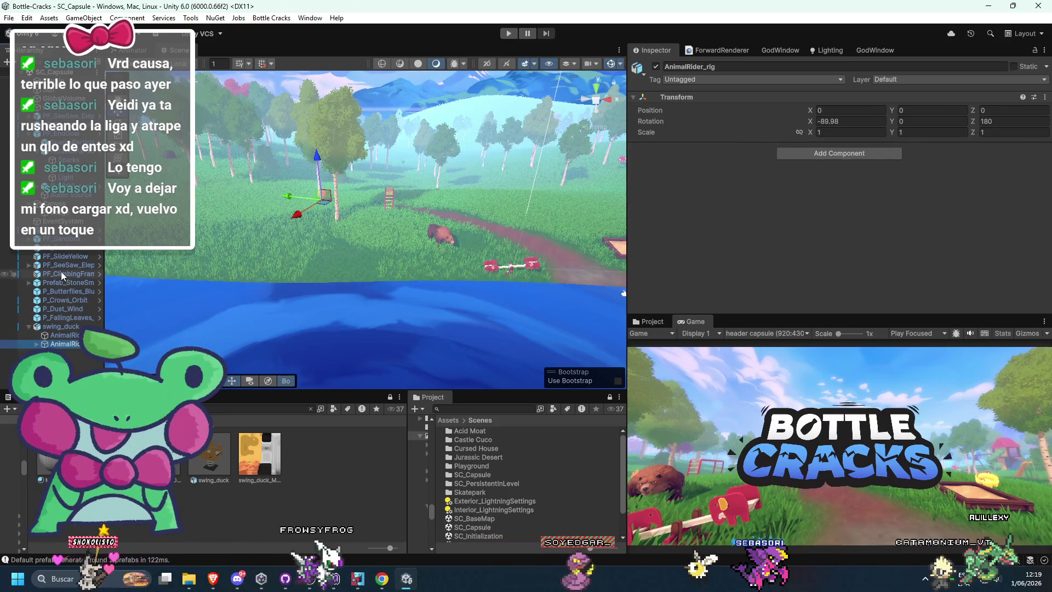
click(28, 326)
click(55, 318)
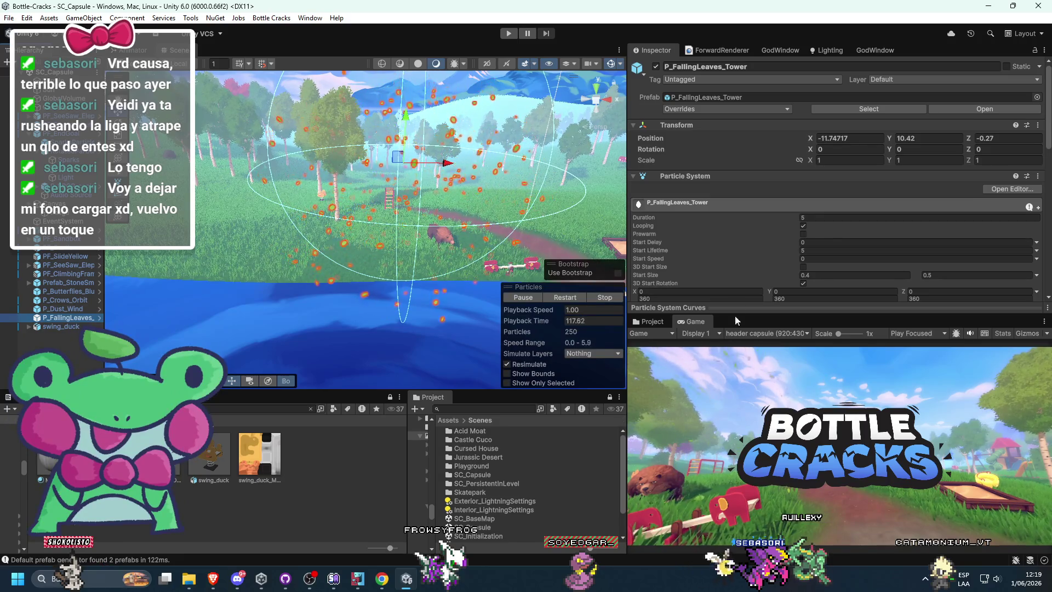
scroll(743, 265, down, 6)
click(669, 232)
click(806, 242)
text(25)
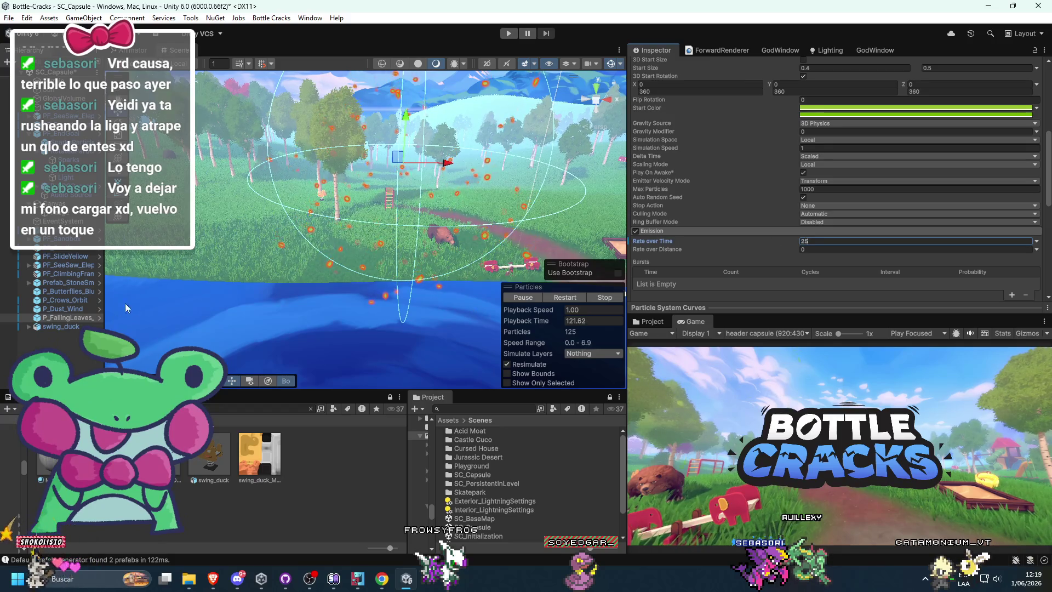
Step: Set P_Dust_Wind's Rate over Time to 19 and run the scene with the game view maximized
click(38, 310)
click(810, 226)
text(1)
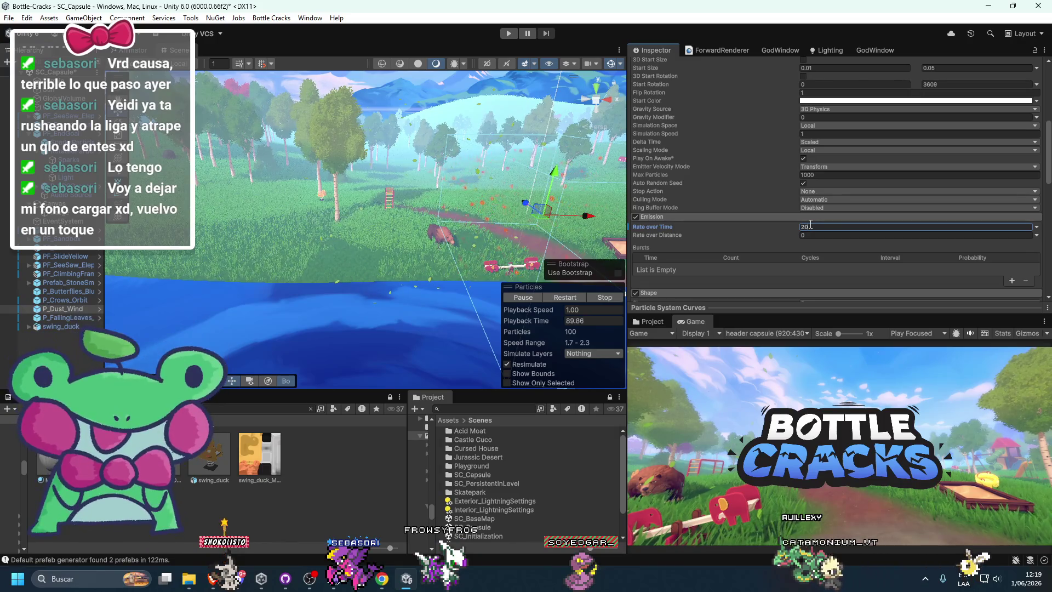
text(9)
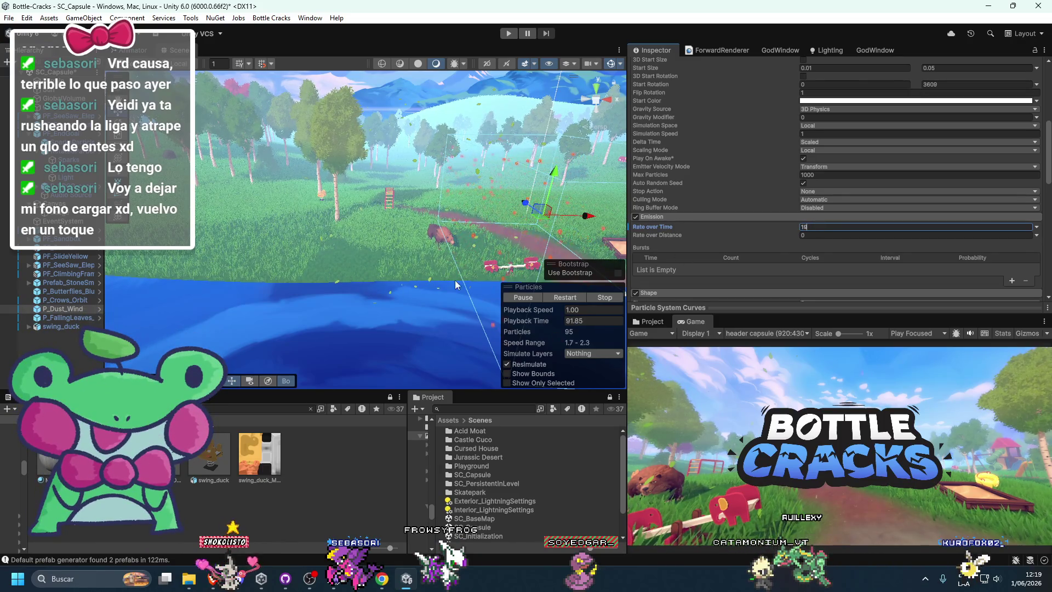
click(508, 34)
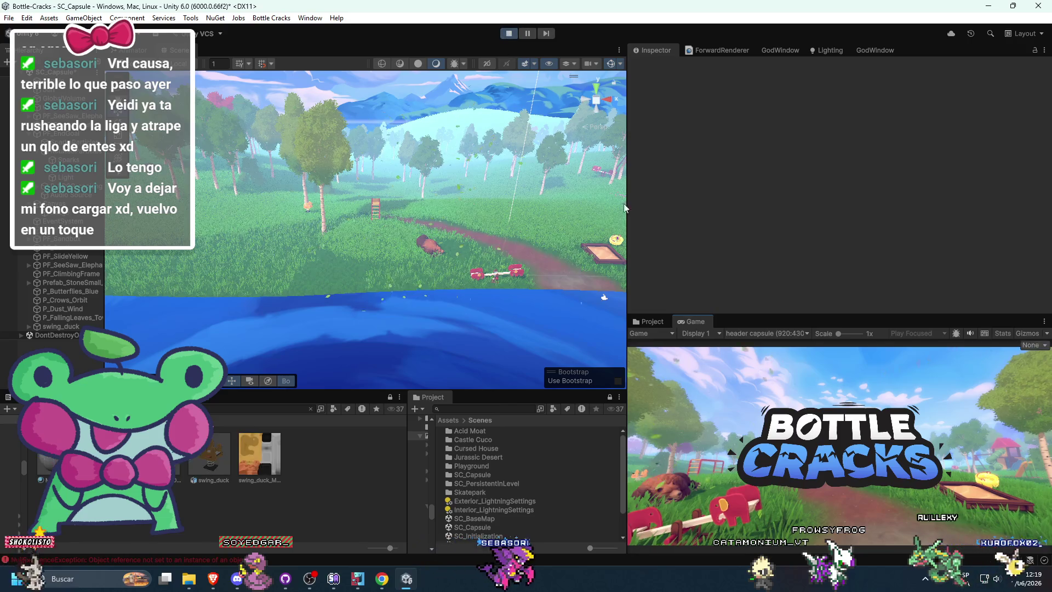
double_click(695, 320)
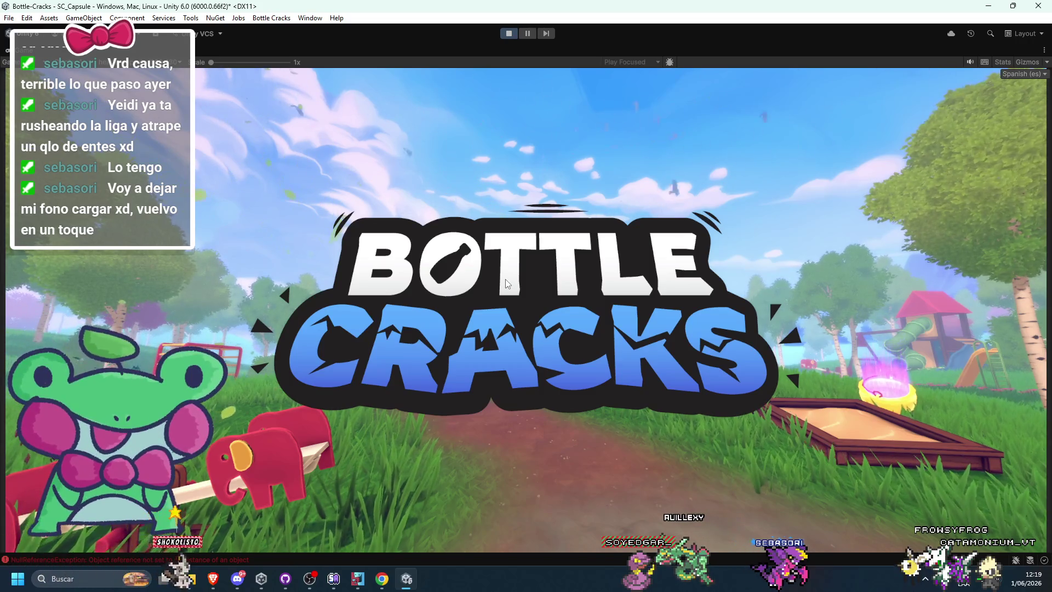
Step: Stop play mode to return to editing the playground scene
click(507, 34)
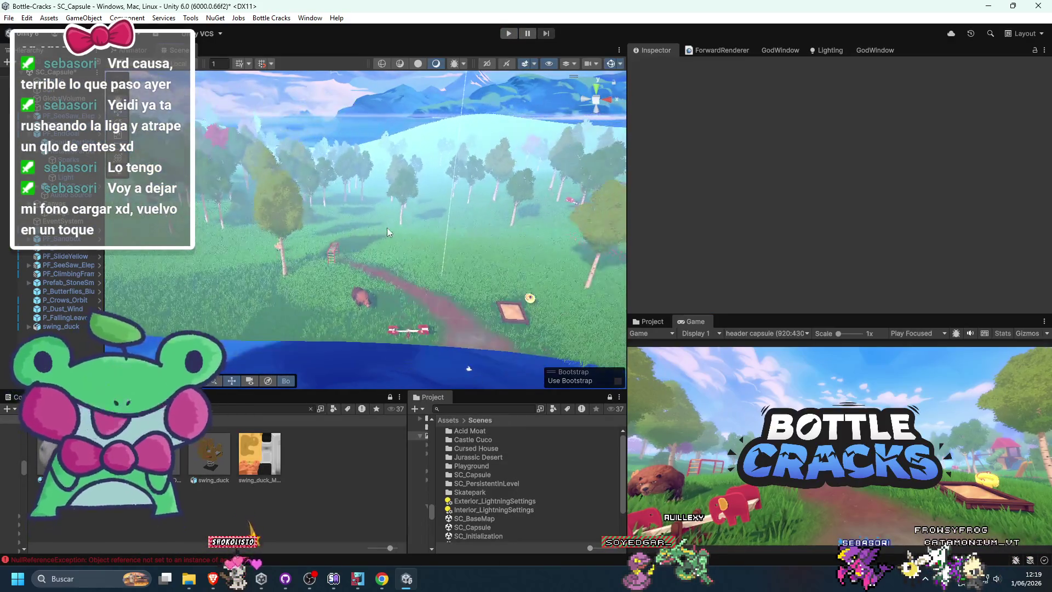
scroll(403, 248, down, 2)
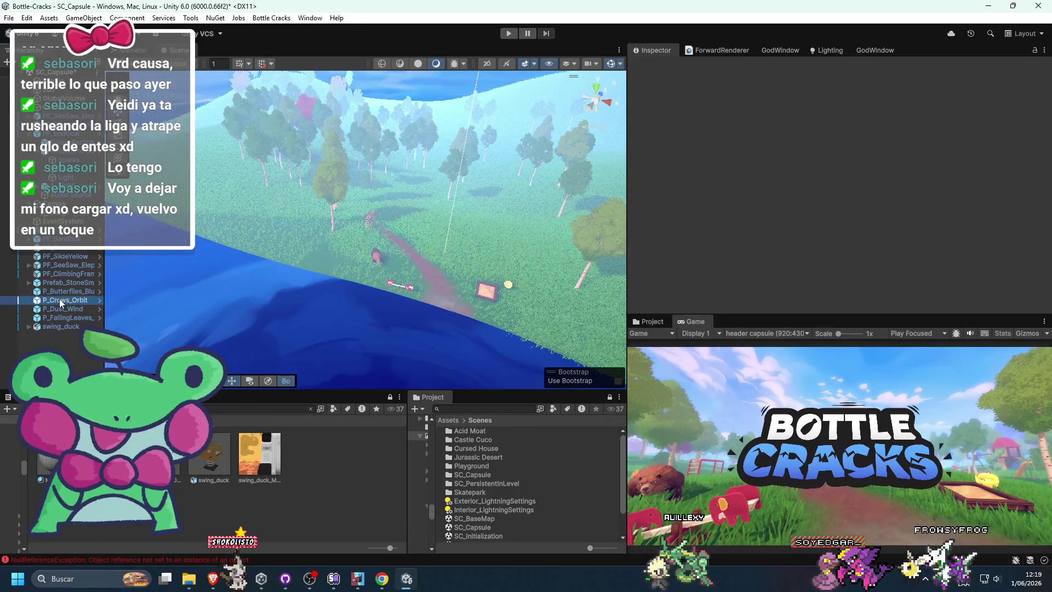
Step: Frame P_Crows_Orbit, widen its emission circle radius to about 112, and edit its start size
double_click(62, 303)
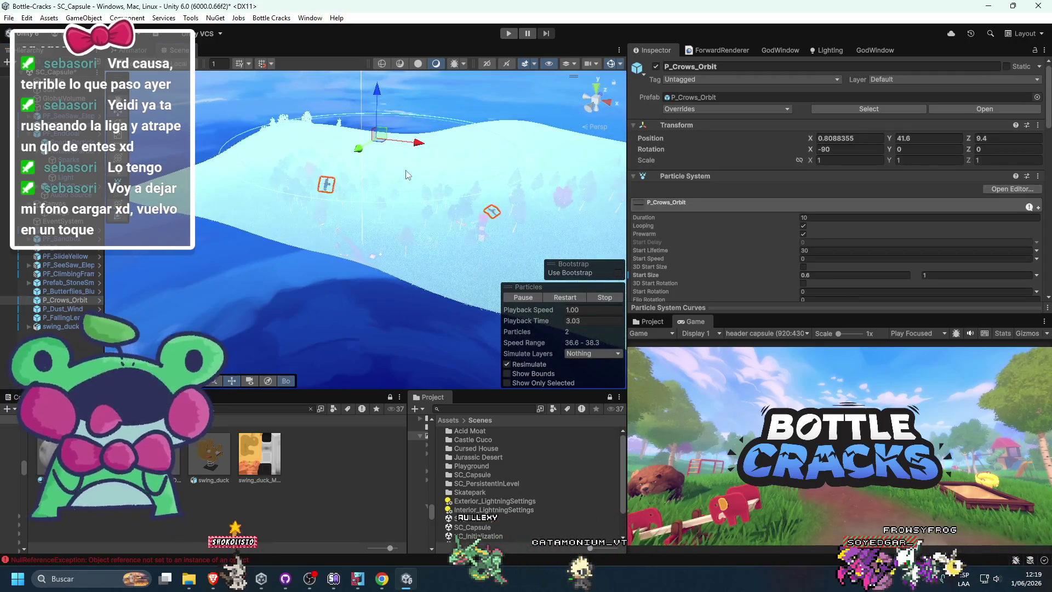
key(f)
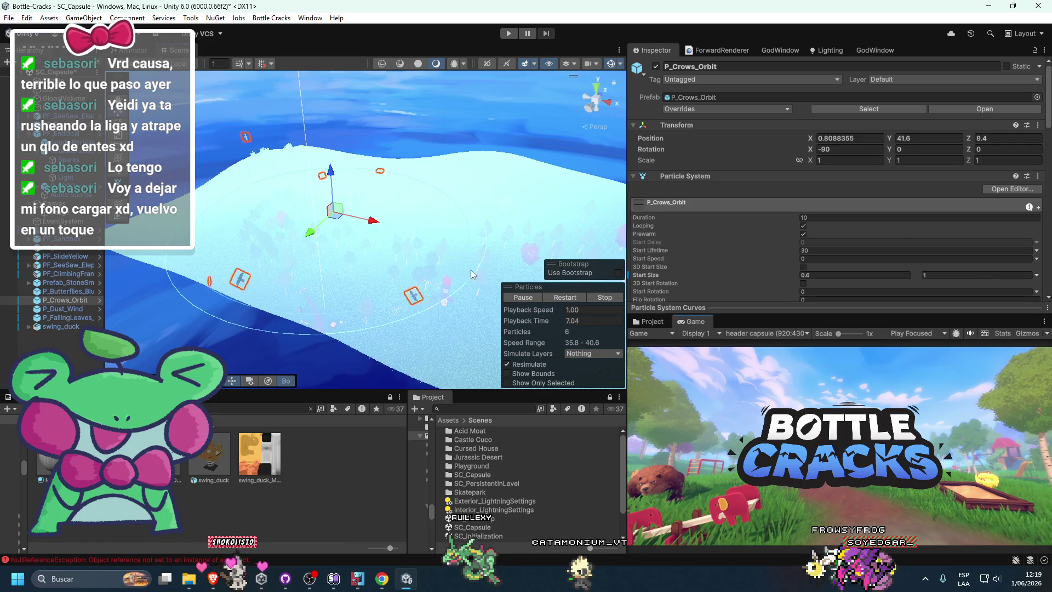
scroll(718, 257, down, 15)
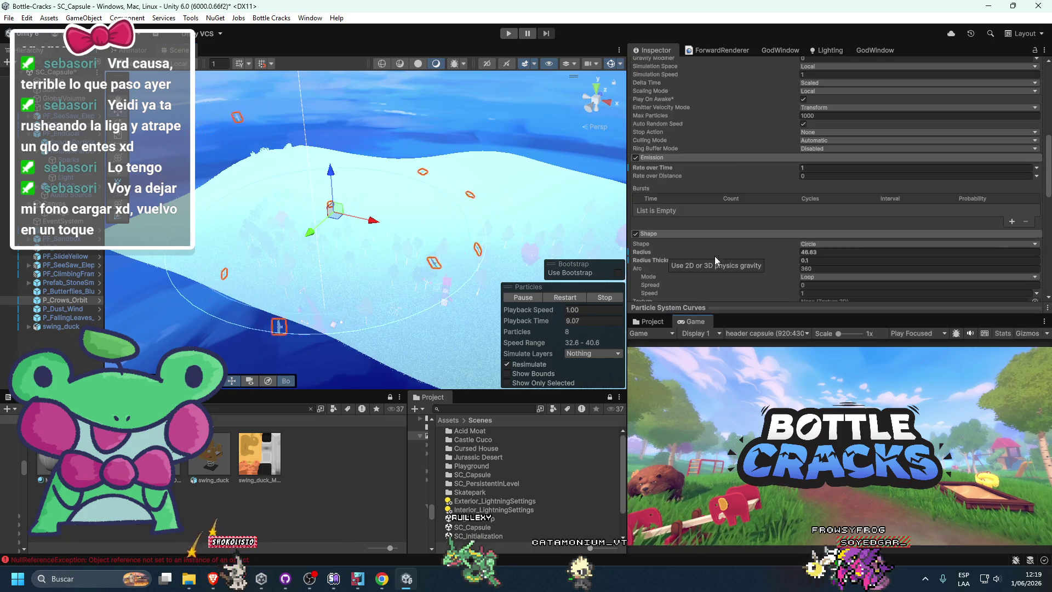
drag(702, 124, 725, 149)
drag(55, 218, 795, 386)
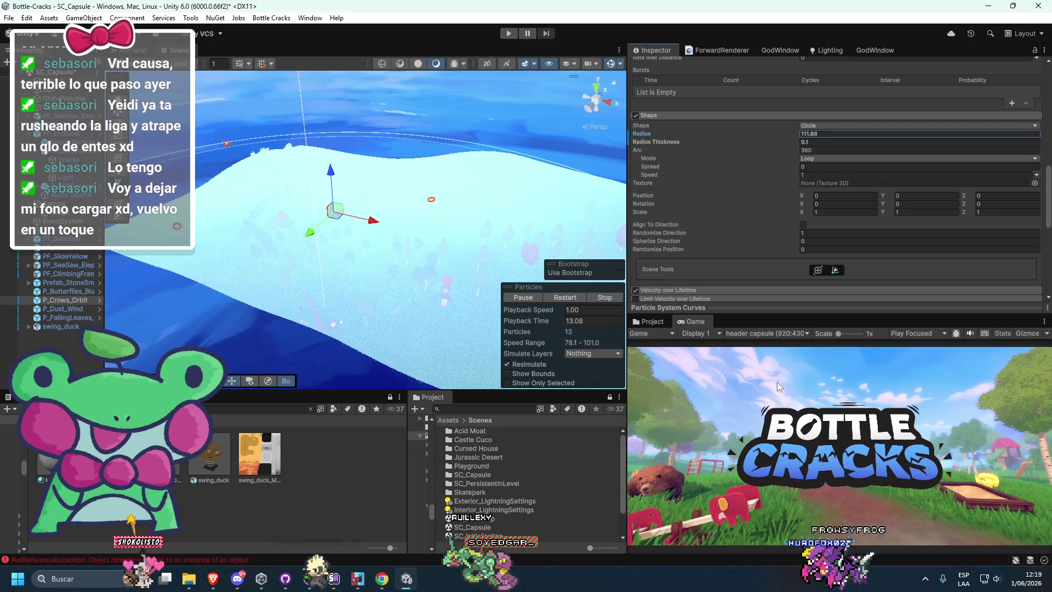
scroll(837, 228, up, 15)
click(855, 245)
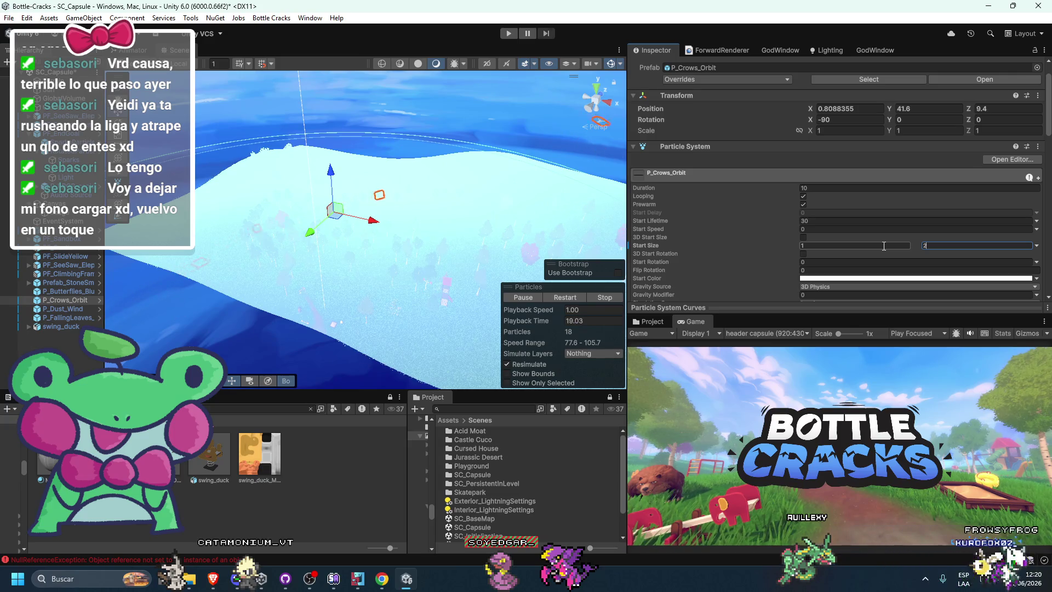
Step: Push P_Crows_Orbit out to Z 57.6, lift it higher, and edit its emission rate
mouse_move(346, 195)
mouse_down()
mouse_move(402, 148)
mouse_move(383, 146)
mouse_up()
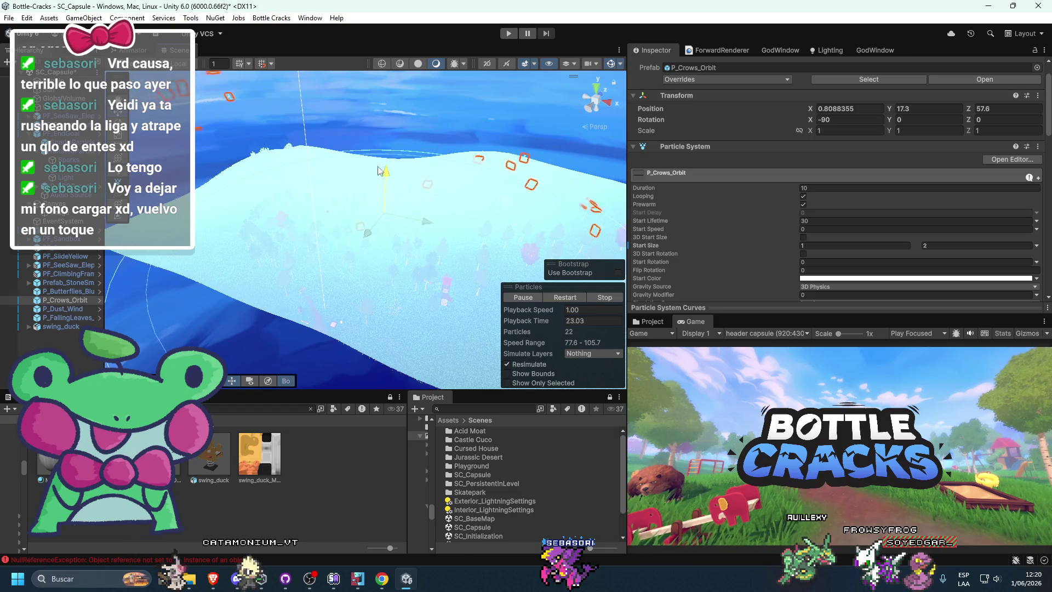
mouse_move(318, 204)
mouse_down()
mouse_move(352, 202)
mouse_move(444, 126)
mouse_move(382, 270)
mouse_up()
drag(370, 107, 371, 54)
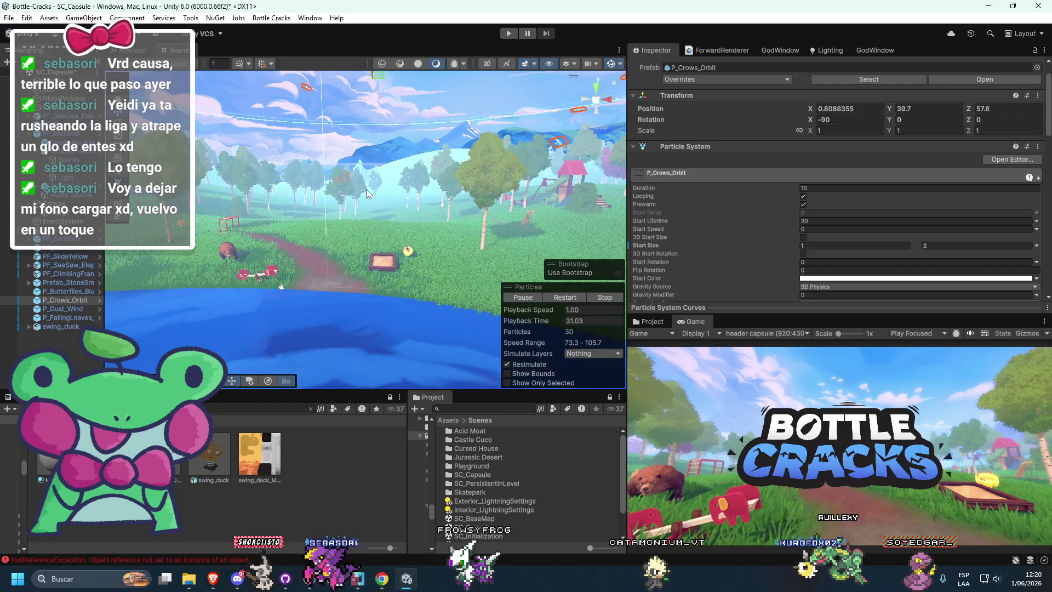
scroll(554, 163, down, 3)
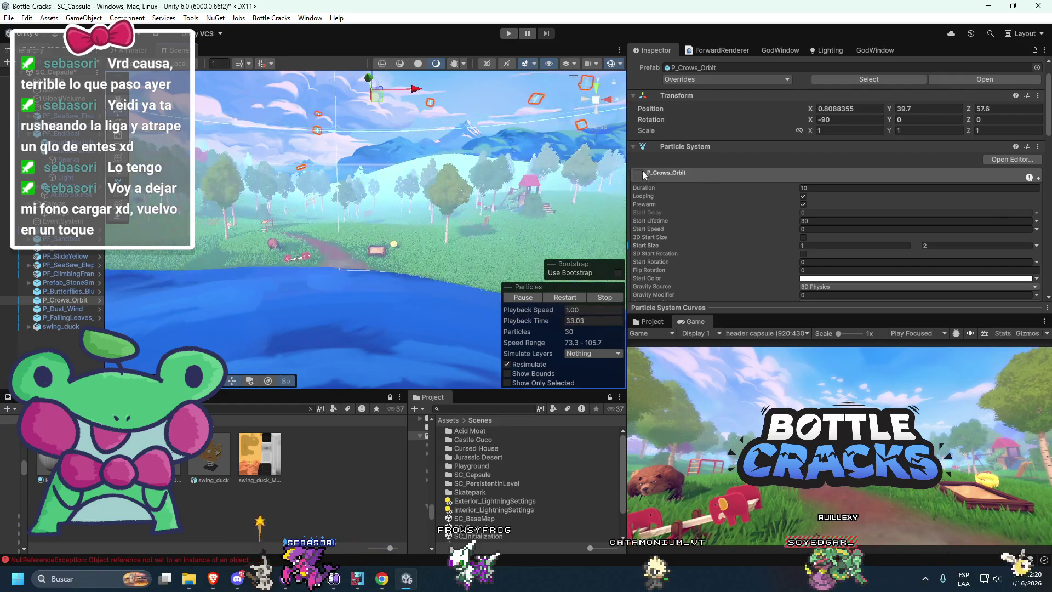
scroll(747, 217, down, 5)
click(814, 198)
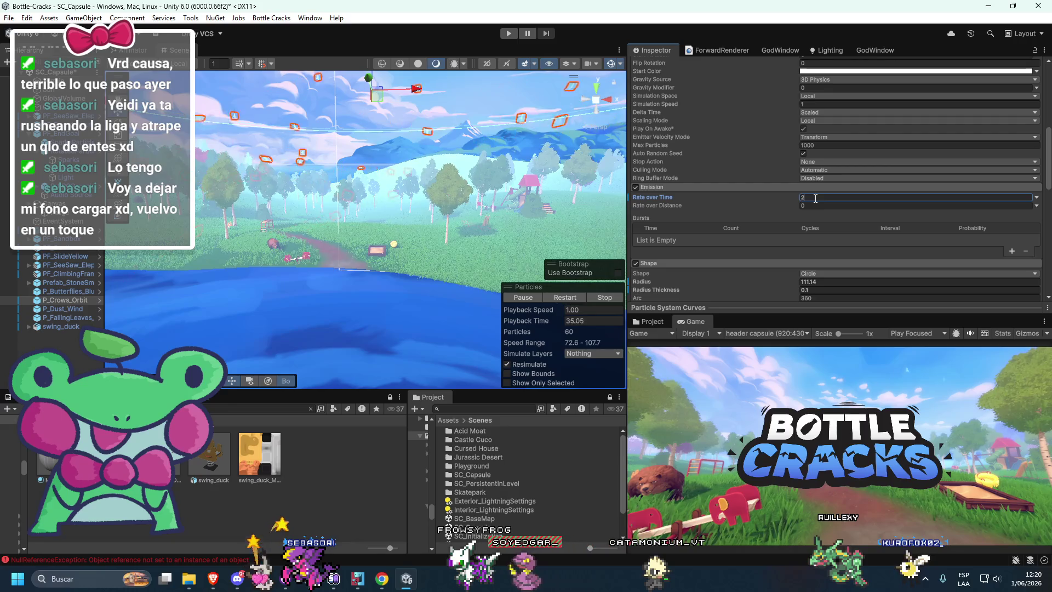
Step: Preview the crows in the maximized game view, then reframe the crow emitter and preview again
double_click(698, 322)
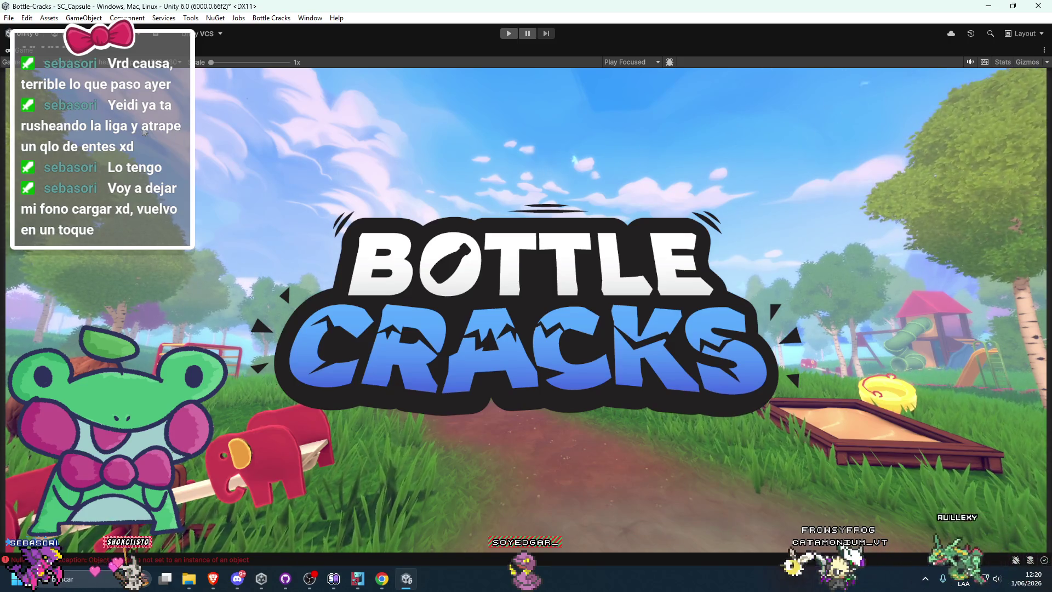
key(shift+space)
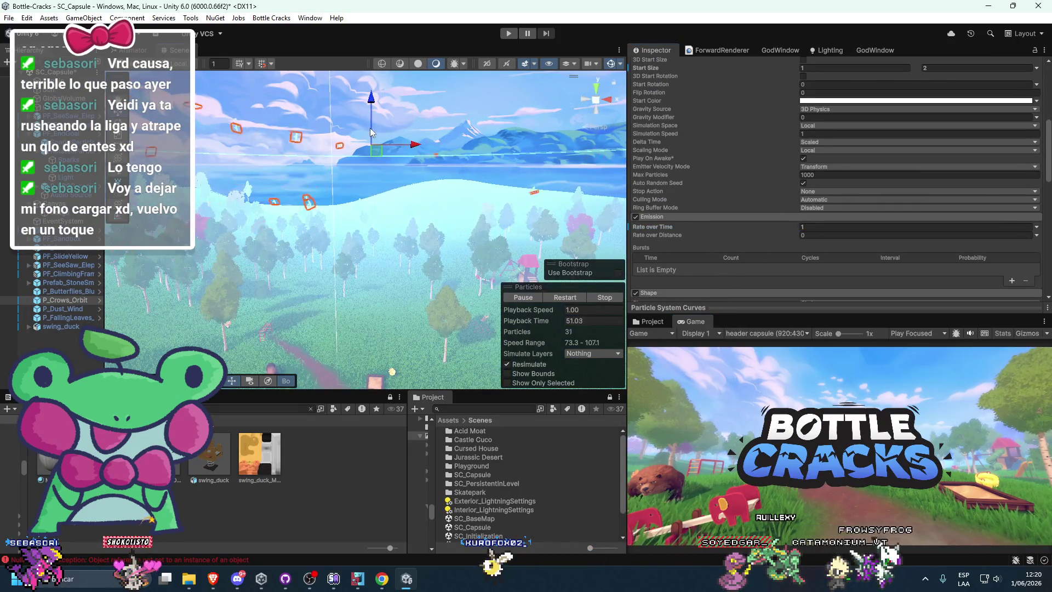
drag(370, 161, 368, 176)
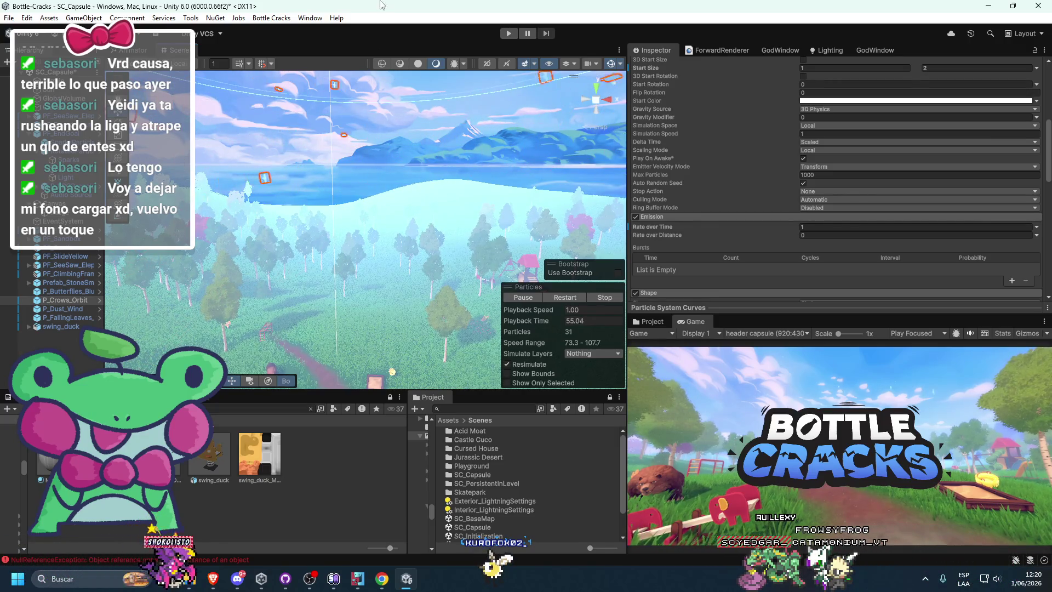
click(415, 209)
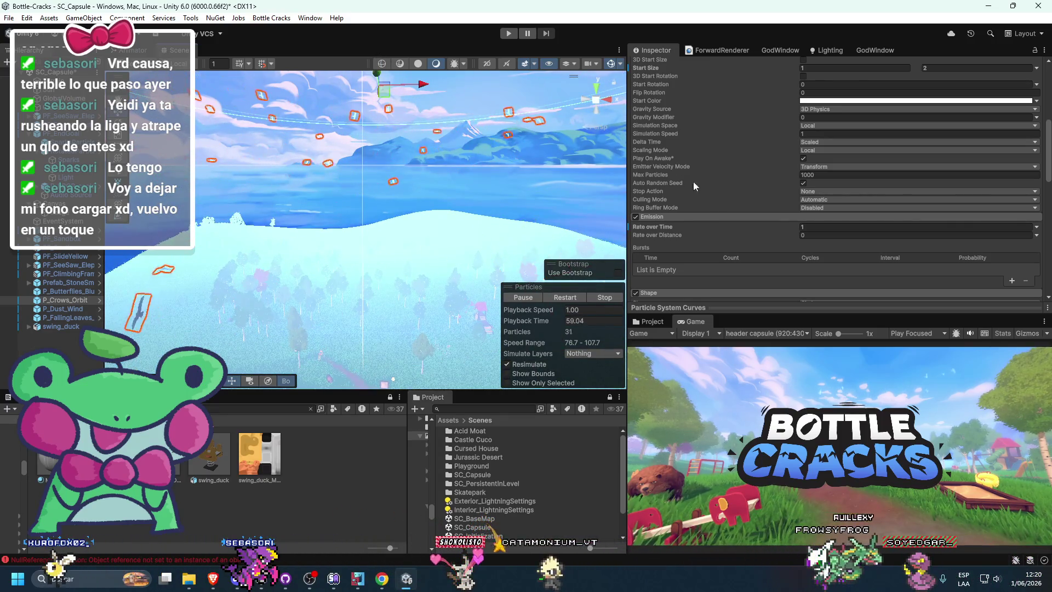
key(f)
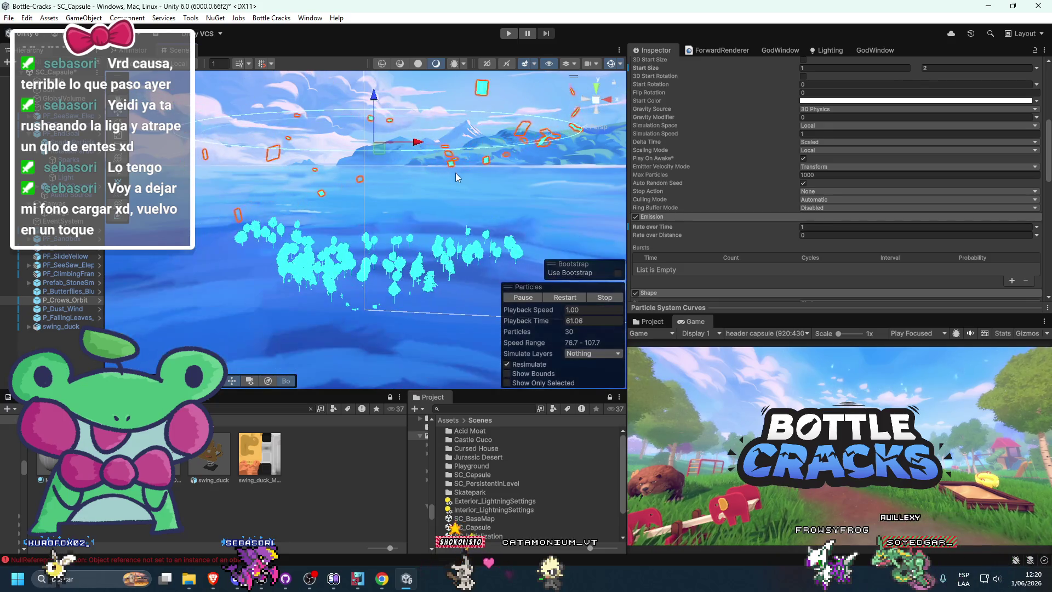
double_click(701, 323)
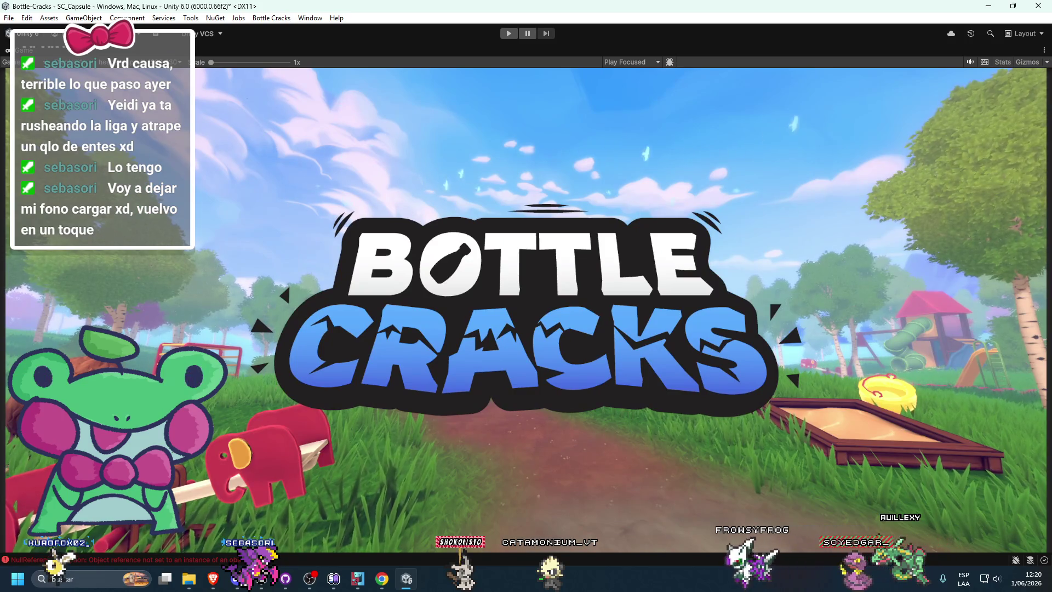
key(shift+space)
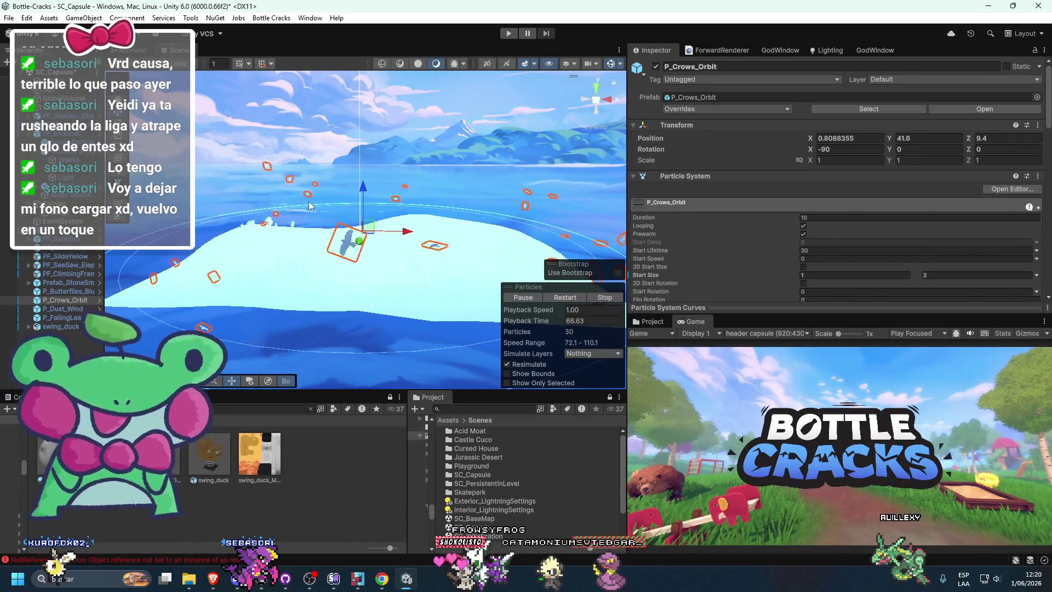
Step: Revert the crow start size to 0.6–1 and the emission rate to 1
key(ctrl+z)
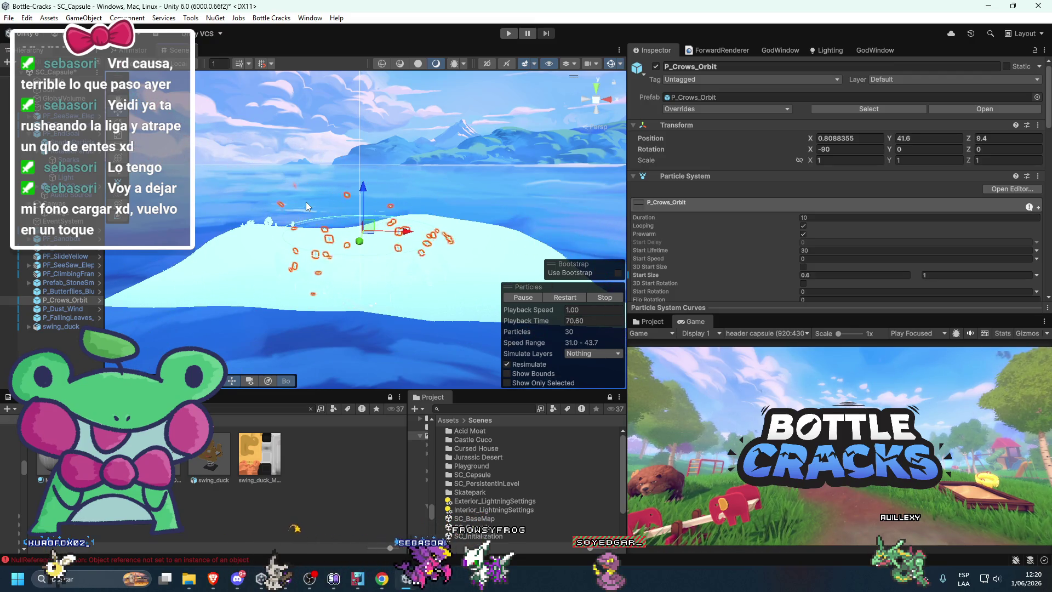
scroll(653, 242, down, 3)
scroll(675, 252, down, 6)
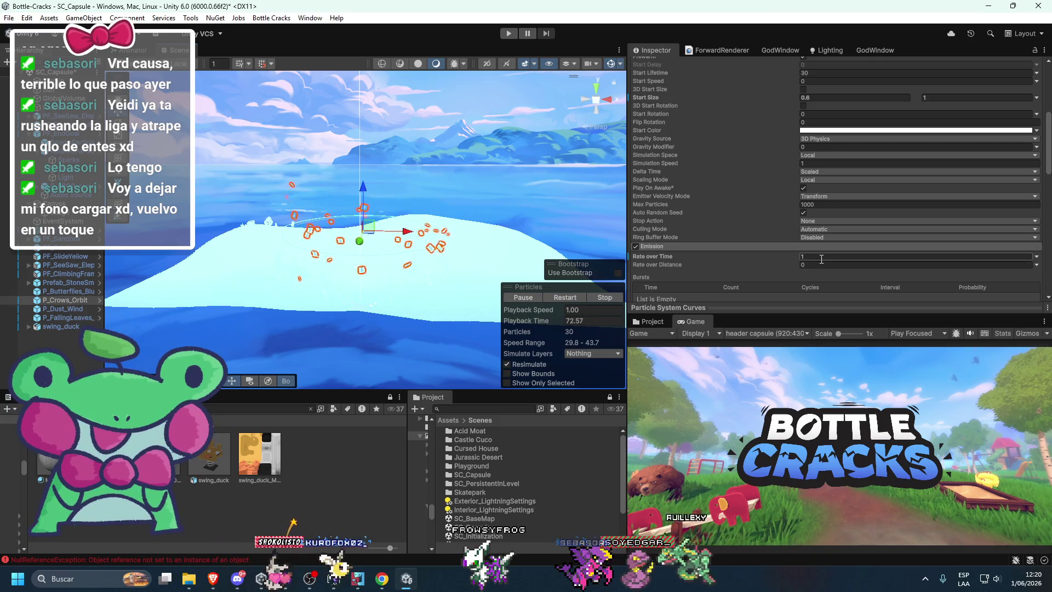
text(0.5)
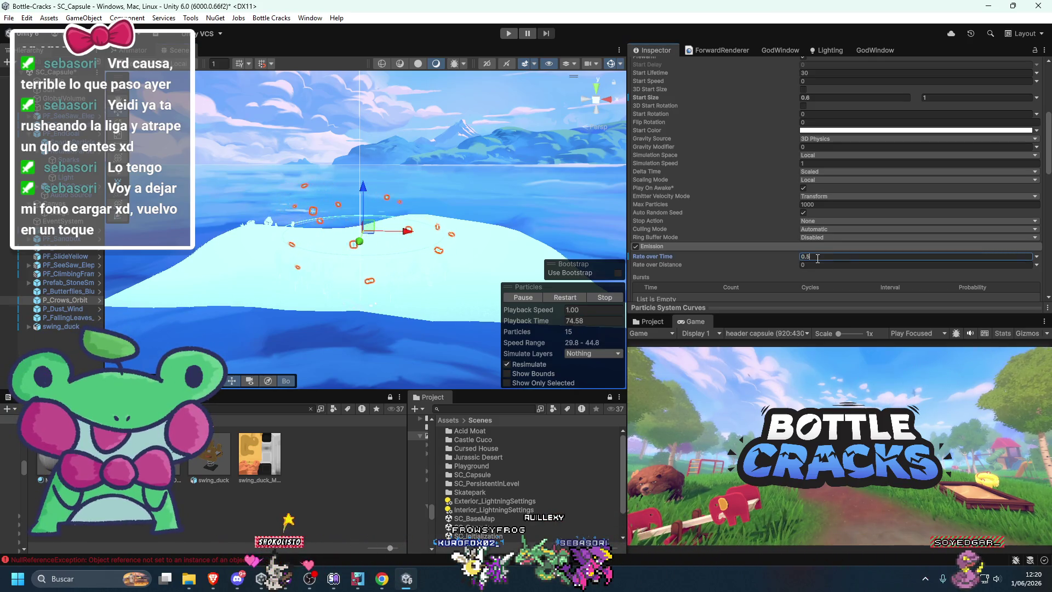
key(BackSpace)
key(BackSpace)
key(BackSpace)
text(1)
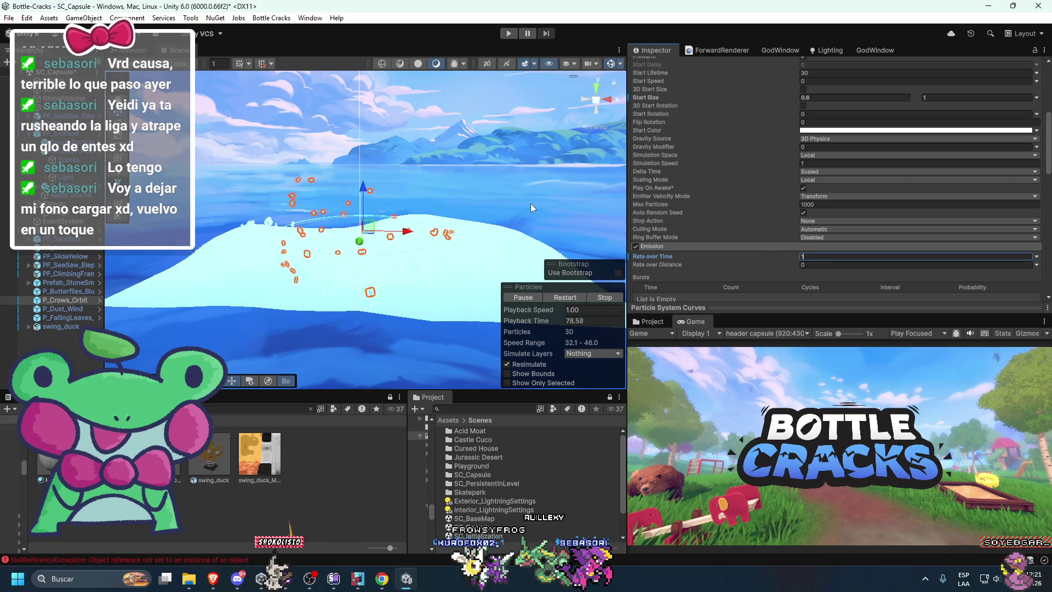
scroll(694, 216, up, 3)
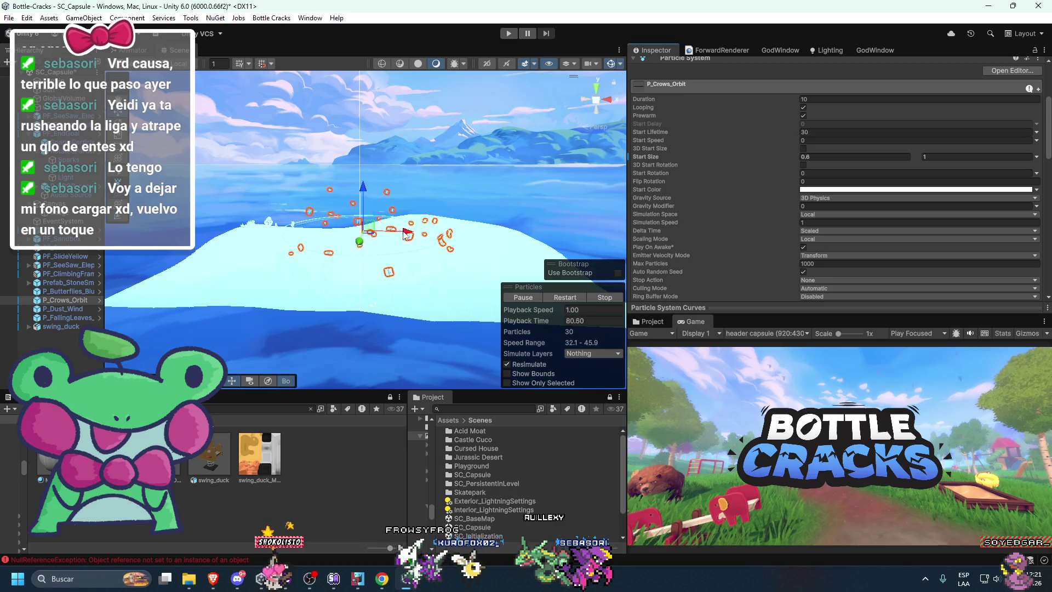
Step: Raise P_Crows_Orbit to (0.8088355, 41.6, 9.4) with X rotation -90 and preview it
drag(413, 240, 442, 244)
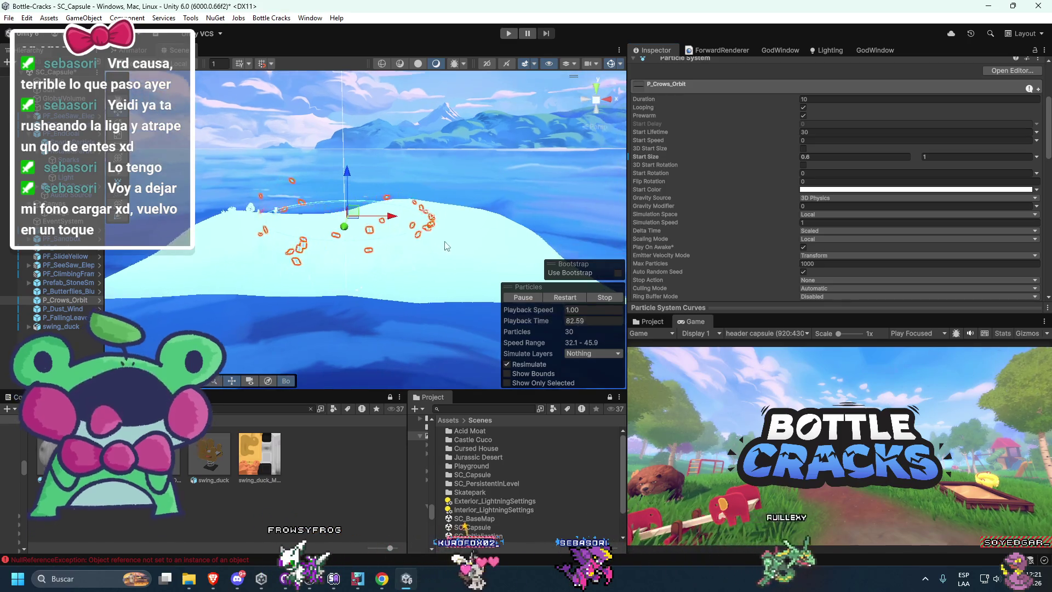
key(e)
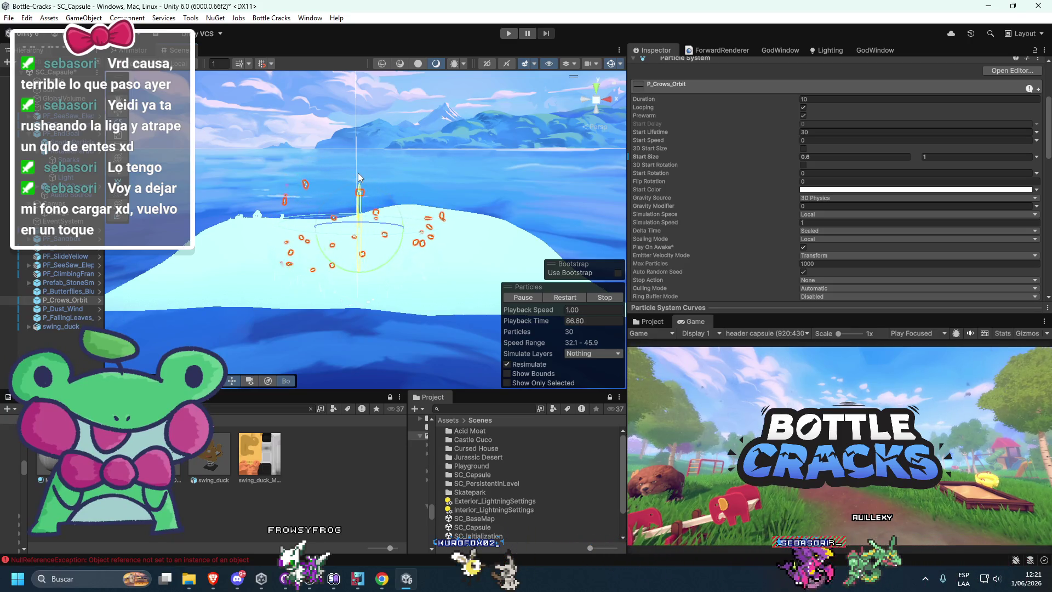
key(w)
drag(357, 189, 351, 165)
key(e)
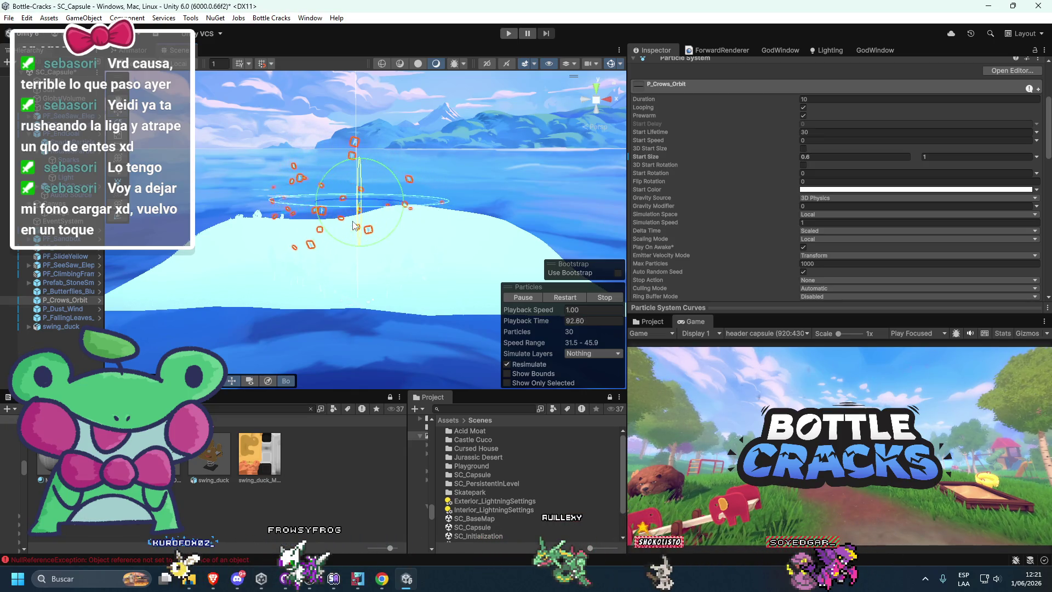
double_click(683, 321)
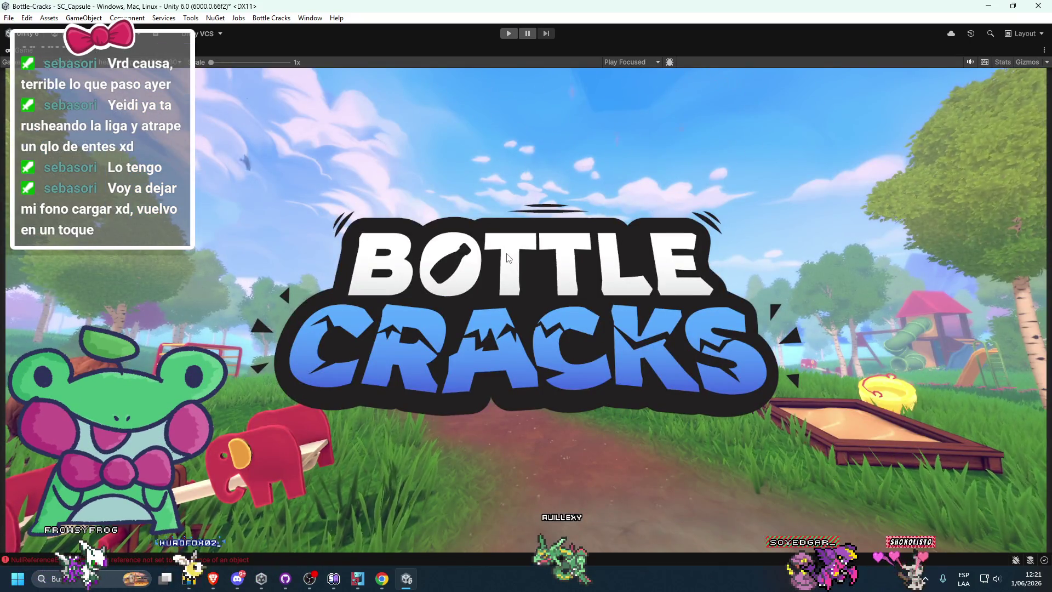
double_click(22, 50)
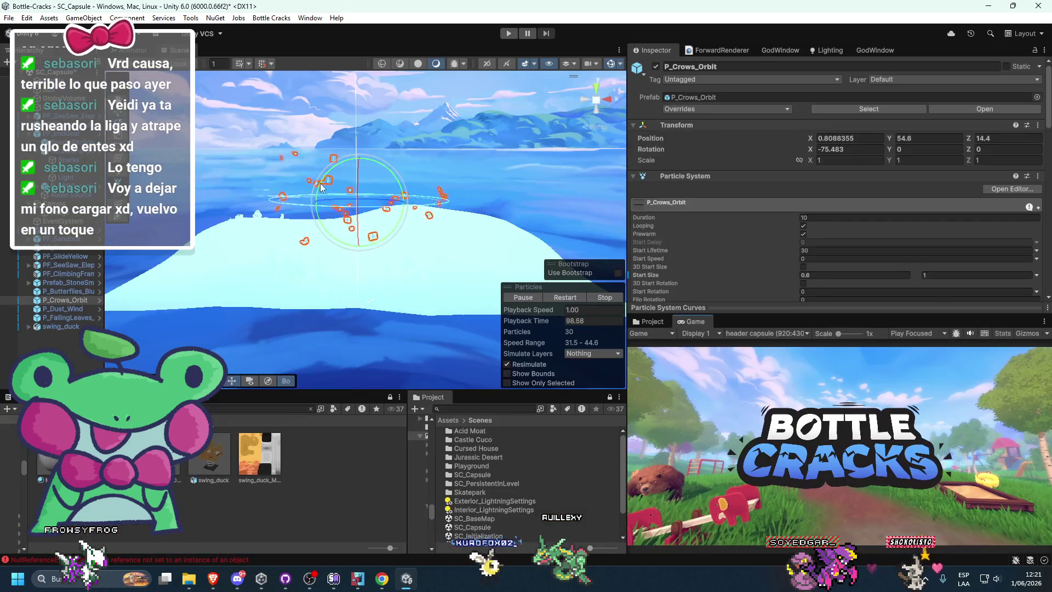
click(388, 149)
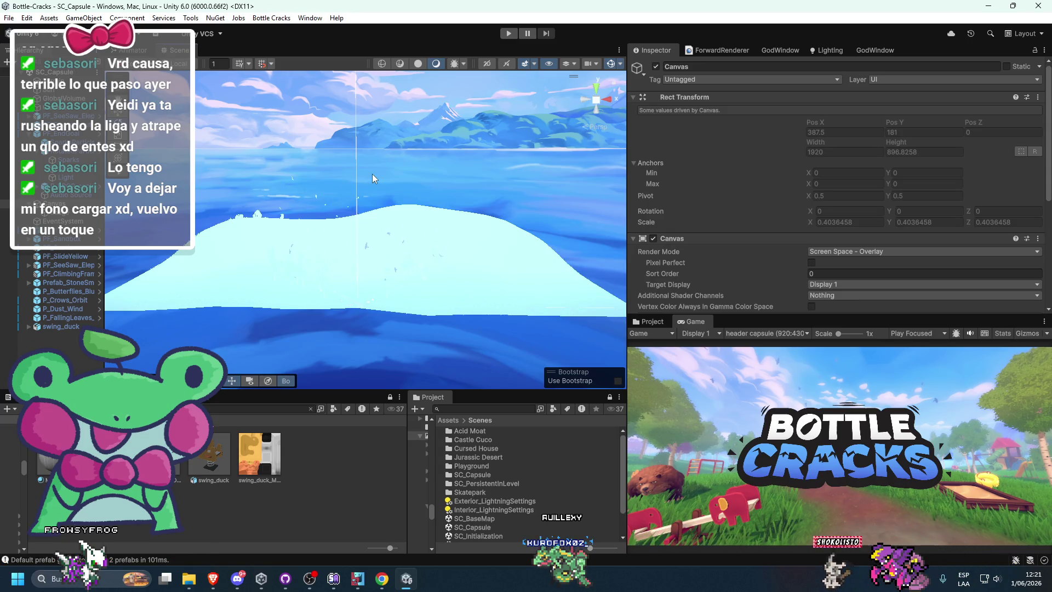
Step: Place a P_WaterMist effect from the Effects folder and move it near the sandbox
click(429, 335)
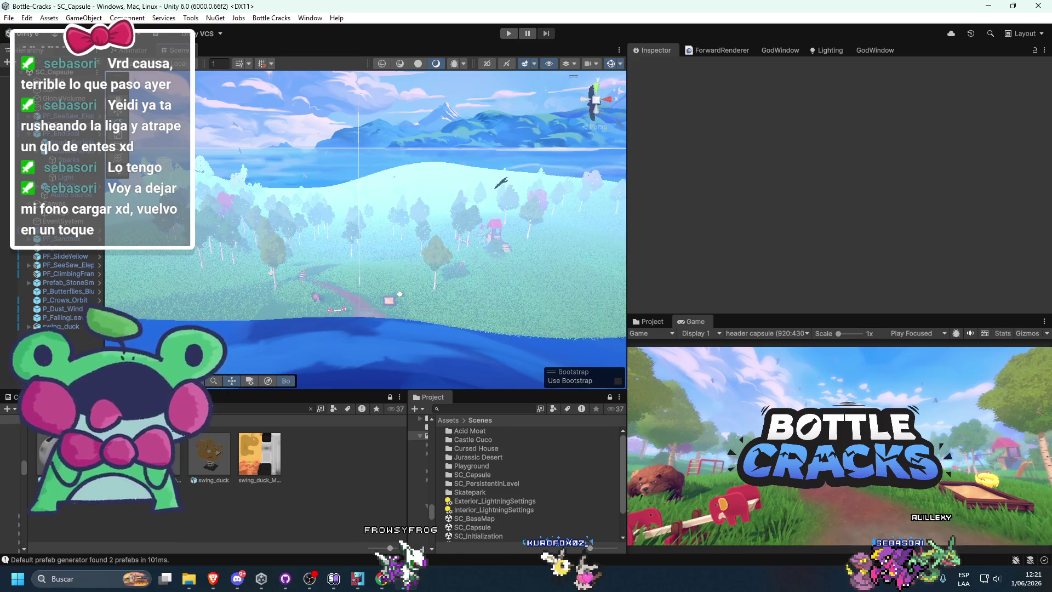
click(310, 408)
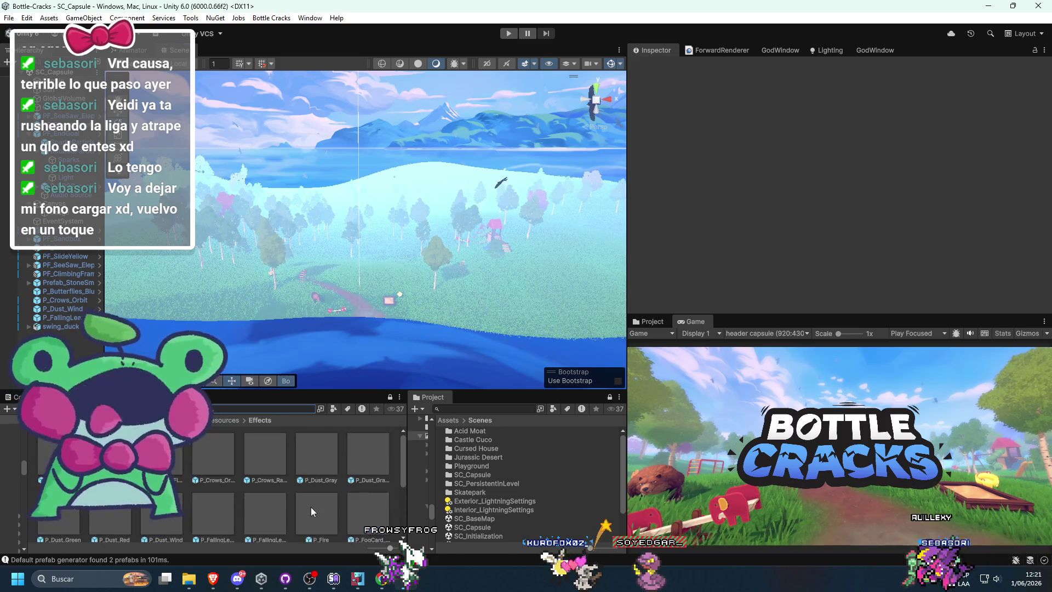
scroll(314, 508, down, 3)
click(260, 475)
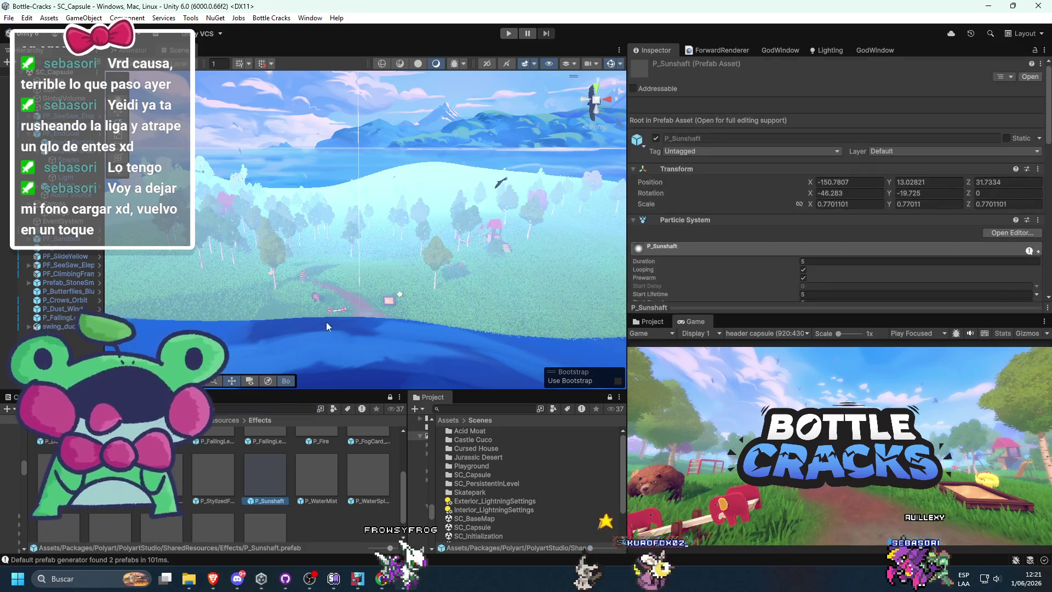
scroll(324, 328, up, 10)
mouse_move(317, 476)
mouse_down()
mouse_move(299, 352)
mouse_move(344, 345)
mouse_move(351, 307)
mouse_move(337, 309)
mouse_up()
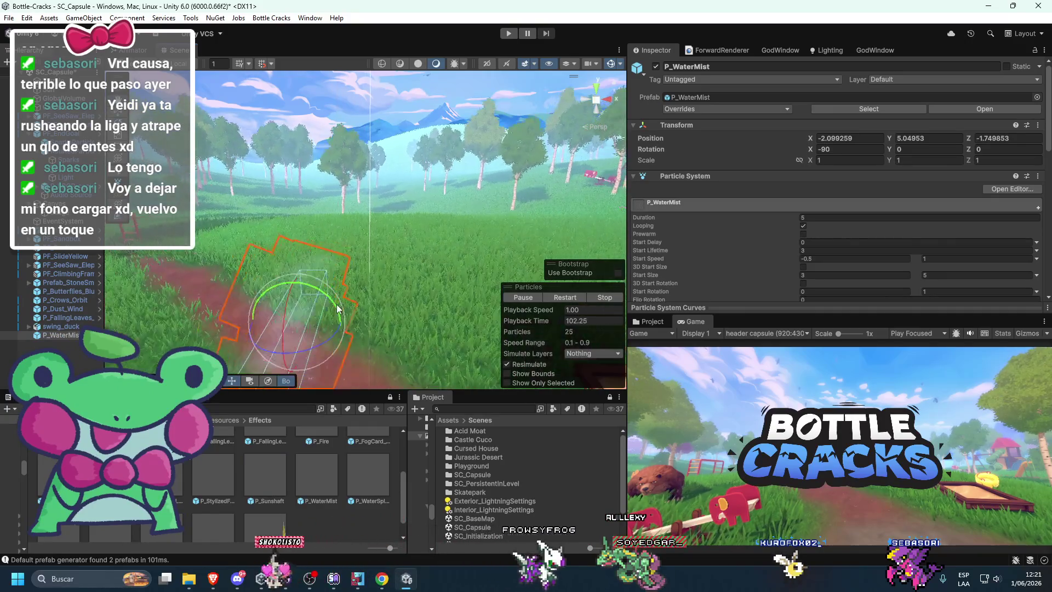
key(w)
mouse_move(285, 241)
mouse_down()
mouse_move(198, 328)
mouse_move(178, 272)
mouse_up()
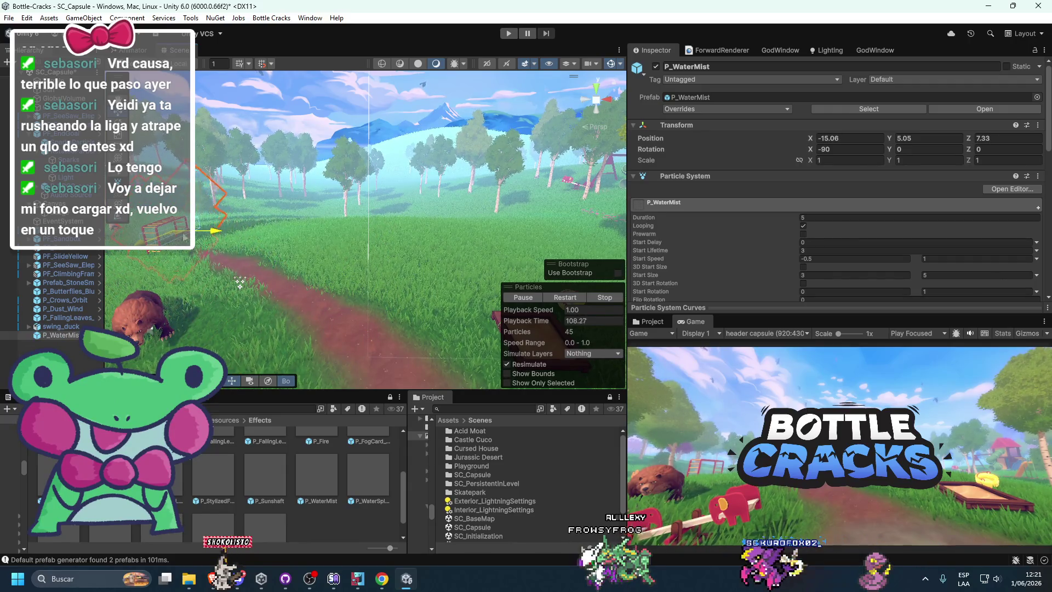
mouse_move(547, 259)
mouse_down()
mouse_move(493, 247)
mouse_move(373, 285)
mouse_move(316, 271)
mouse_move(345, 282)
mouse_up()
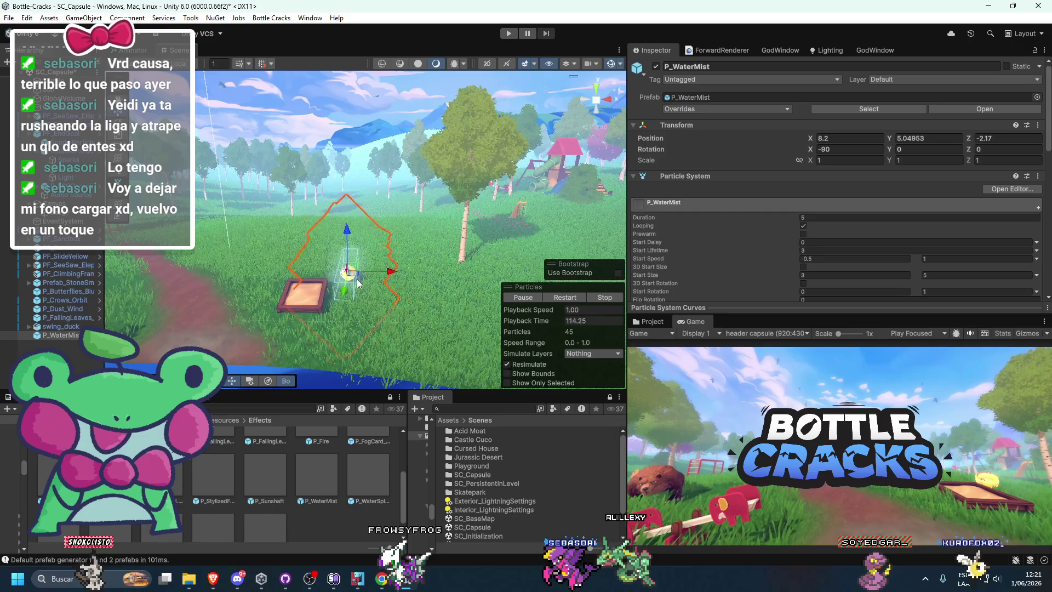
drag(360, 297, 301, 291)
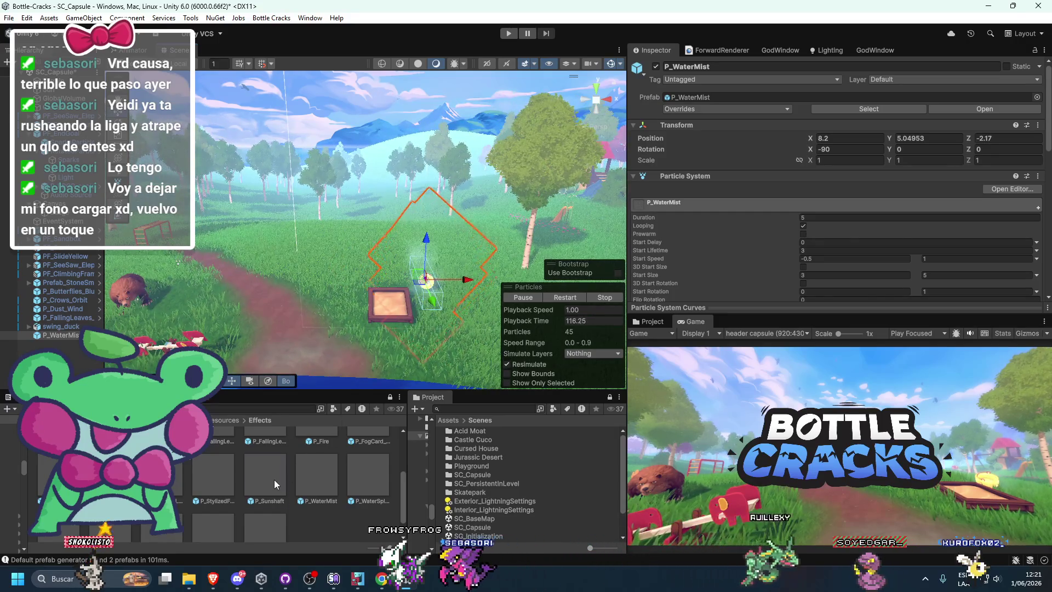
Step: Add P_Sunshaft, tilt it to Z rotation -241.654, and position it at (-4.16, 11.78, -8.37)
mouse_move(265, 477)
mouse_down()
mouse_move(351, 285)
mouse_move(349, 309)
mouse_move(469, 217)
mouse_move(423, 235)
mouse_move(415, 210)
mouse_move(438, 537)
mouse_move(385, 262)
mouse_move(331, 230)
mouse_move(363, 250)
mouse_up()
key(e)
mouse_move(346, 212)
mouse_down()
mouse_move(356, 198)
mouse_move(336, 185)
mouse_up()
key(w)
mouse_move(415, 175)
mouse_down()
mouse_move(515, 140)
mouse_move(464, 159)
mouse_move(406, 220)
mouse_move(340, 246)
mouse_move(372, 234)
mouse_move(376, 216)
mouse_move(359, 223)
mouse_up()
mouse_move(439, 232)
mouse_down()
mouse_move(281, 256)
mouse_move(298, 275)
mouse_move(278, 266)
mouse_move(294, 266)
mouse_move(291, 238)
mouse_move(300, 234)
mouse_move(33, 335)
mouse_up()
mouse_move(290, 281)
mouse_down()
mouse_move(228, 270)
mouse_move(278, 259)
mouse_up()
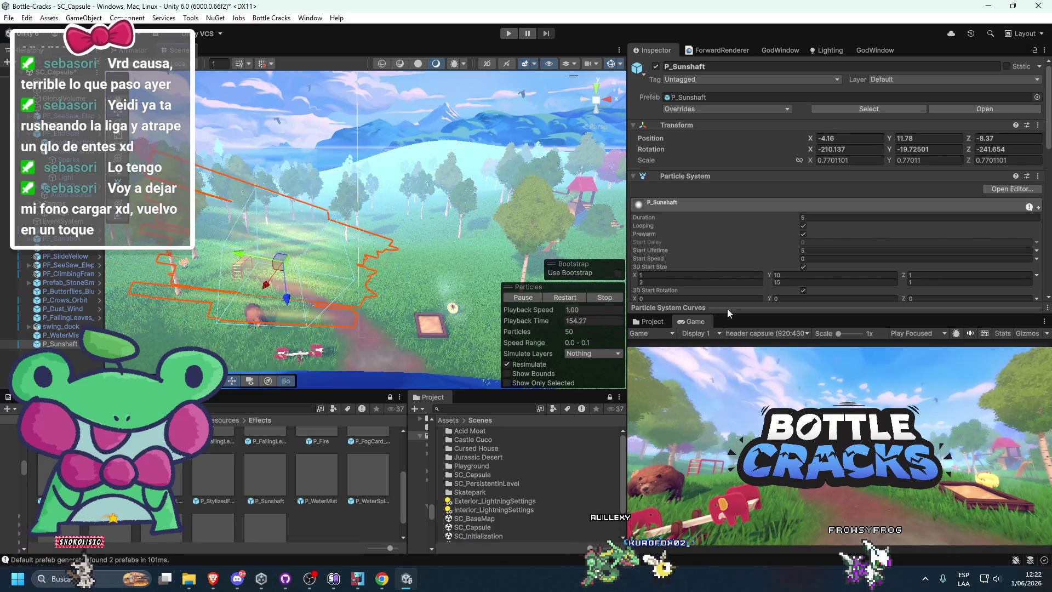
Step: Preview the game view, then toggle P_Sunshaft off and on and replay its particles
click(472, 156)
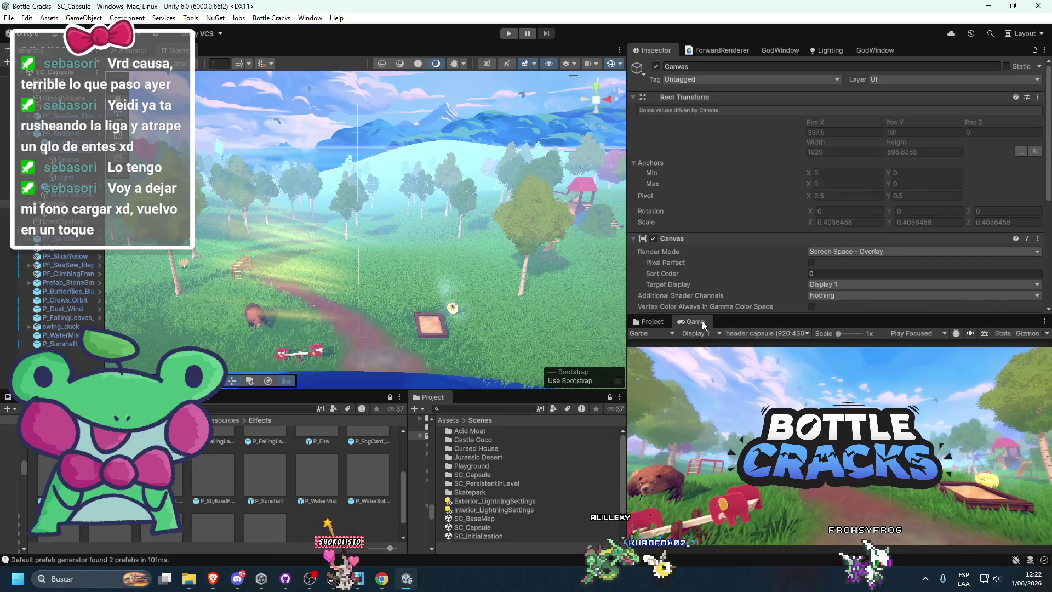
double_click(701, 321)
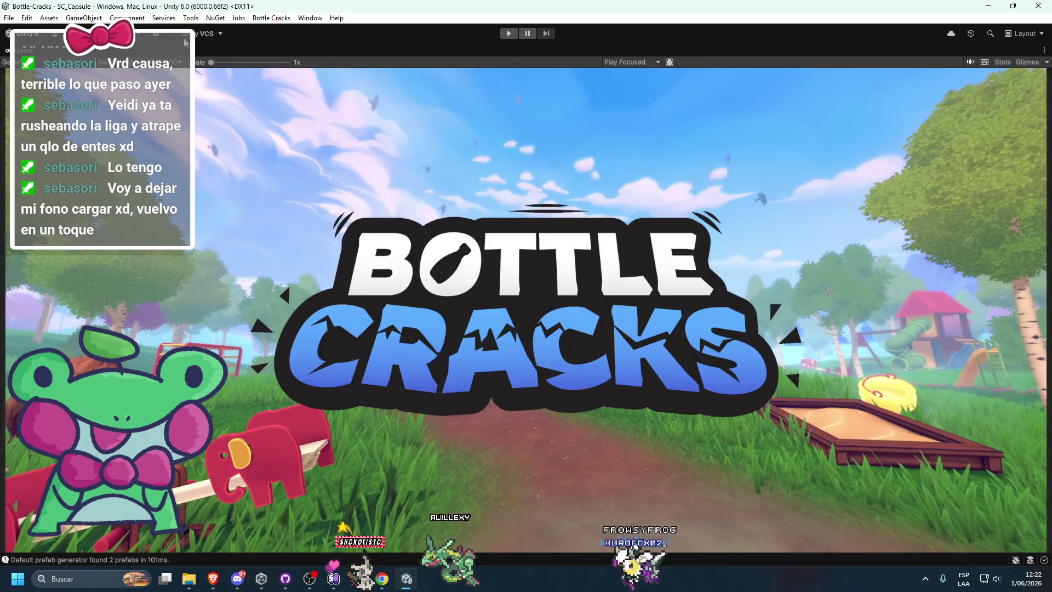
double_click(21, 50)
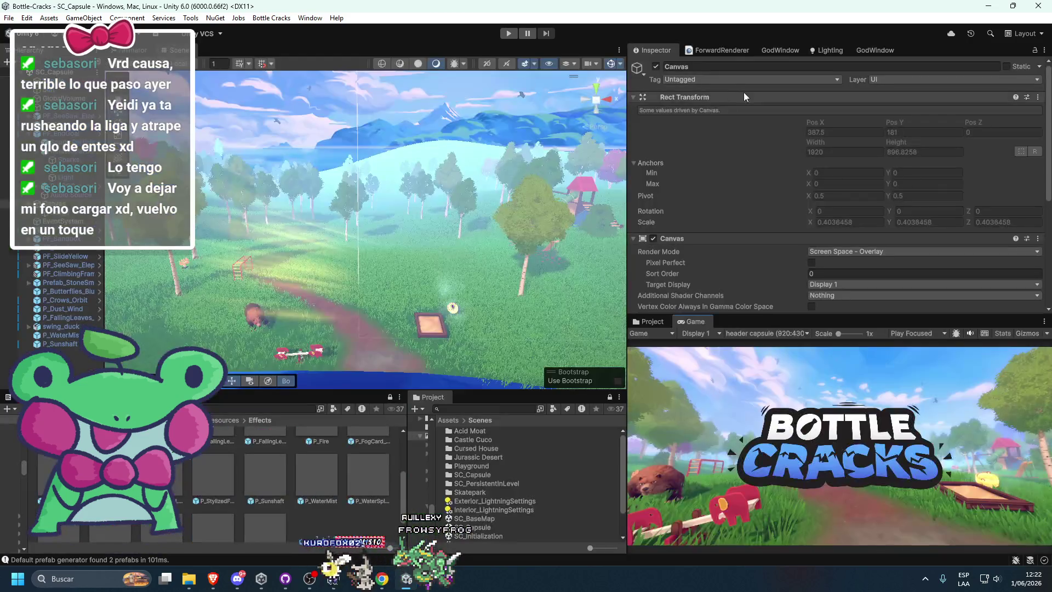
click(305, 321)
click(654, 70)
click(654, 70)
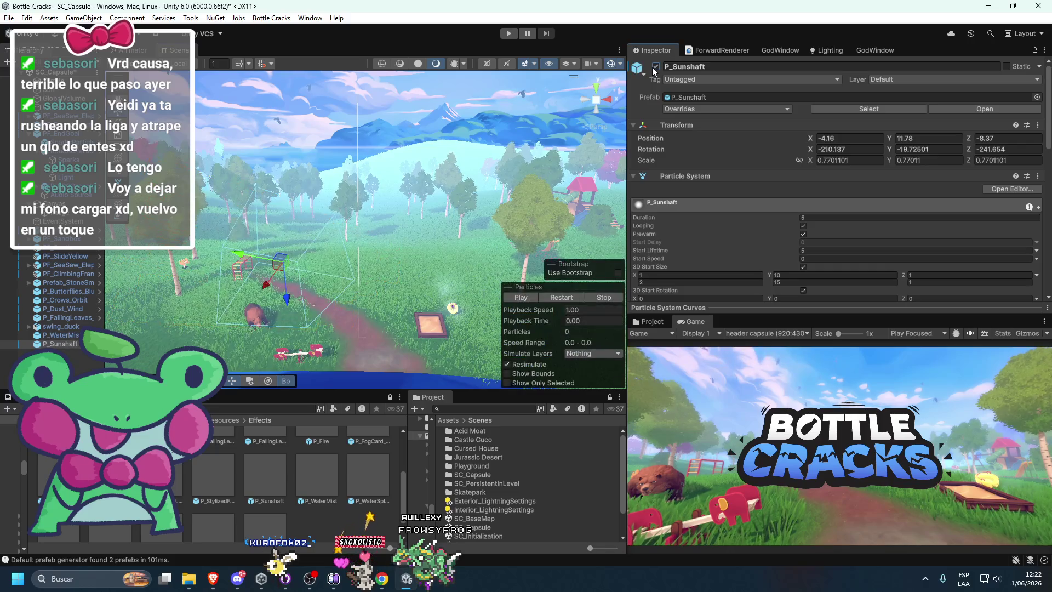
click(531, 296)
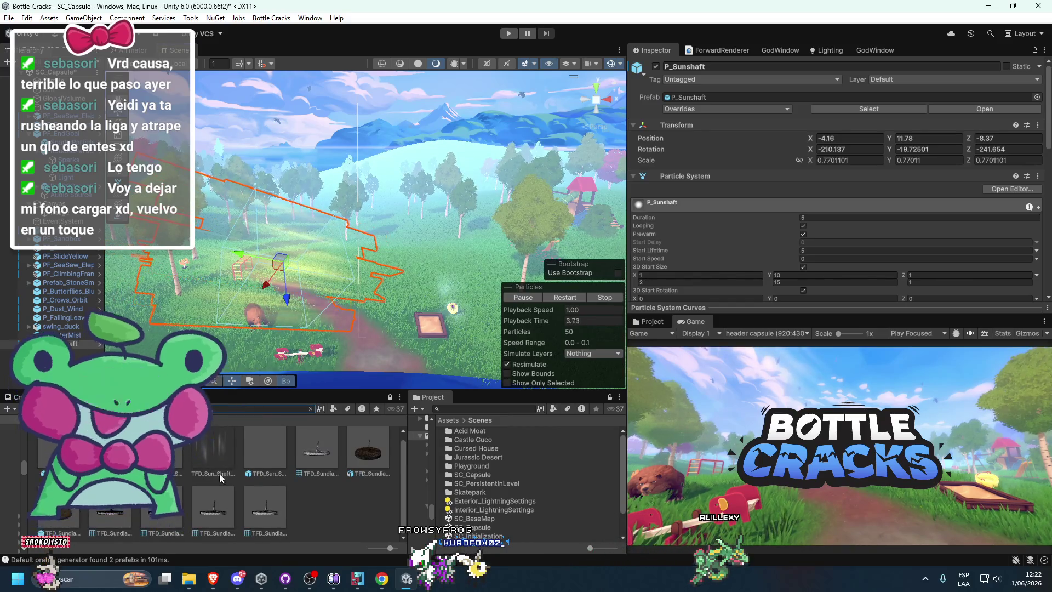
Step: Add TFD_Sun_Shaft_01A to the scene and raise it to about (0.578, 9.36, -7.536)
scroll(212, 465, down, 3)
click(59, 454)
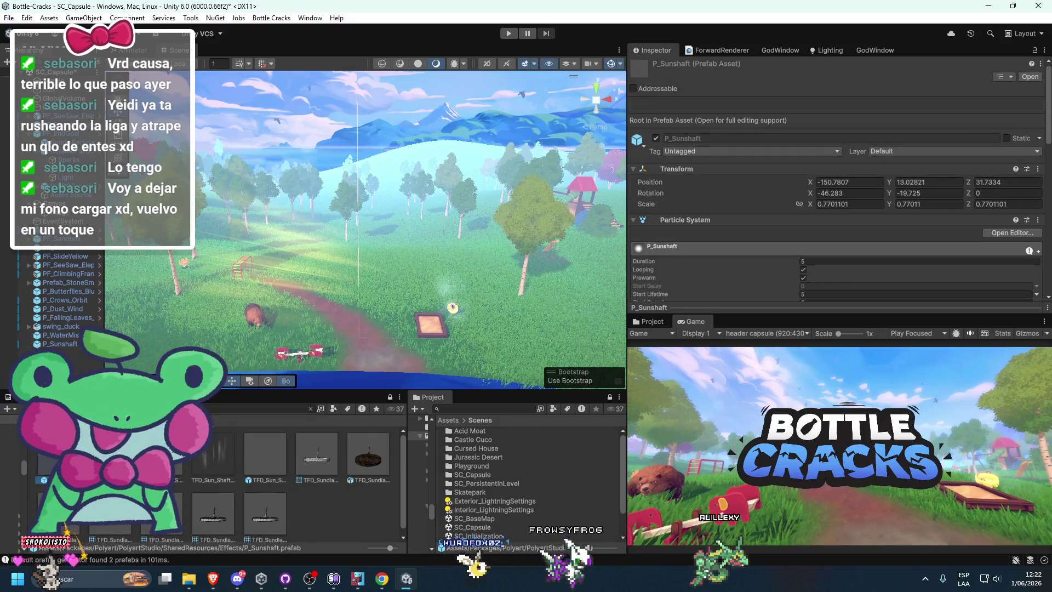
click(110, 454)
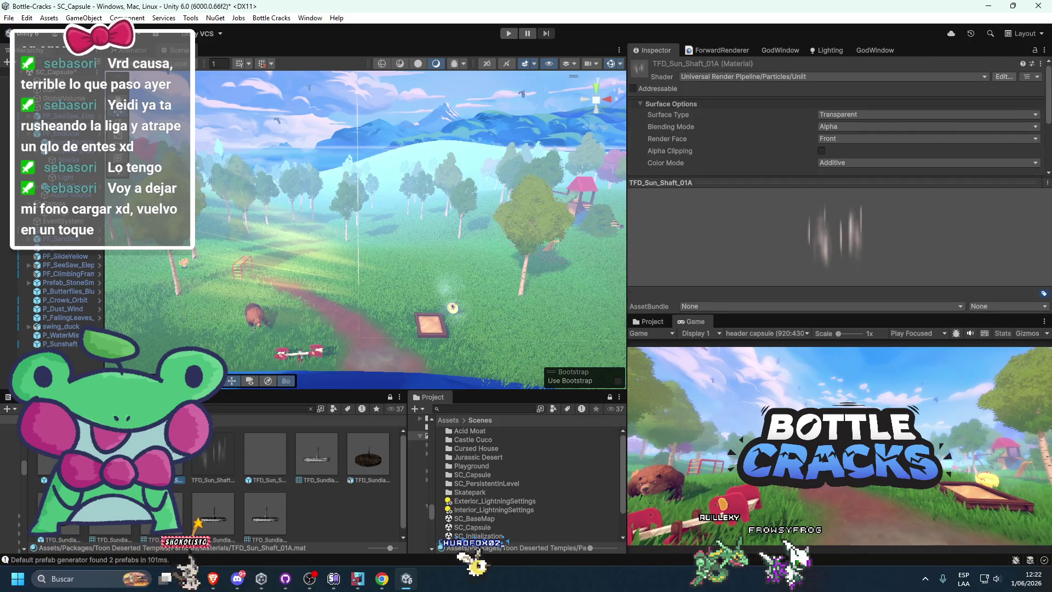
drag(214, 455, 339, 369)
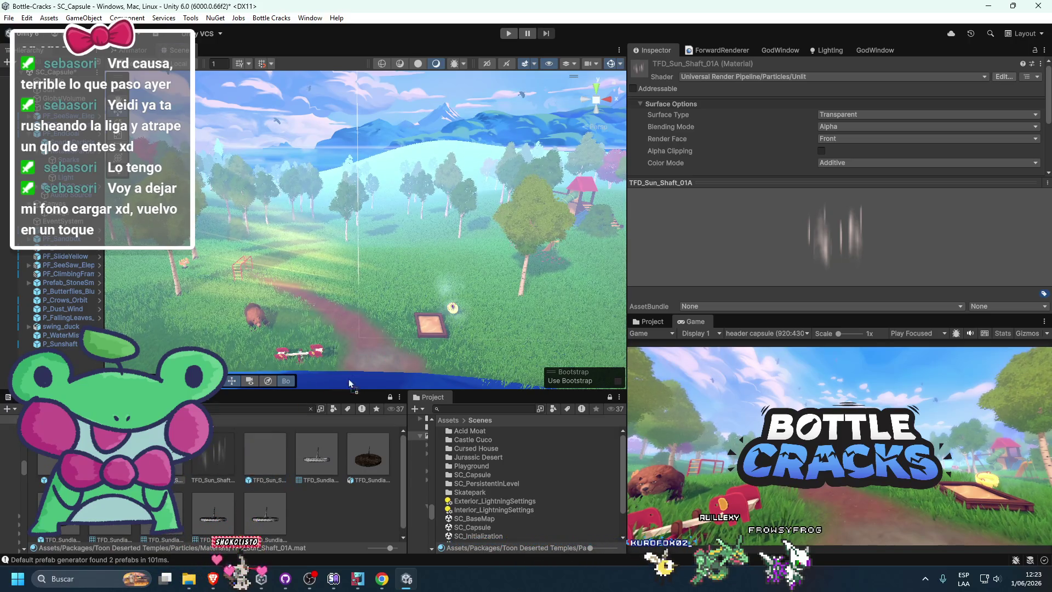
drag(344, 382, 348, 351)
key(f)
mouse_move(350, 204)
mouse_down()
mouse_move(351, 187)
mouse_move(333, 223)
mouse_move(330, 156)
mouse_up()
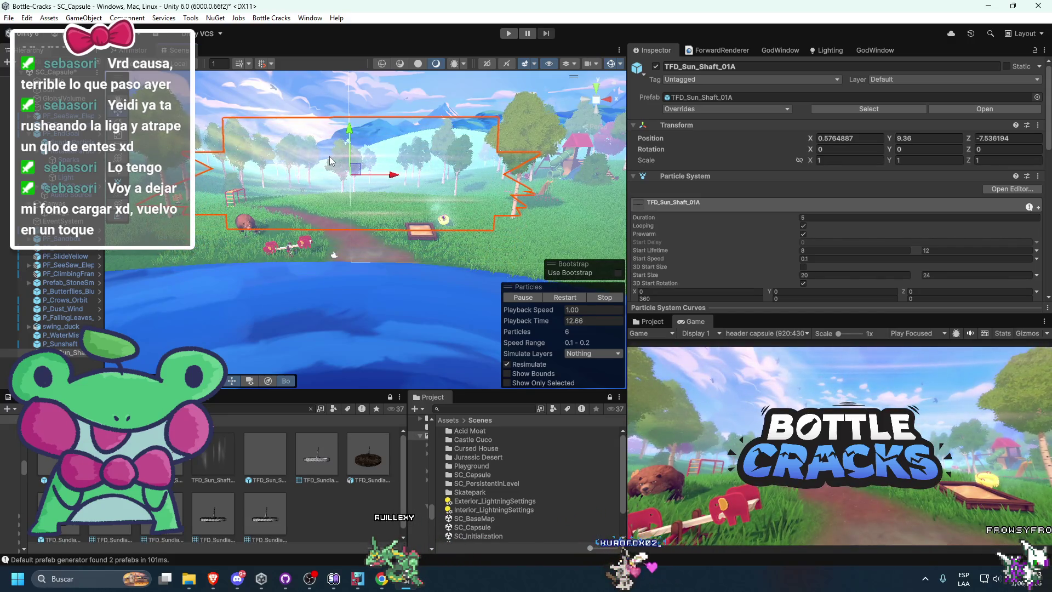
click(330, 156)
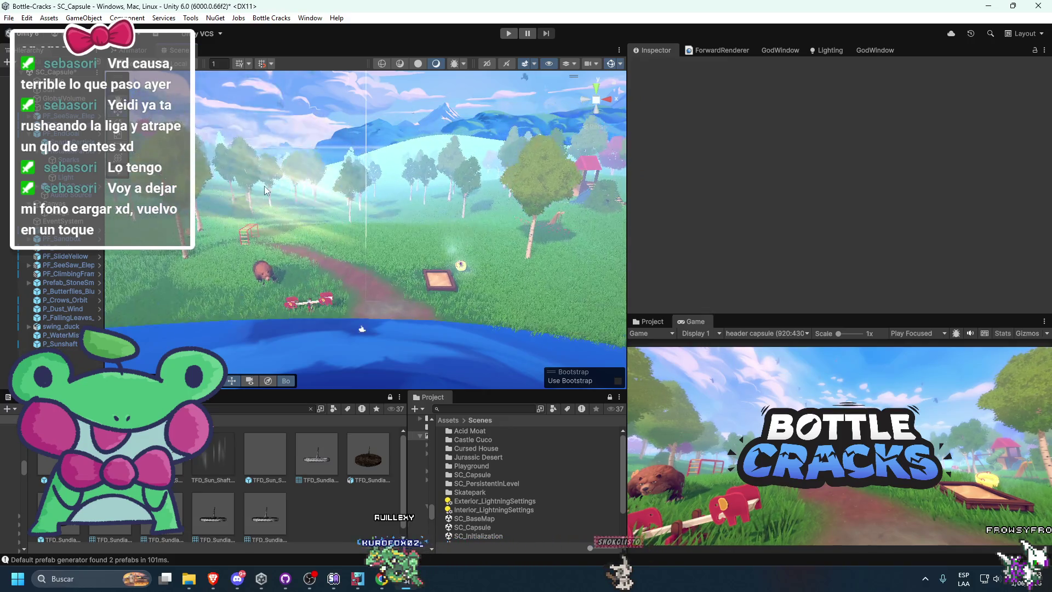
Step: Move P_Sunshaft to about (-8.28, 11.59, -9.01) near the seesaw, with Z rotation -243.763
click(274, 191)
drag(258, 189, 298, 214)
mouse_move(301, 251)
mouse_down()
mouse_move(304, 221)
mouse_move(287, 209)
mouse_move(274, 260)
mouse_move(252, 229)
mouse_move(209, 225)
mouse_move(255, 204)
mouse_move(200, 229)
mouse_move(237, 225)
mouse_move(260, 240)
mouse_up()
key(e)
key(w)
drag(250, 204, 249, 238)
click(351, 339)
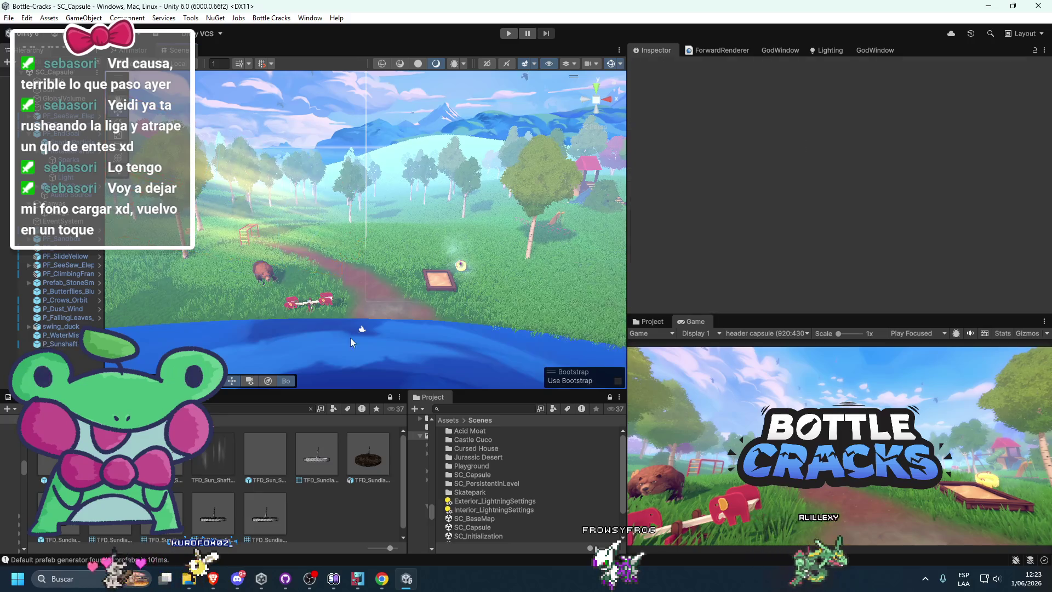
scroll(348, 323, up, 4)
right_click(77, 194)
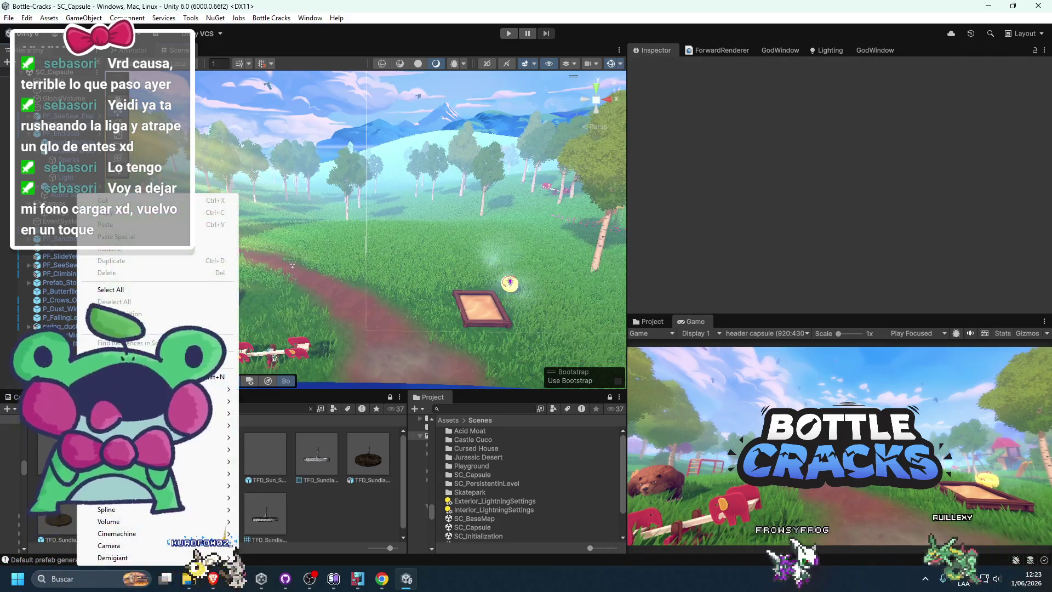
Step: Duplicate the Sun light into Sun (1), undoing a trial intensity change
mouse_move(213, 425)
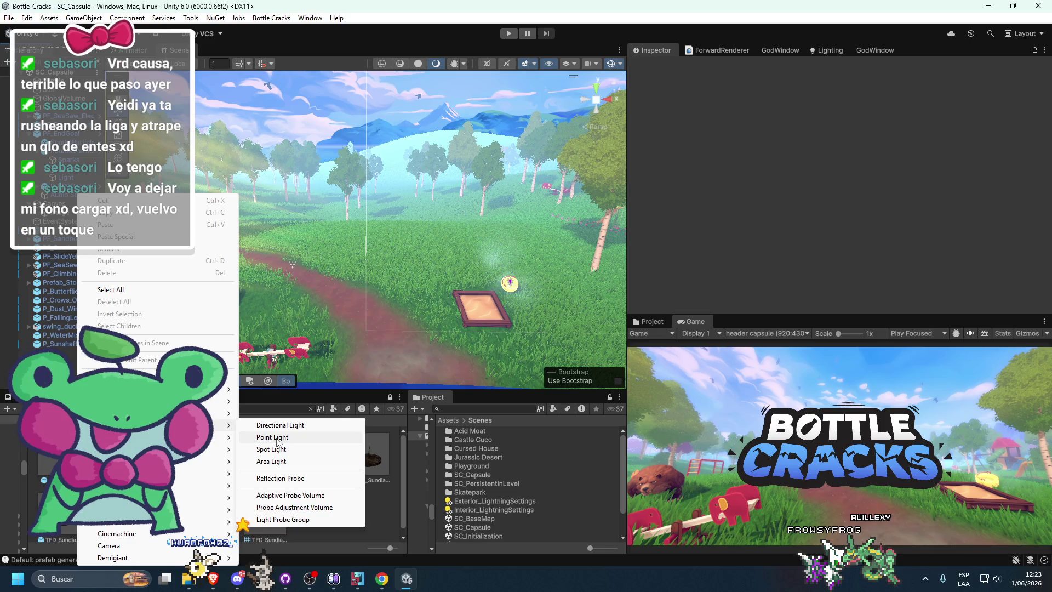
key(Escape)
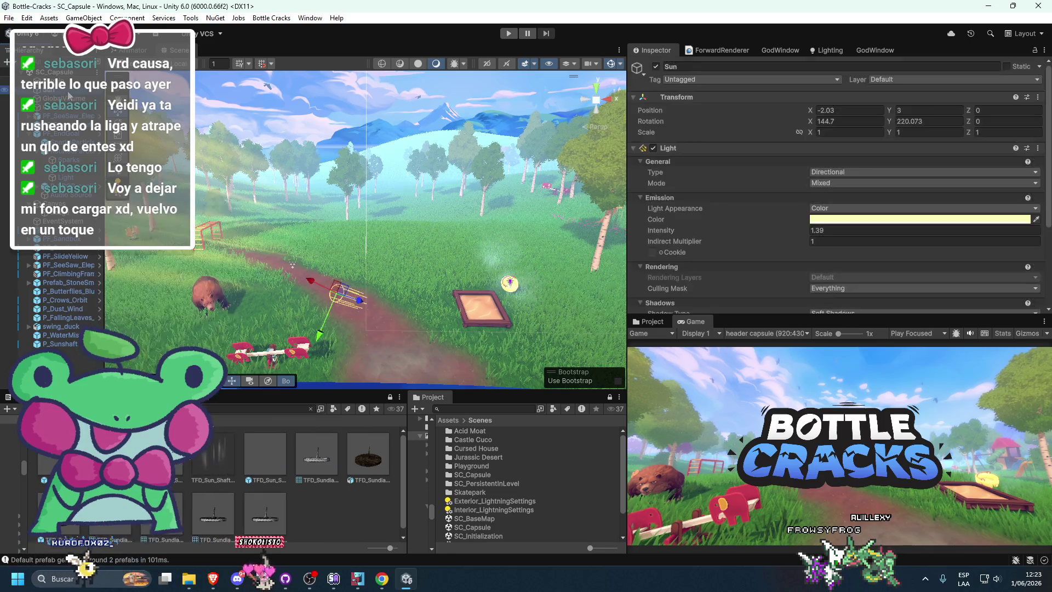
key(ctrl+d)
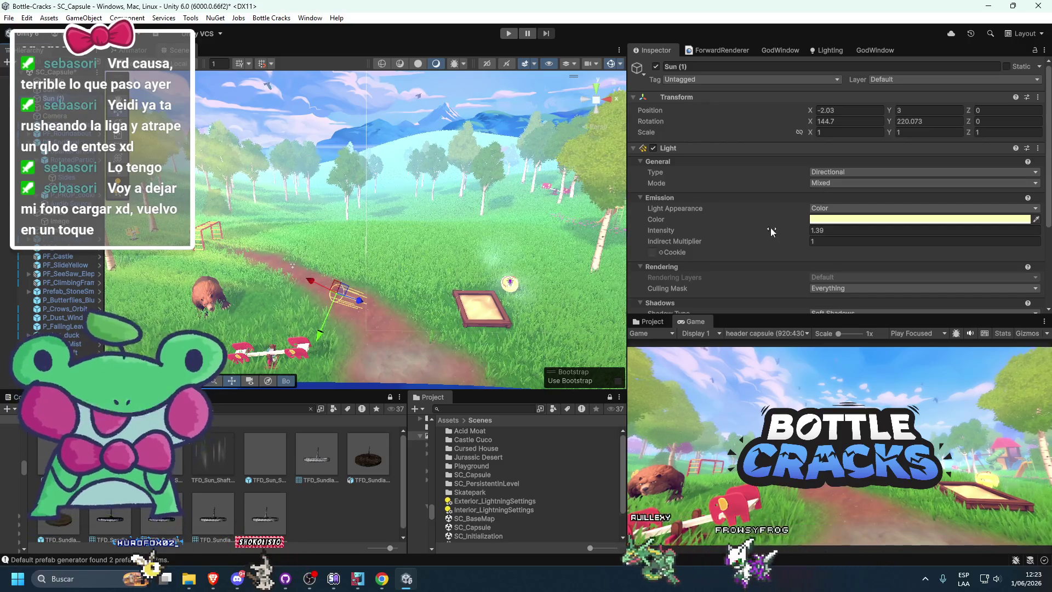
drag(805, 228, 932, 229)
key(ctrl+z)
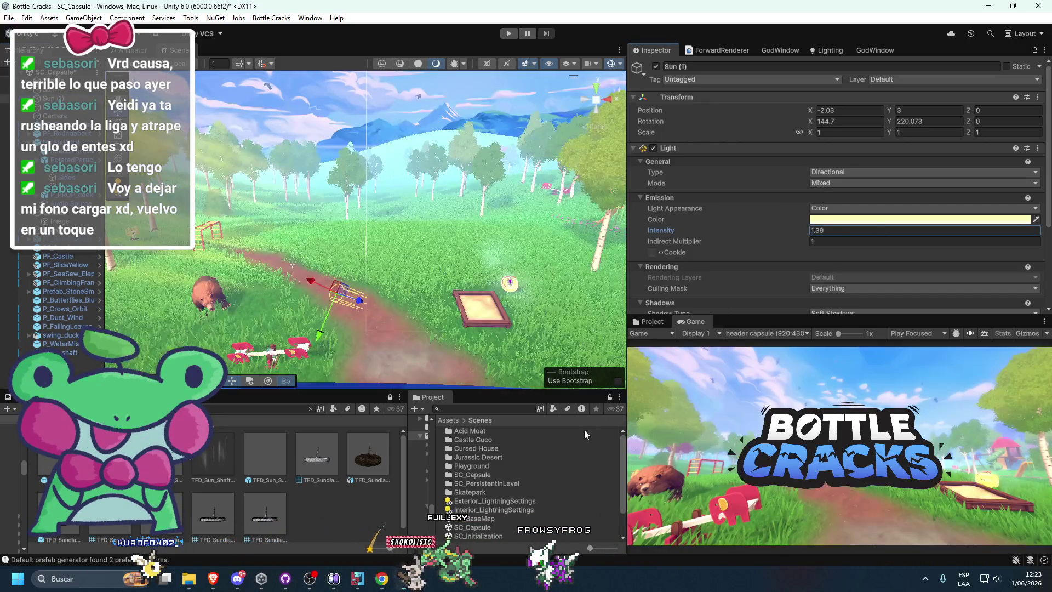
Step: Set Sun (1)'s light colour to pink
click(871, 220)
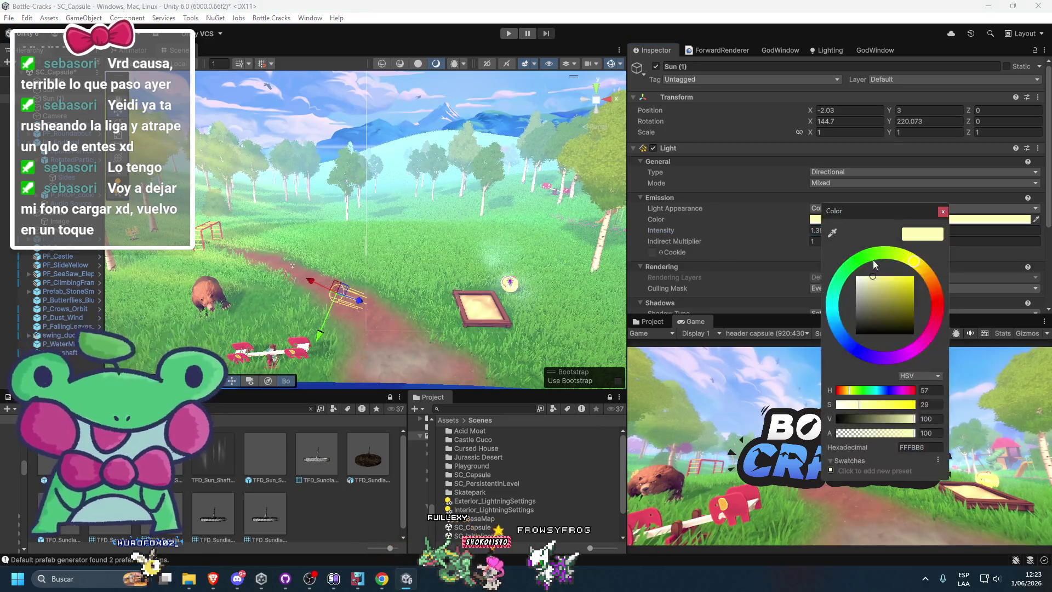
mouse_move(927, 274)
mouse_down()
mouse_move(917, 346)
mouse_move(942, 373)
mouse_up()
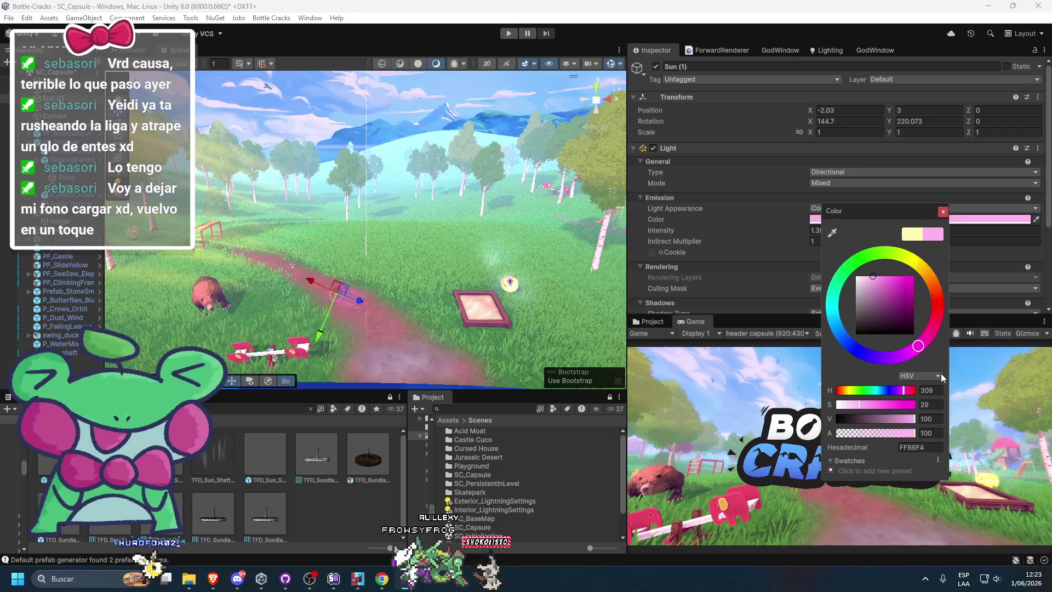
right_click(827, 229)
Step: Frame Sun (1) and rotate it to about 156.08, 121.65, -36.01
click(349, 249)
key(f)
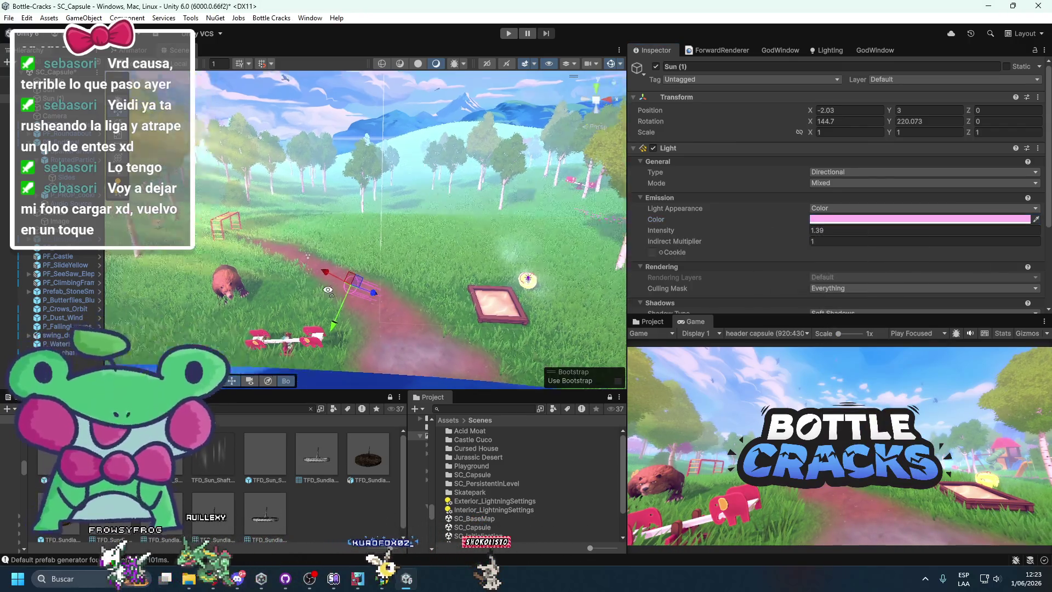
drag(459, 228, 438, 219)
Step: Experiment with Sun (1)'s intensity, then undo back to the original settings
click(757, 229)
drag(758, 229, 713, 228)
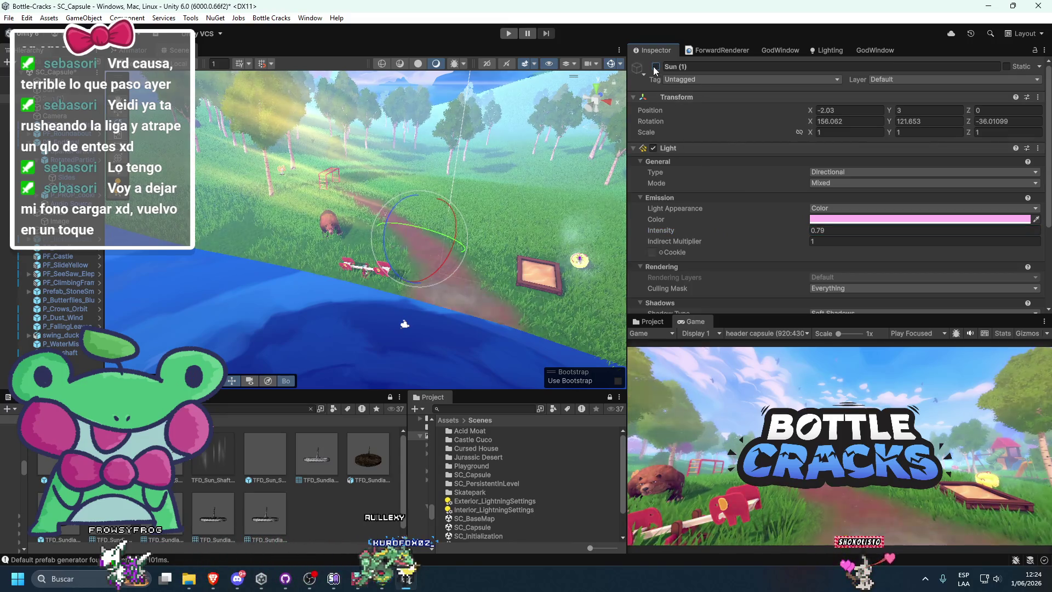
drag(766, 231, 768, 231)
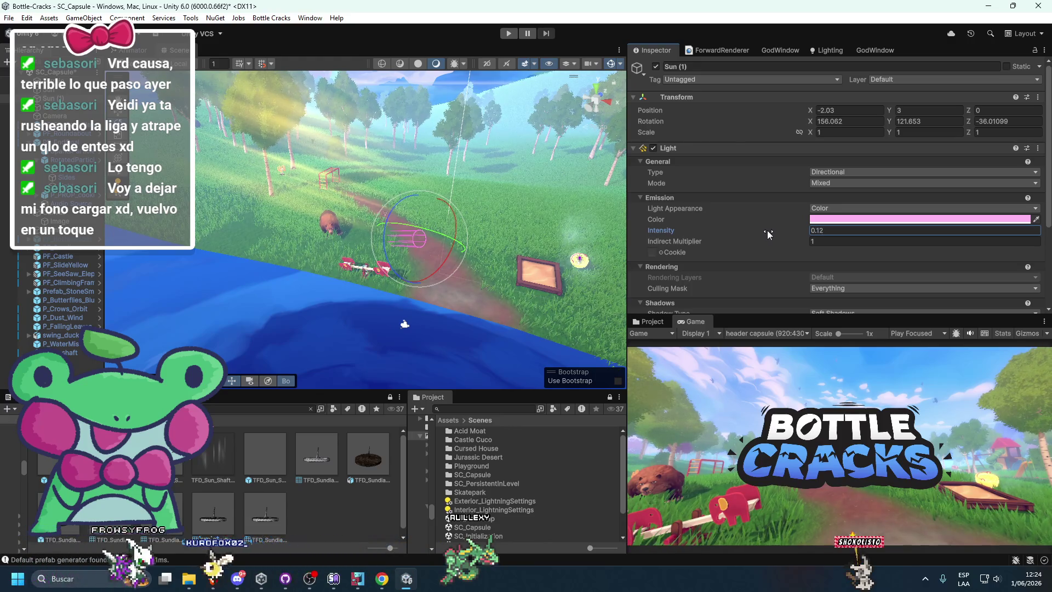
drag(438, 240, 361, 233)
key(ctrl+z)
key(ctrl+z)
drag(735, 229, 659, 227)
key(ctrl+z)
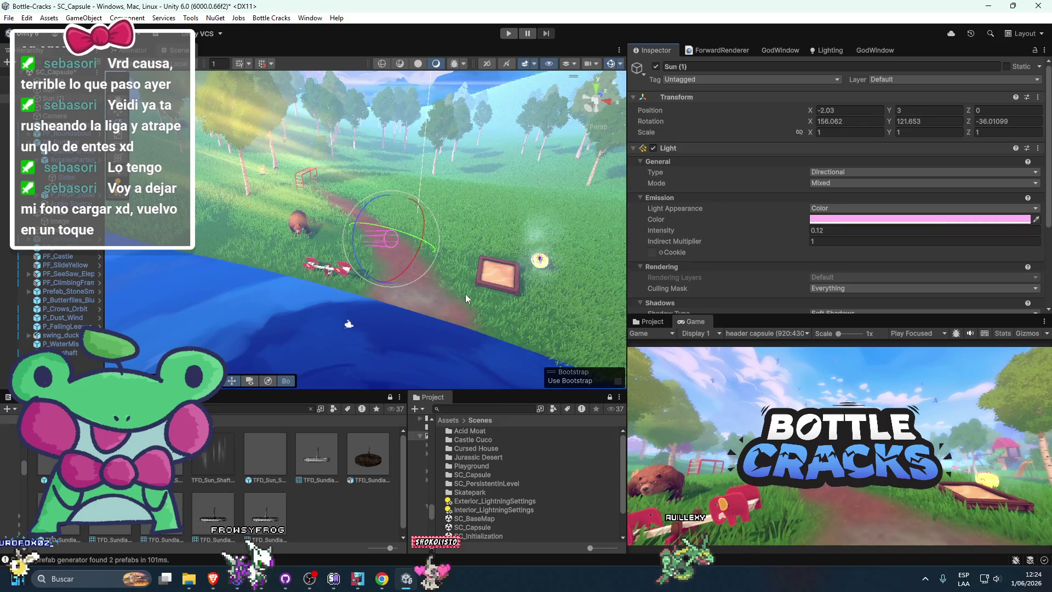
Step: Compare Sun (1) on and off while settling its intensity at 0.44
click(655, 67)
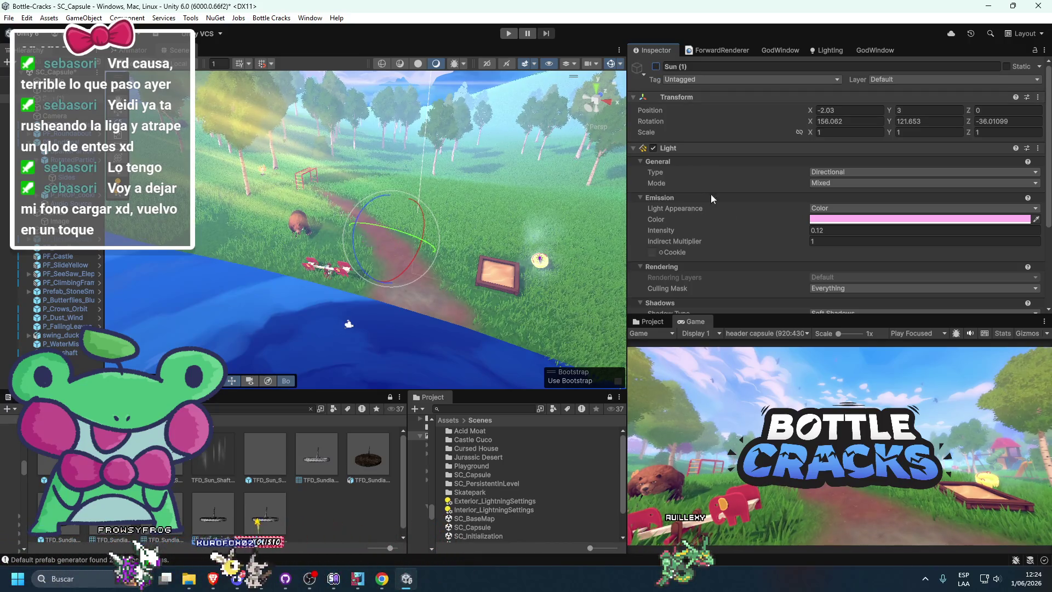
drag(734, 230, 837, 240)
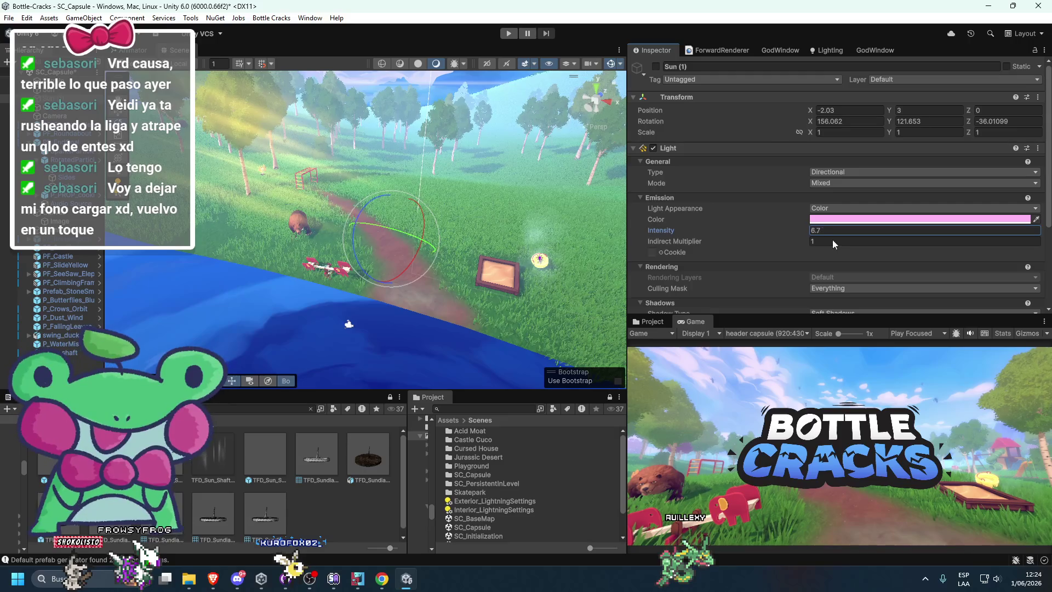
click(656, 66)
mouse_move(730, 227)
mouse_down()
mouse_move(621, 240)
mouse_move(636, 236)
mouse_up()
click(656, 66)
click(657, 66)
click(657, 66)
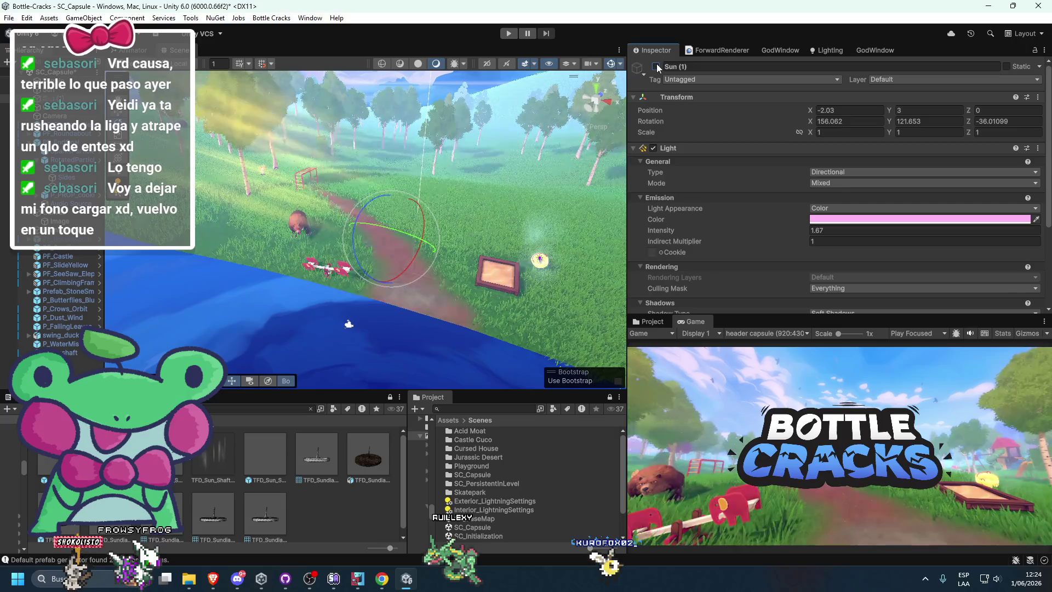
click(656, 66)
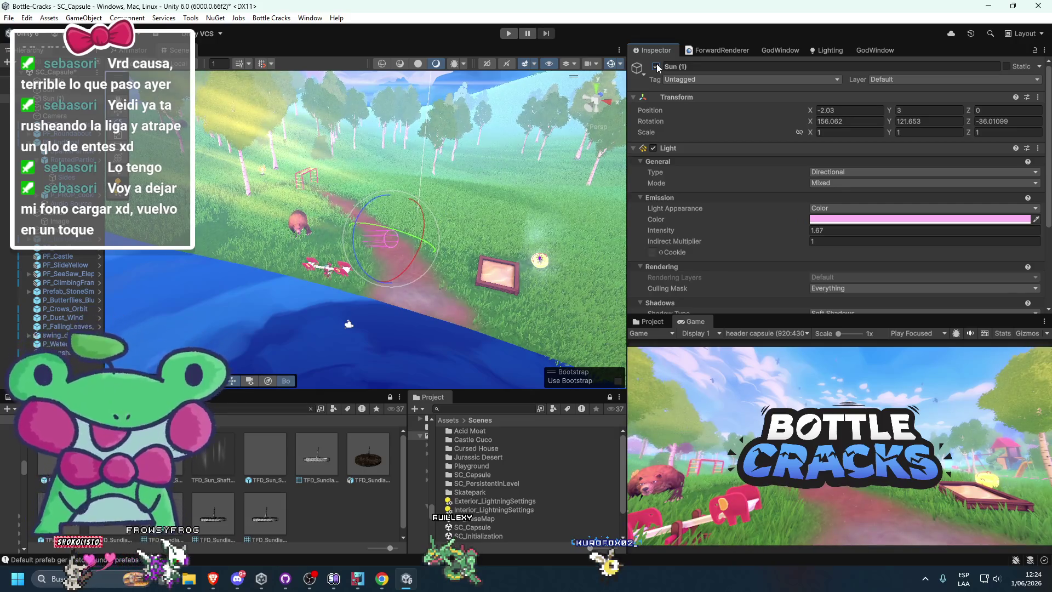
drag(770, 234, 725, 234)
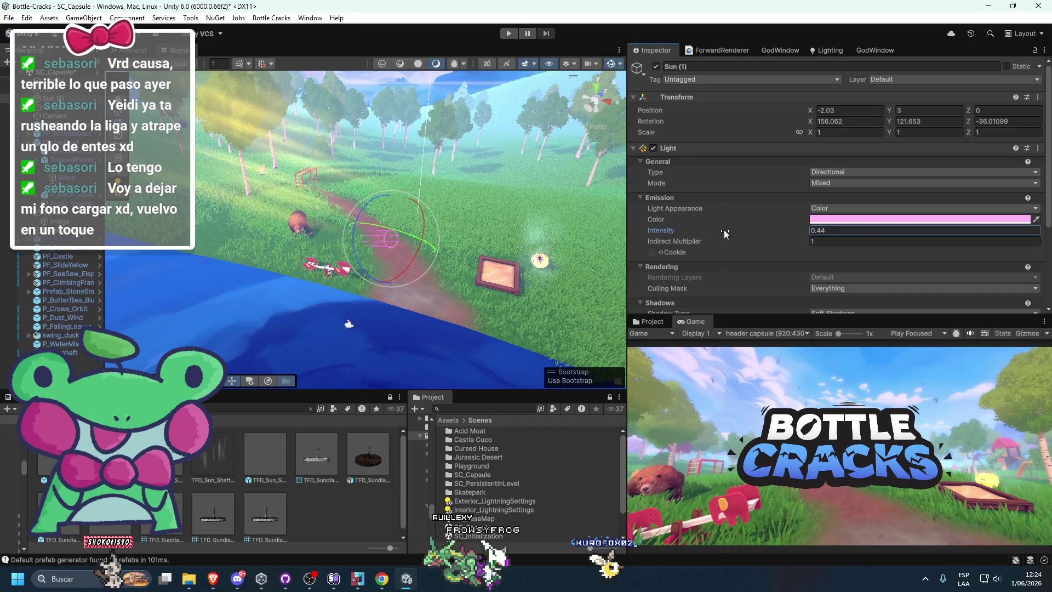
click(656, 68)
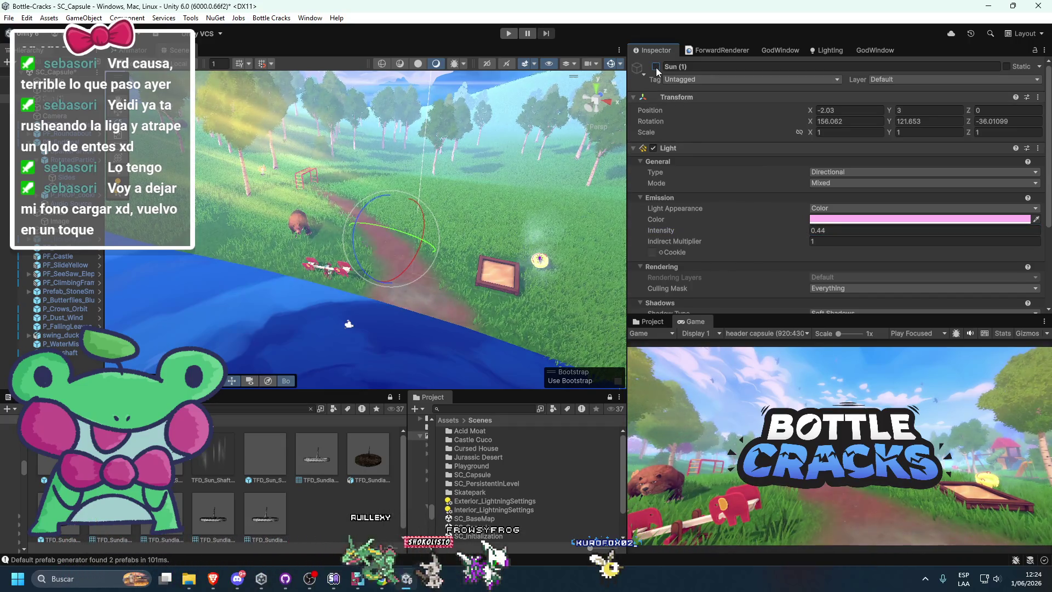
click(656, 68)
Step: Dock the Game view into the main area, leaving Sun (1) enabled
mouse_move(693, 322)
mouse_down()
mouse_move(384, 99)
mouse_move(341, 53)
mouse_up()
click(656, 67)
click(656, 67)
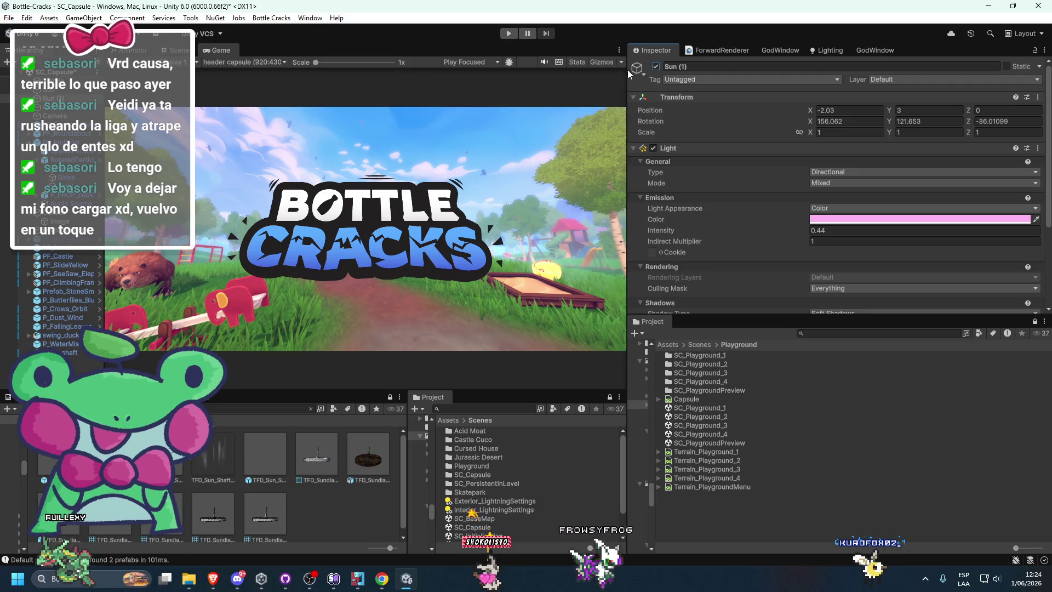
Step: Return the Game view to its small panel and test Bloom, keeping threshold 1.62
drag(222, 50, 722, 323)
mouse_move(443, 293)
mouse_down()
mouse_move(507, 294)
mouse_move(471, 310)
mouse_up()
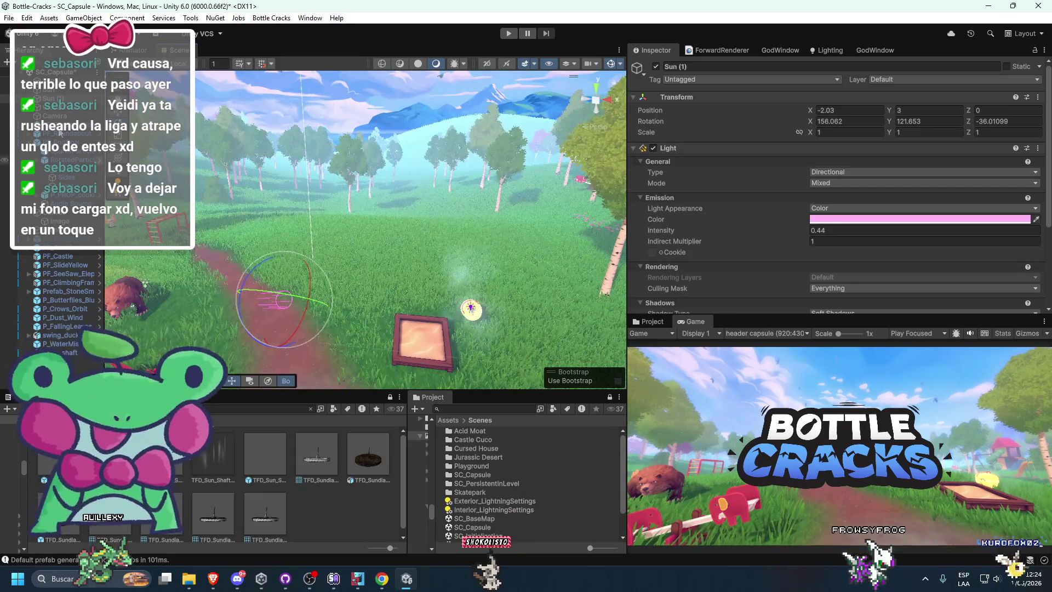
click(62, 112)
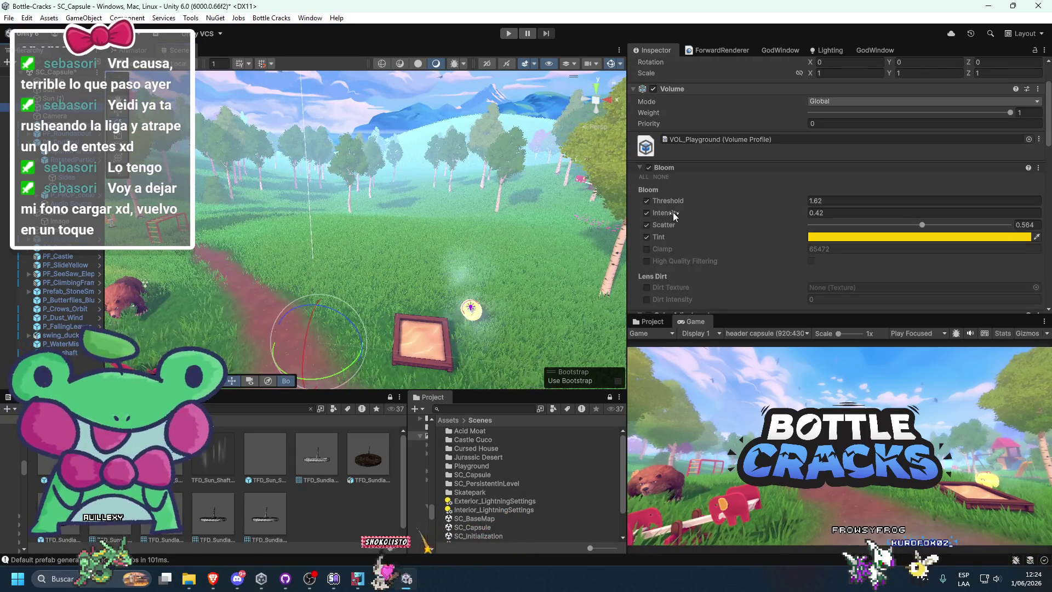
mouse_move(666, 199)
mouse_down()
mouse_move(736, 207)
mouse_move(121, 265)
mouse_up()
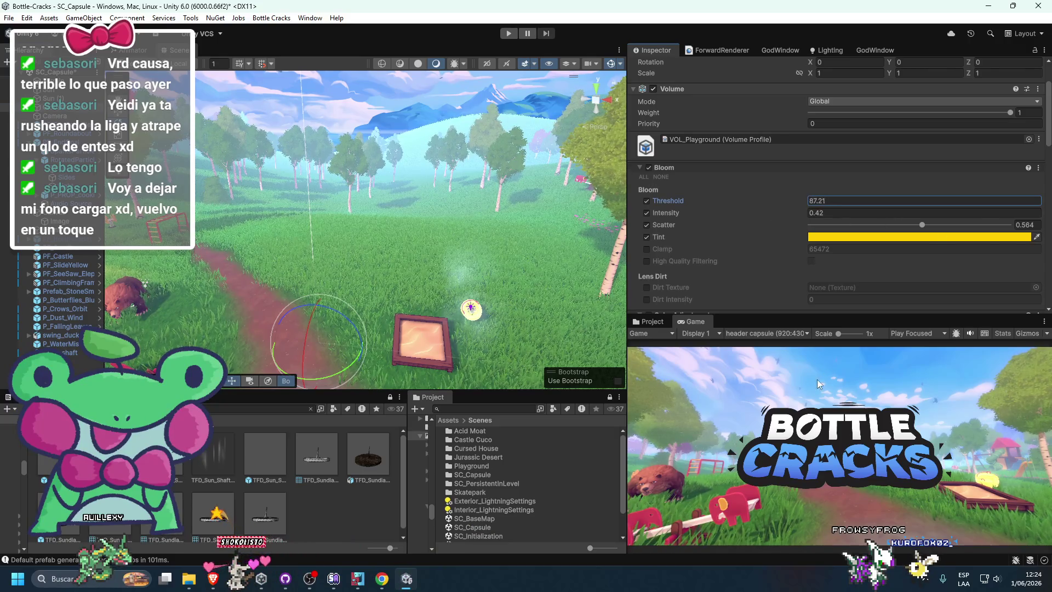
drag(817, 379, 659, 199)
text(1.62)
click(649, 166)
click(649, 166)
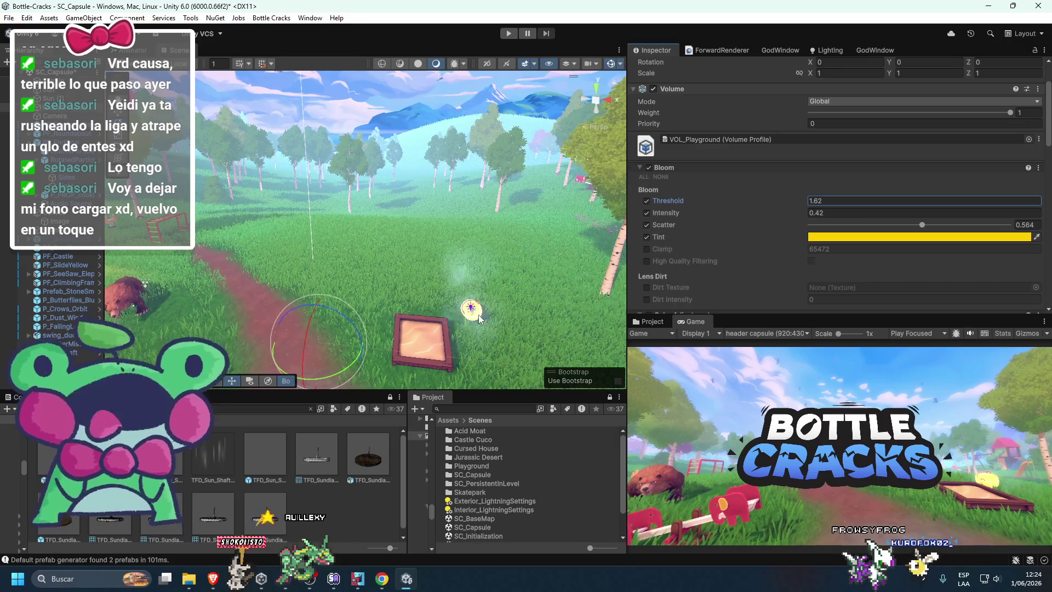
Step: Select the water-mist particle system, then the Audio Source object
click(474, 311)
scroll(742, 235, down, 3)
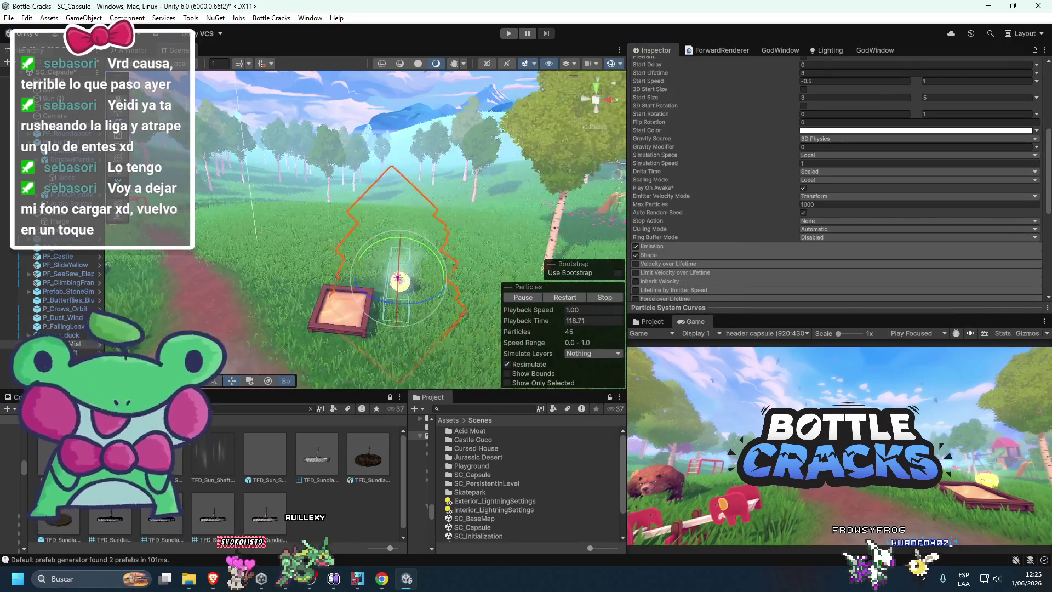
click(69, 204)
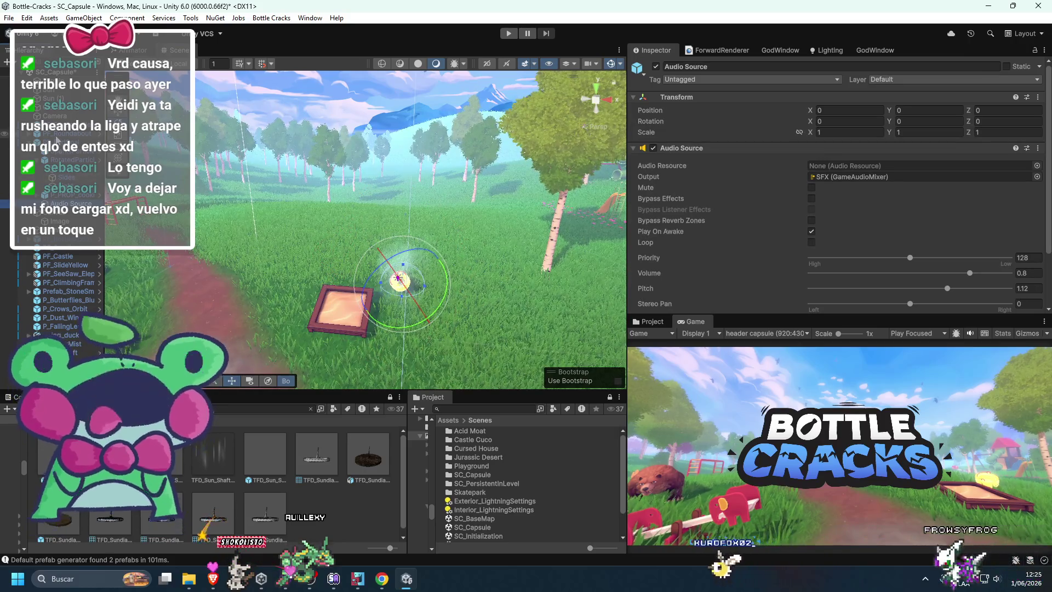
Step: Select the cooking pot and open its MAT_GoldenMetal material
click(63, 142)
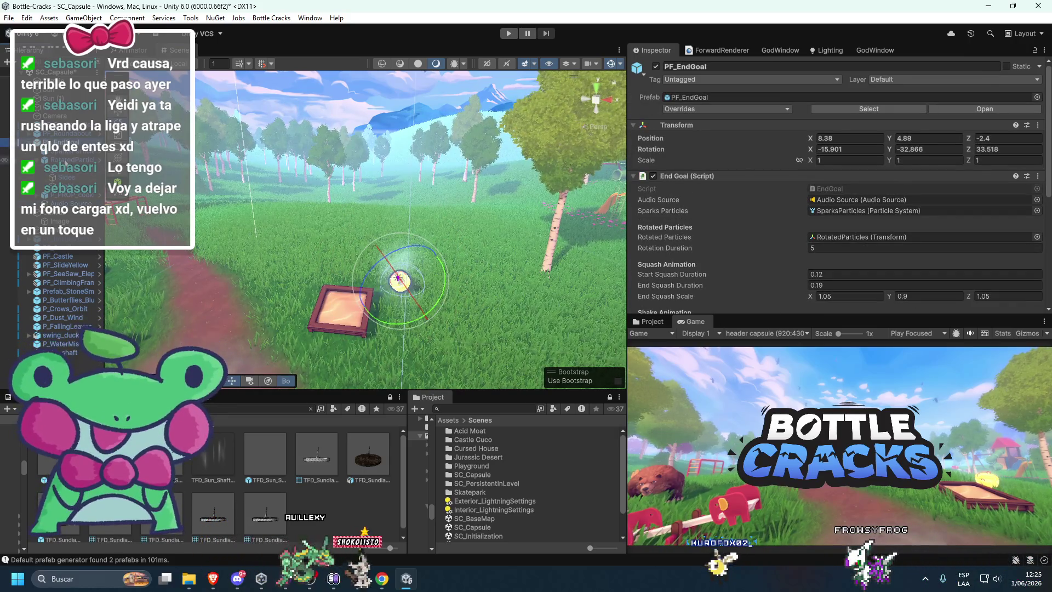
click(63, 159)
click(62, 196)
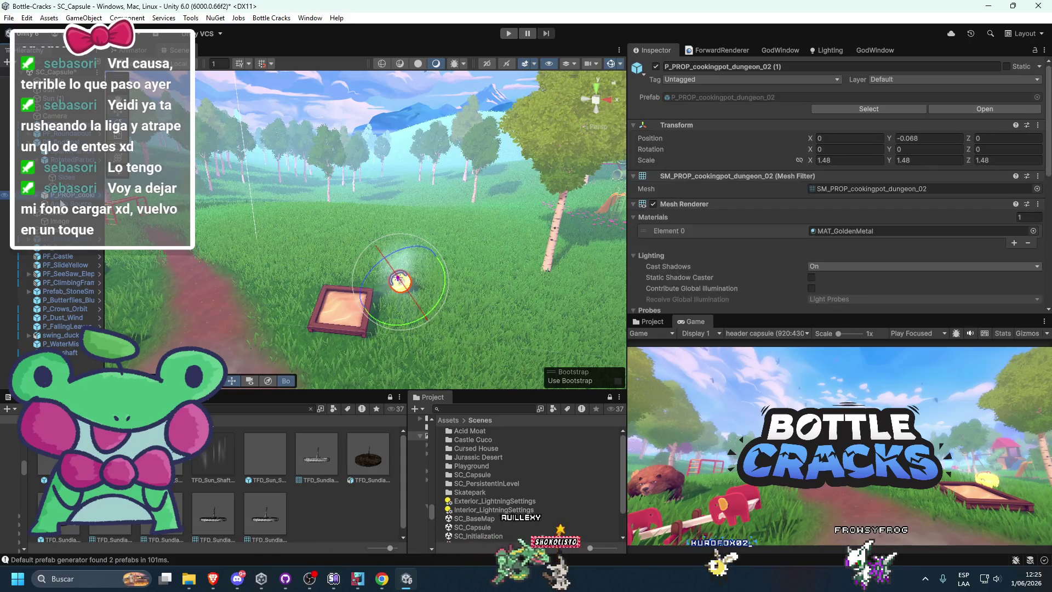
scroll(702, 246, down, 1)
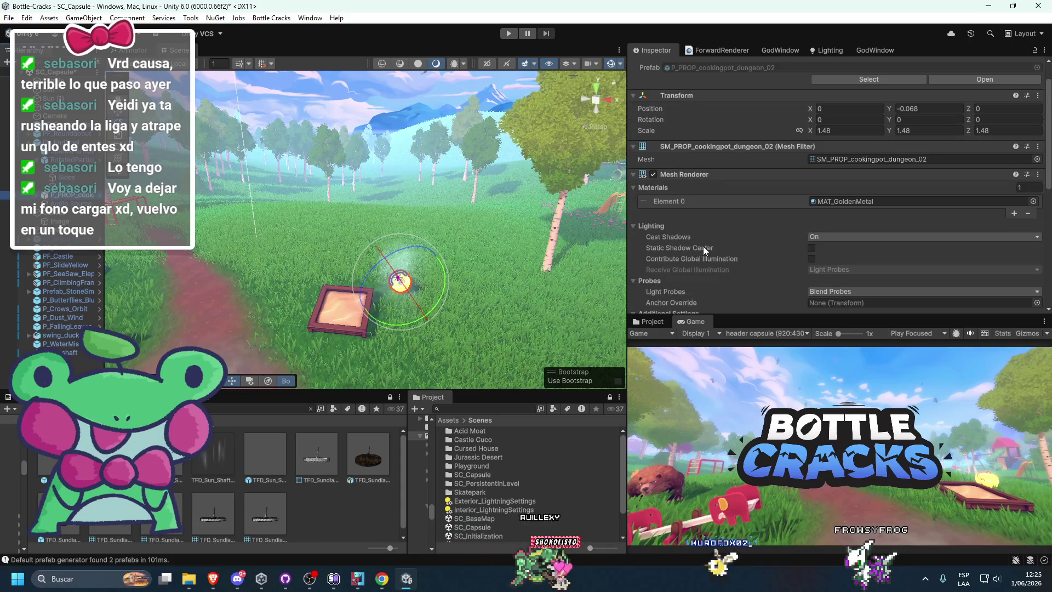
click(399, 397)
click(423, 432)
click(830, 201)
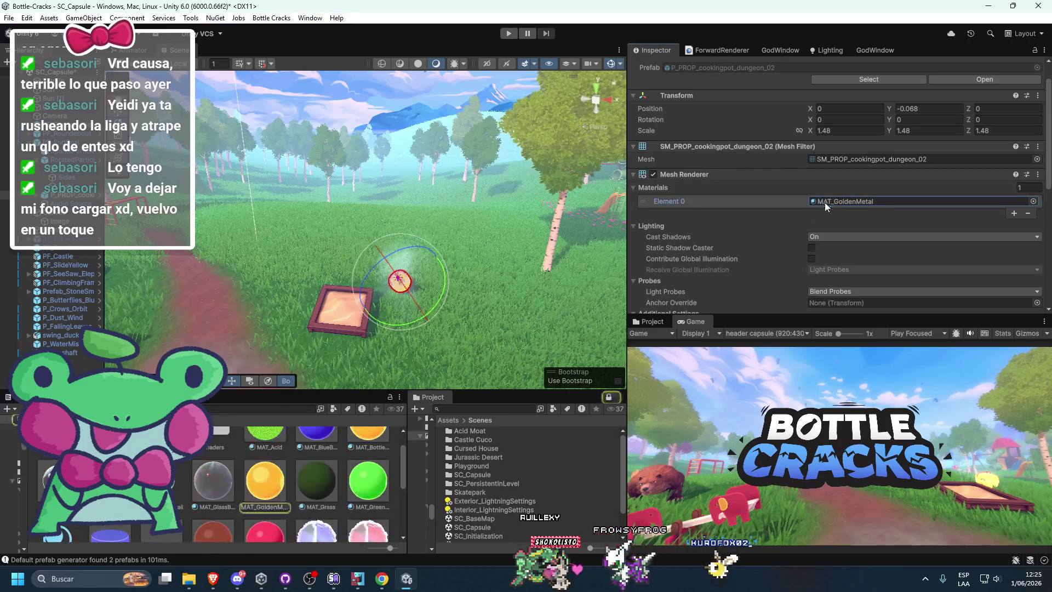
double_click(830, 201)
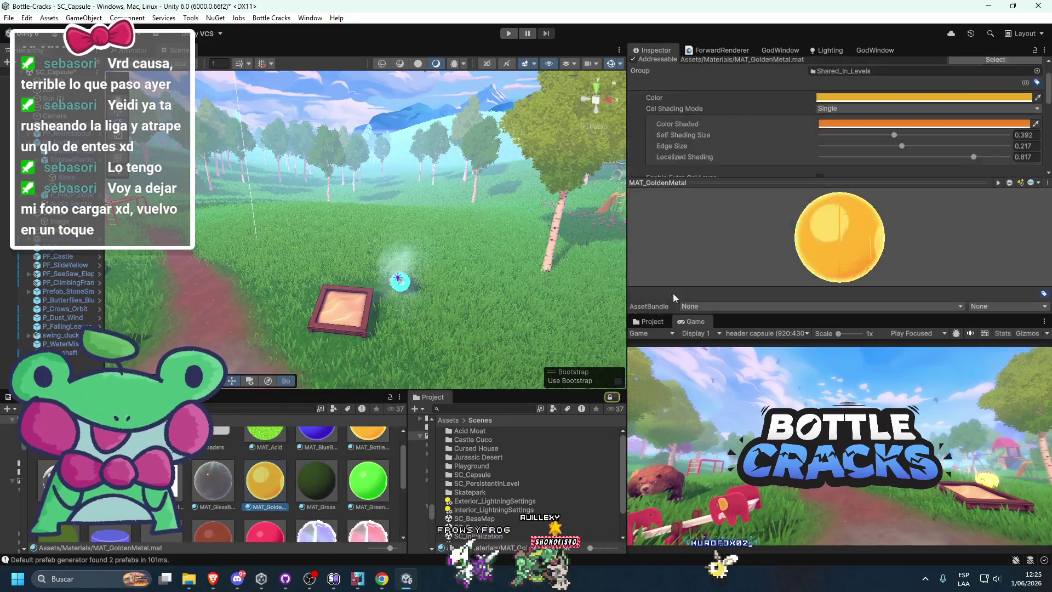
Step: Collapse the material preview and toggle specular highlights off and on
click(709, 182)
scroll(677, 248, down, 3)
scroll(706, 244, up, 2)
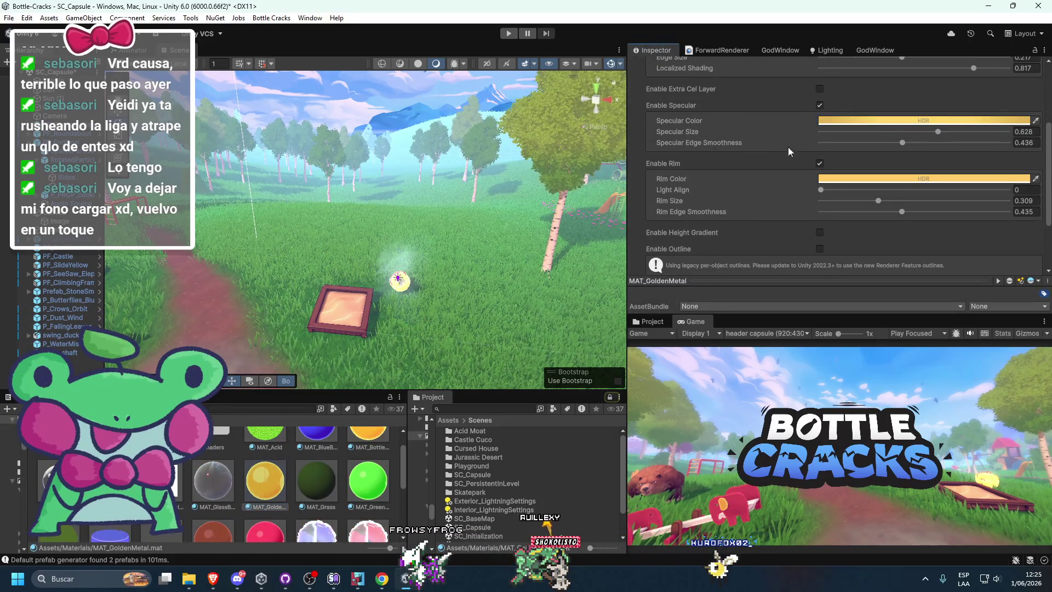
click(820, 106)
click(820, 106)
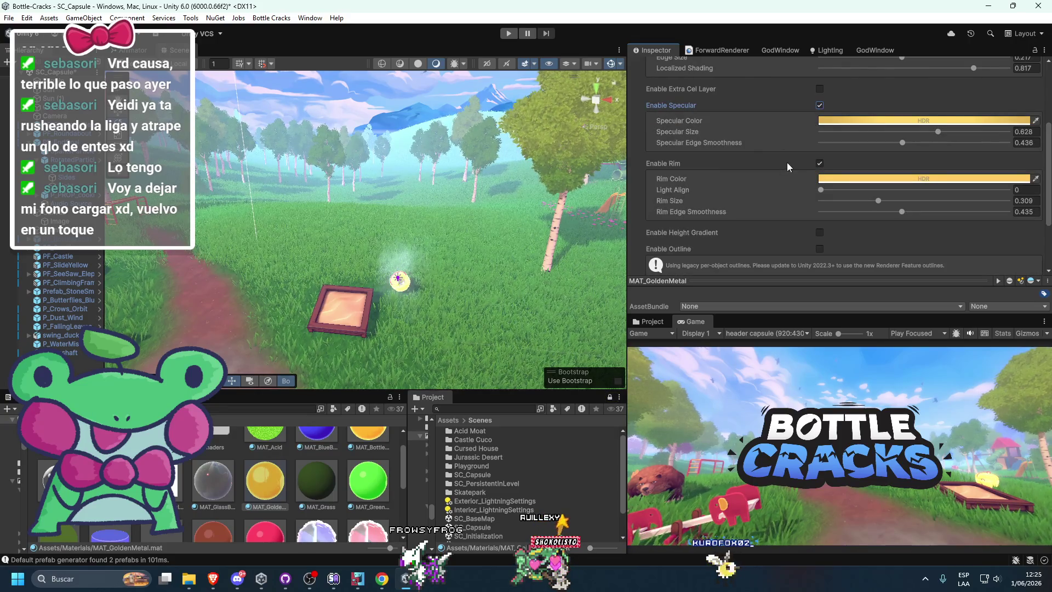
Step: Set the lightmap direction pitch to 0 and expand the rendering and texture map settings
scroll(816, 160, down, 3)
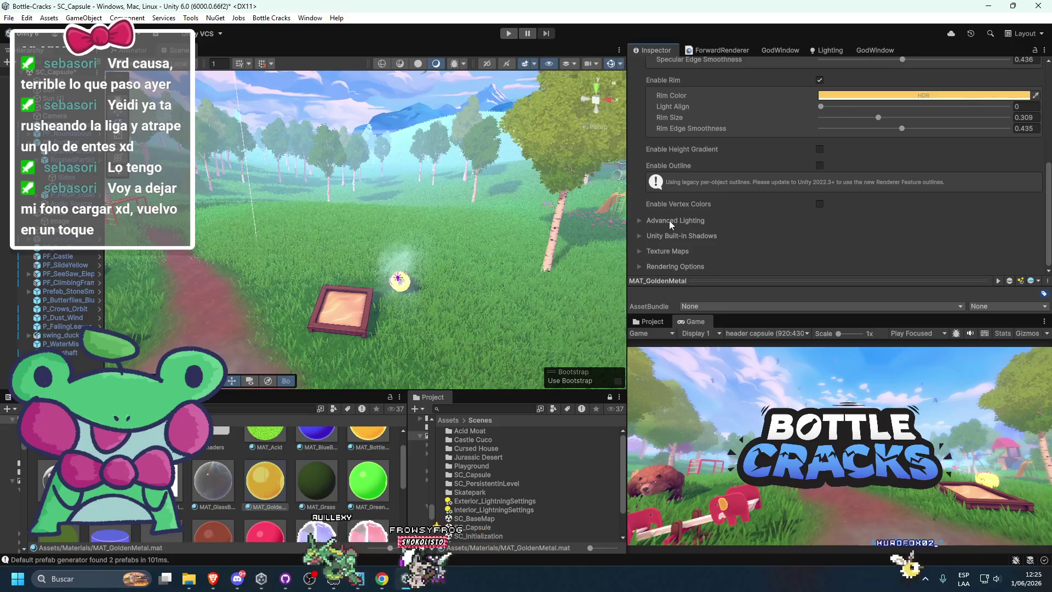
click(640, 220)
scroll(798, 229, down, 2)
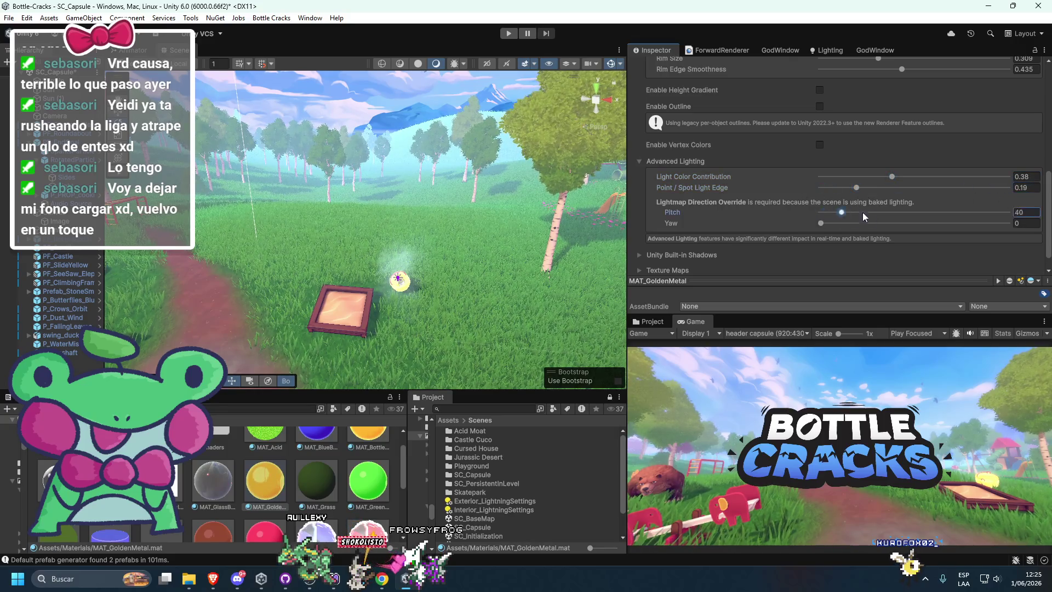
text(0)
scroll(729, 247, down, 1)
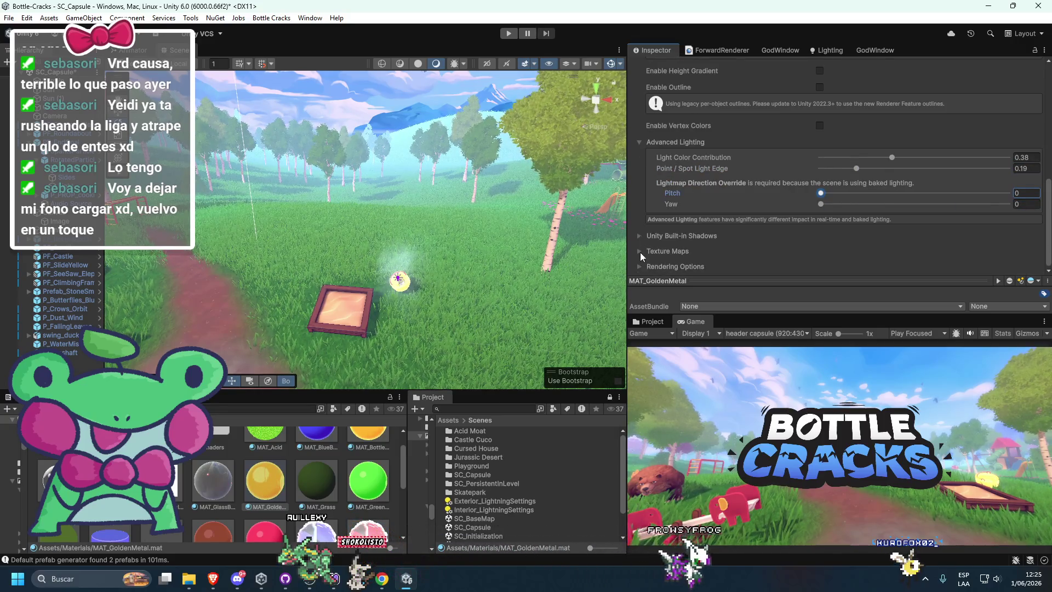
click(643, 266)
scroll(643, 264, down, 2)
click(648, 185)
scroll(741, 219, down, 3)
scroll(741, 220, up, 10)
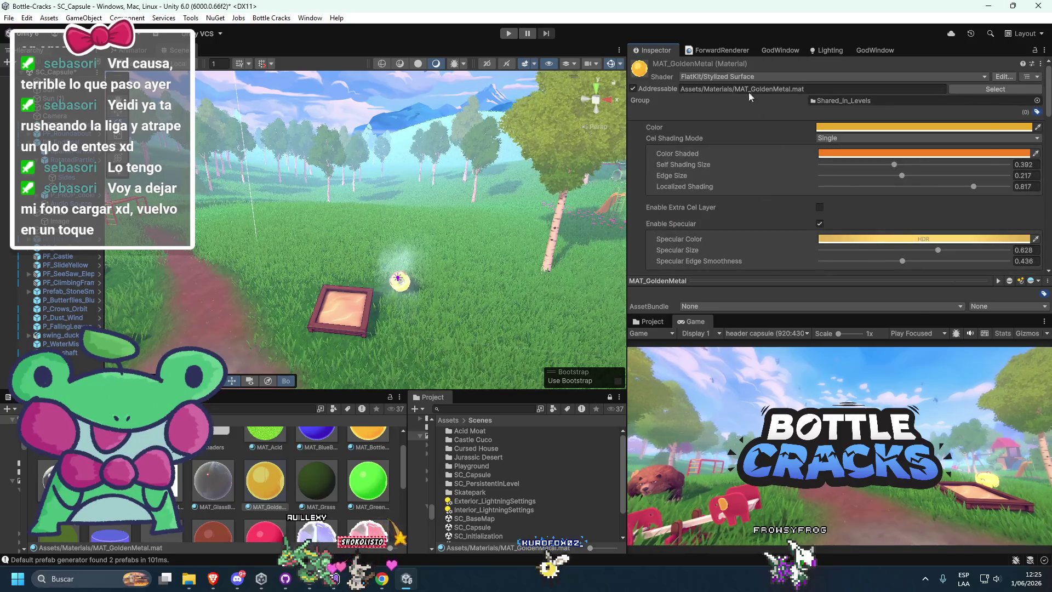
Step: Apply the Standard shader, undo it, and search the shader list for 'lit'
click(735, 78)
text(standard)
click(708, 111)
key(ctrl+z)
click(726, 77)
text(lit)
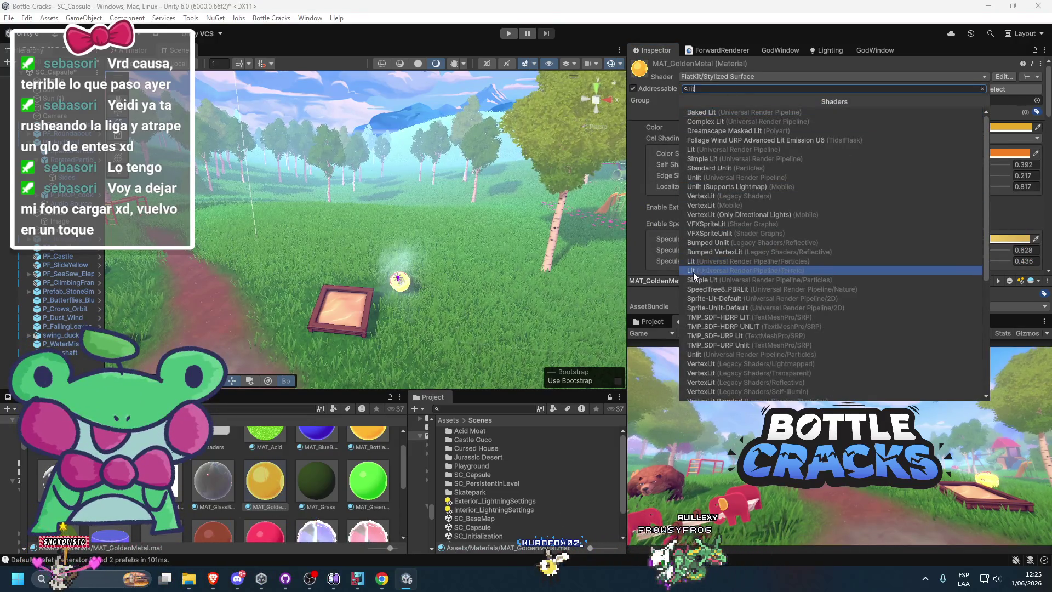
Step: Switch MAT_GoldenMetal to the Universal Render Pipeline/Lit shader and preview the game full size
click(706, 153)
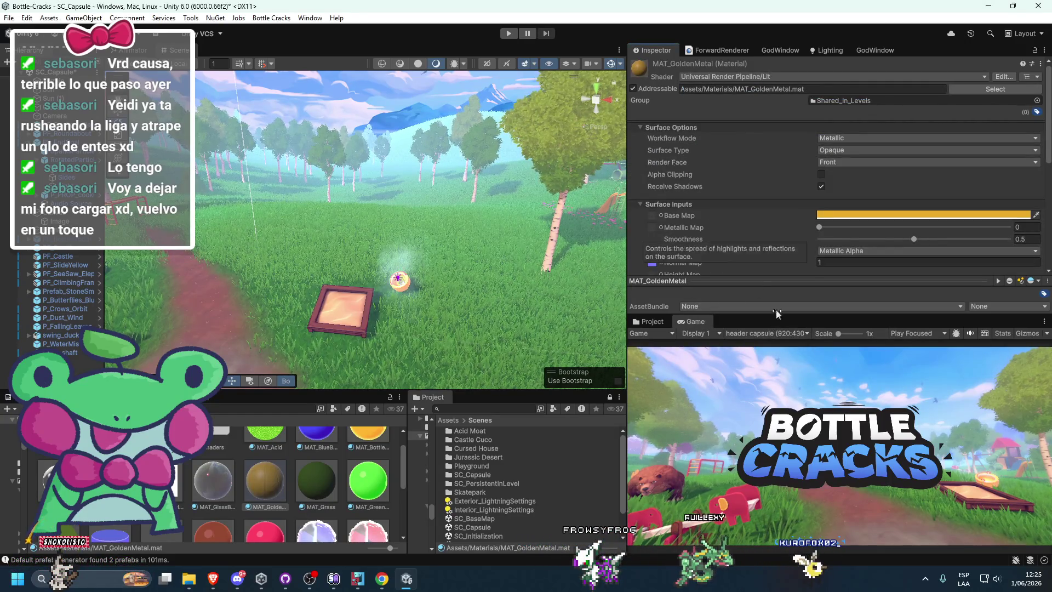
double_click(700, 324)
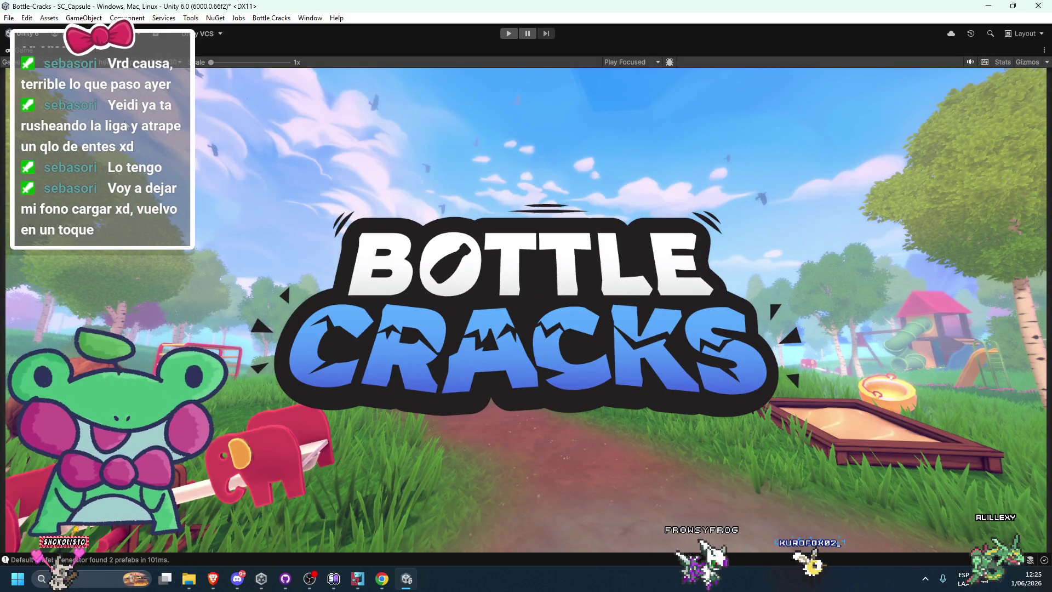
double_click(24, 51)
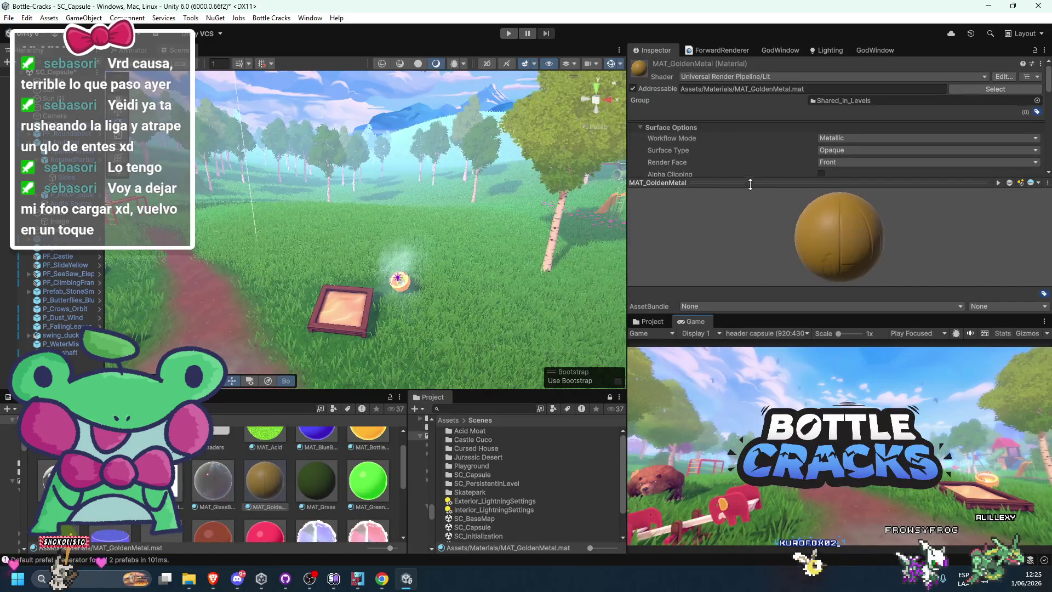
Step: Look over the base colour picker and the surface and detail input sections
scroll(731, 231, down, 2)
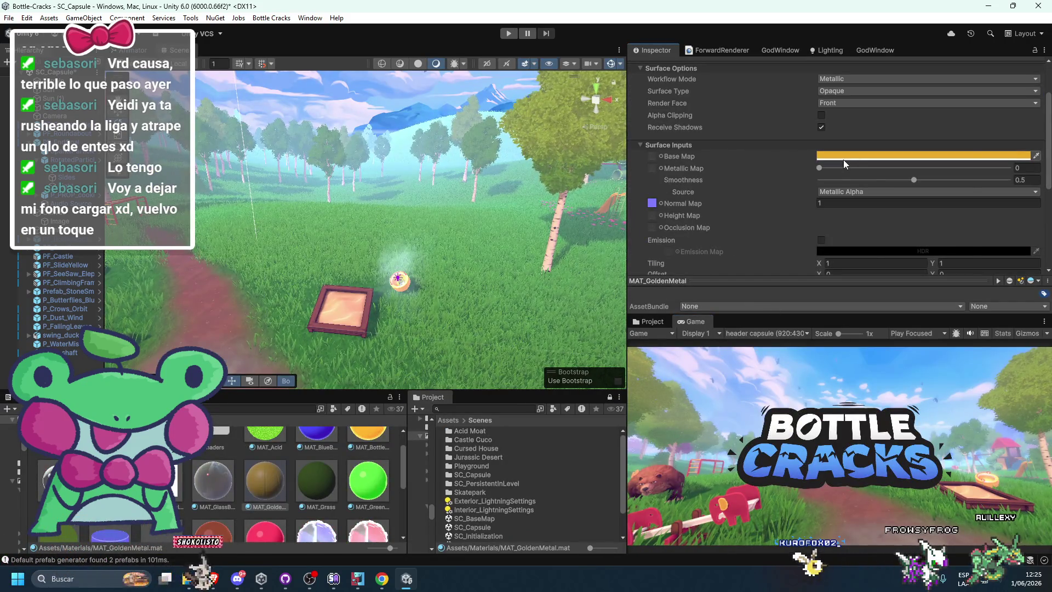
click(844, 158)
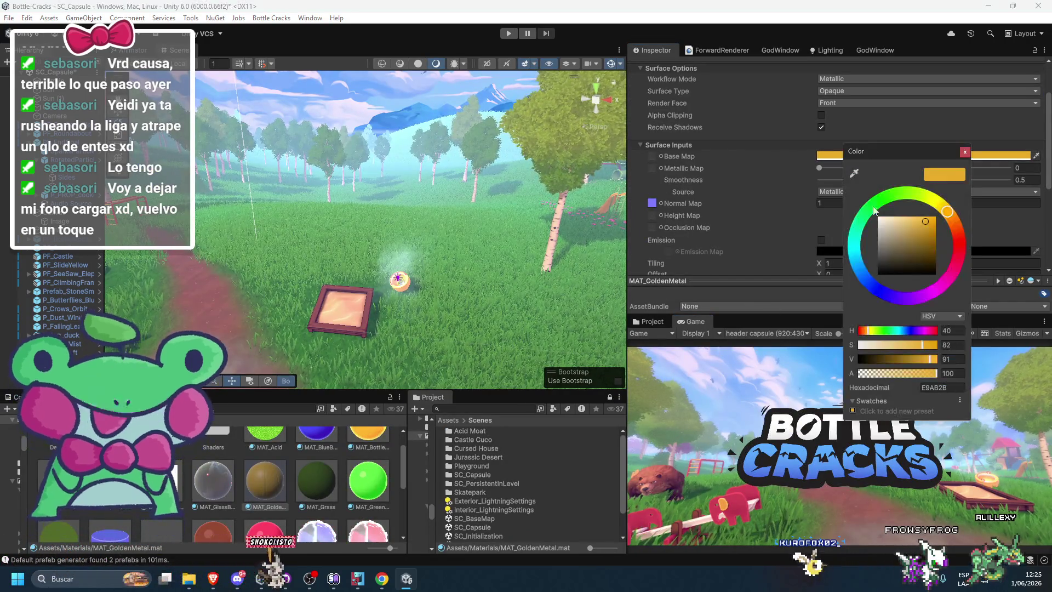
click(780, 147)
click(768, 153)
click(765, 147)
scroll(745, 195, down, 2)
Step: Try a saturated yellow emission at several intensities, then switch emission back off
click(819, 187)
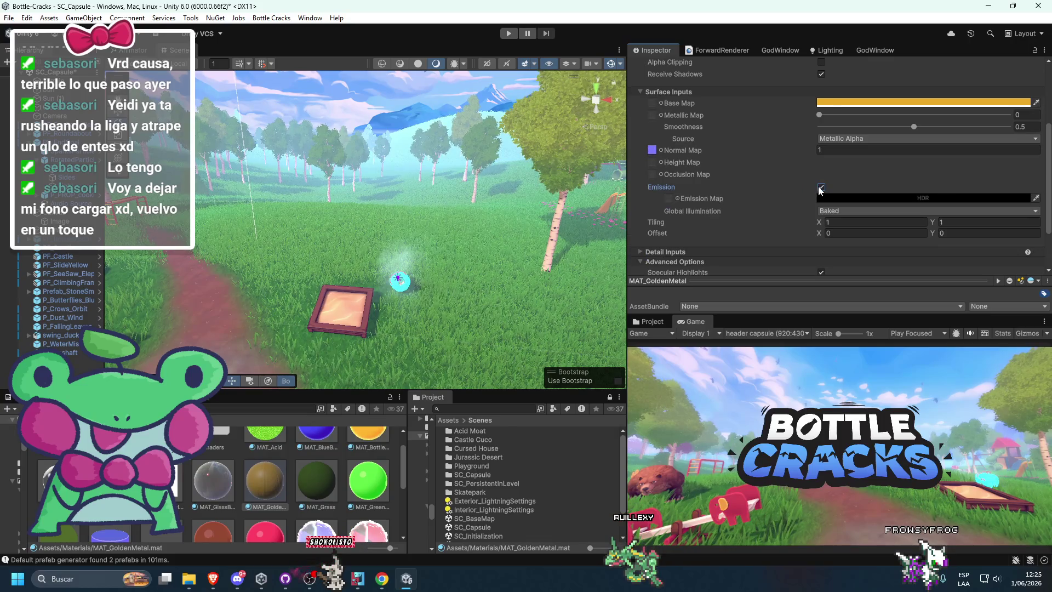
click(829, 199)
click(872, 258)
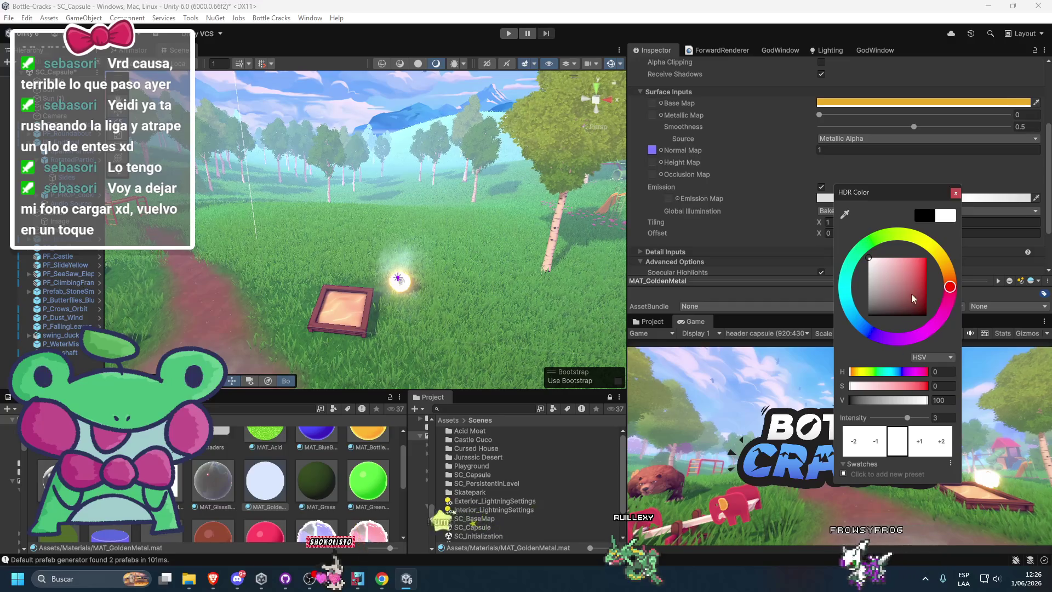
click(927, 257)
click(937, 246)
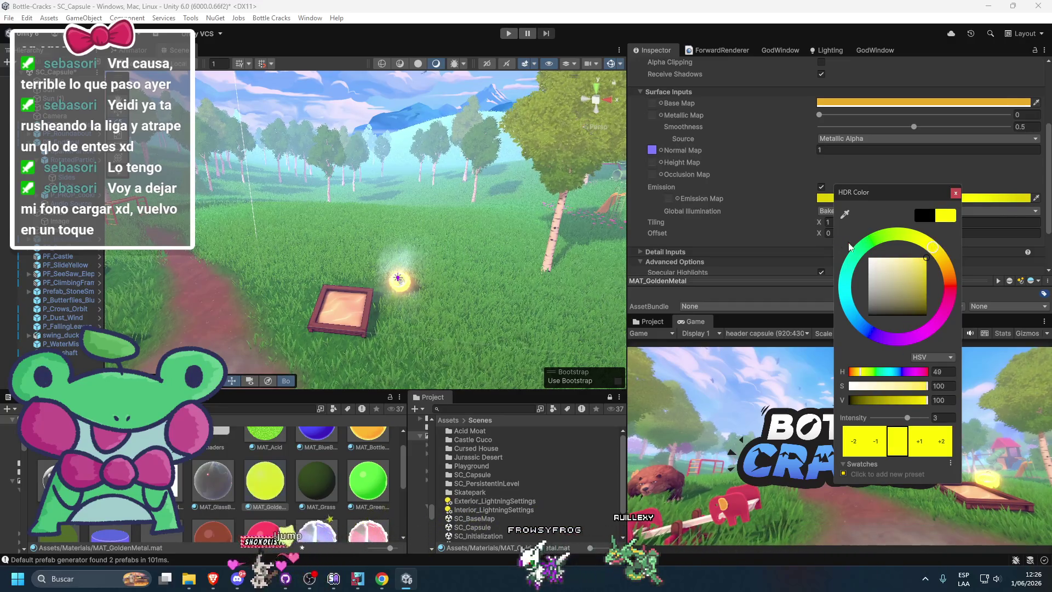
click(885, 439)
click(885, 440)
click(884, 439)
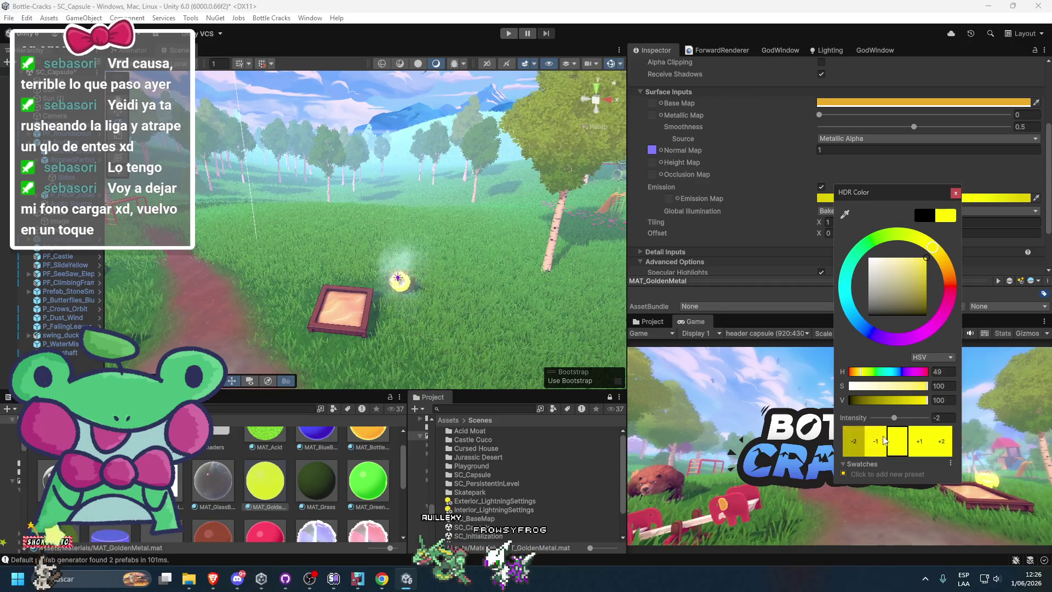
click(884, 439)
click(924, 442)
click(755, 215)
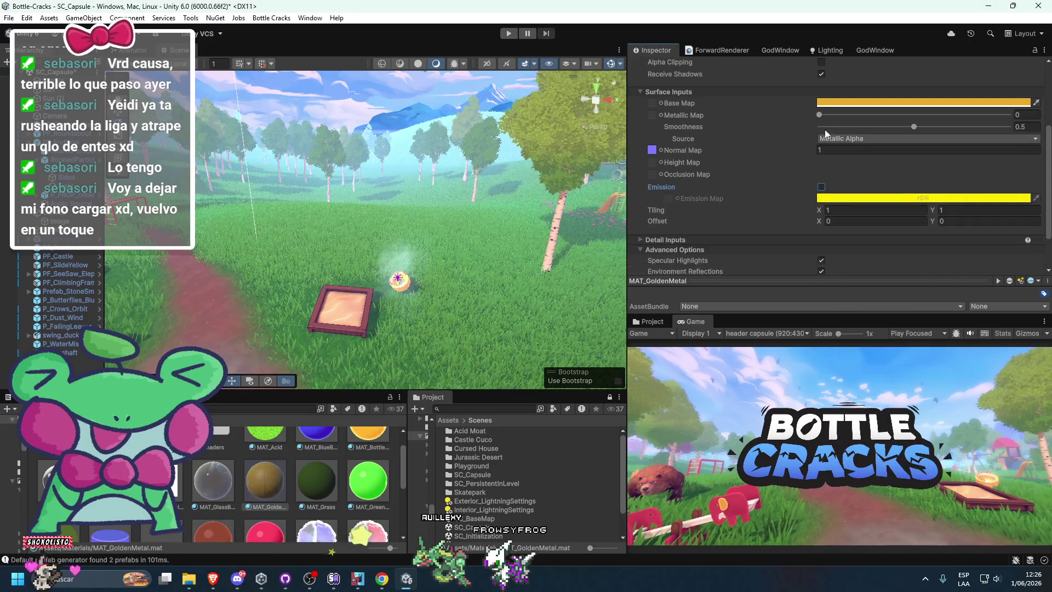
Step: Set the base colour to bright yellow (FFE61C) and enter play mode
click(825, 103)
drag(927, 148, 922, 141)
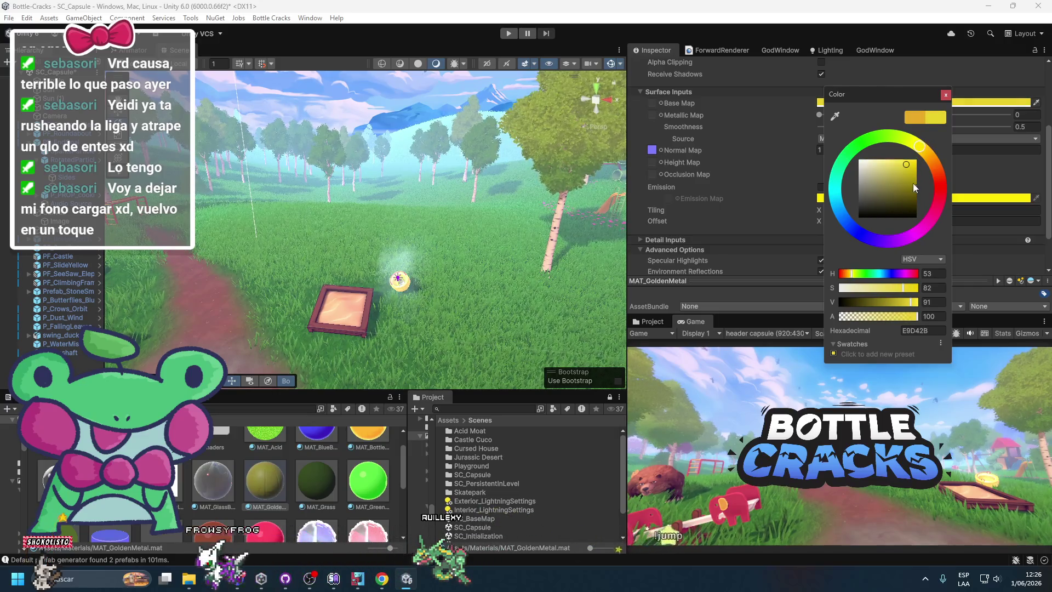
click(907, 160)
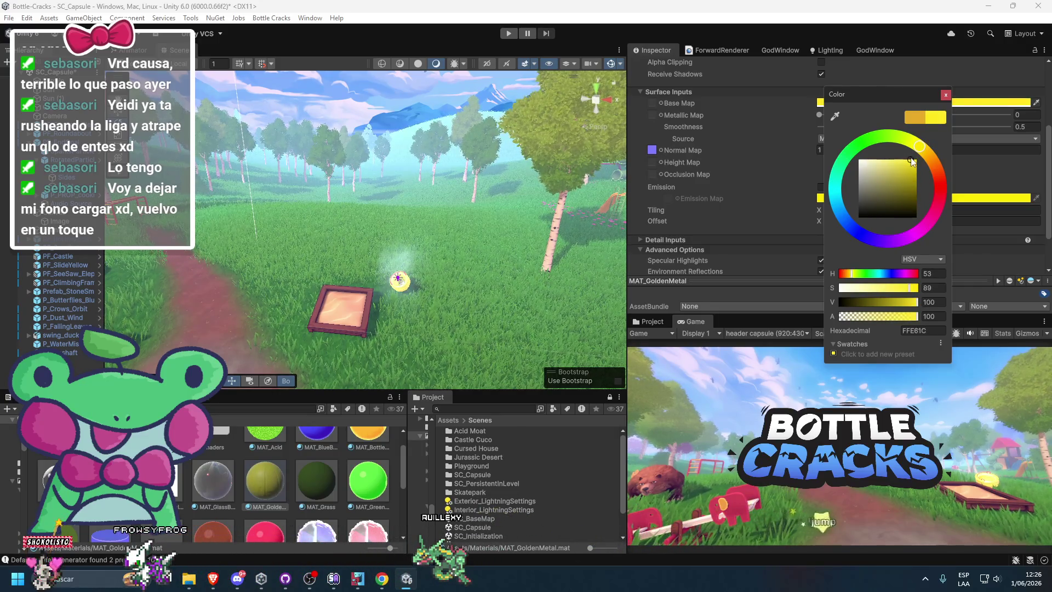
key(ctrl+p)
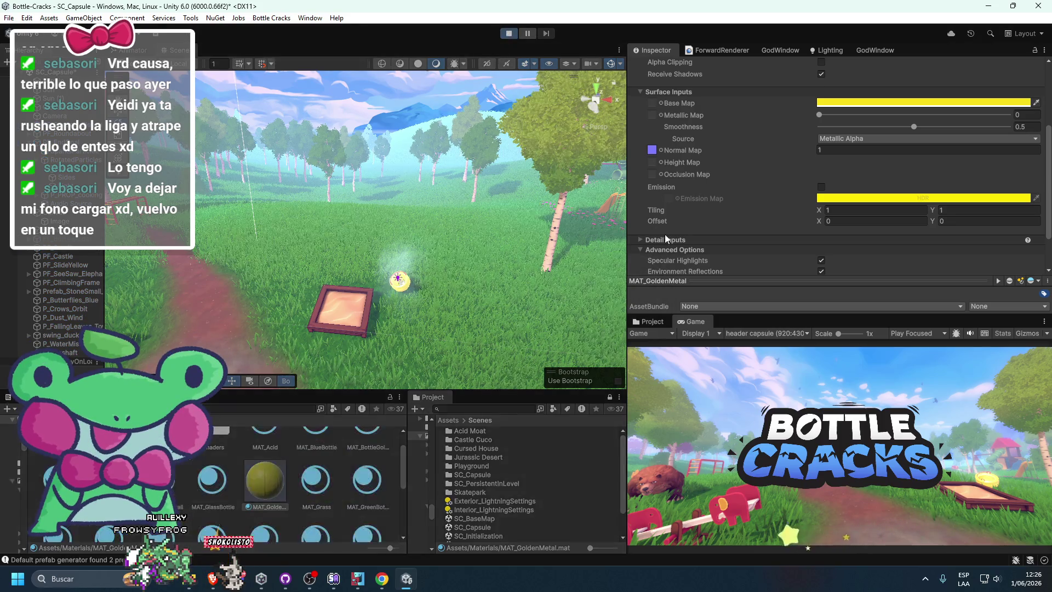
Step: Watch the title screen in a maximized Game view, then stop and restart play mode
double_click(692, 324)
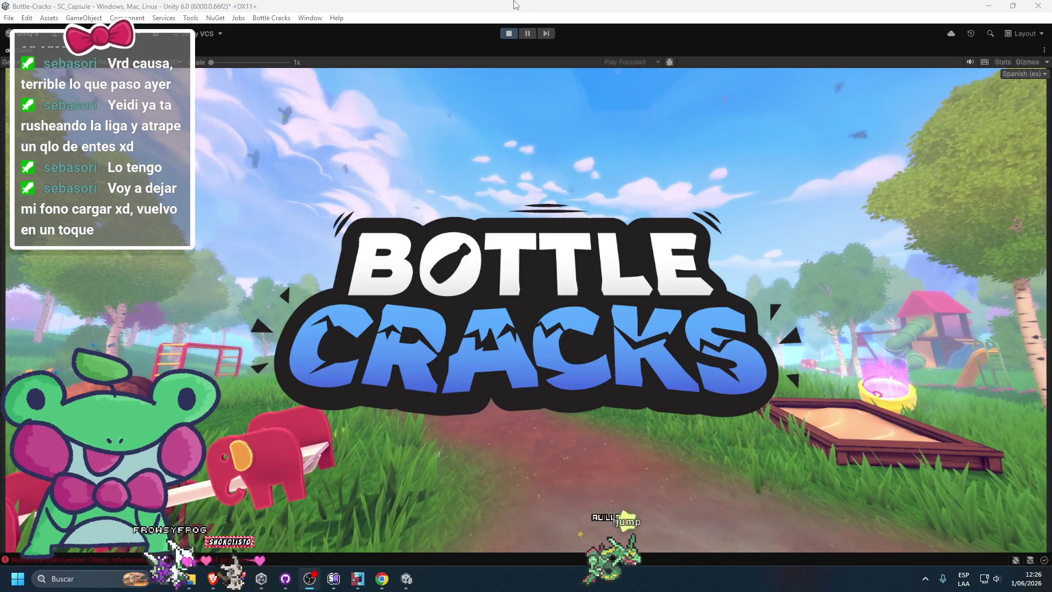
click(509, 33)
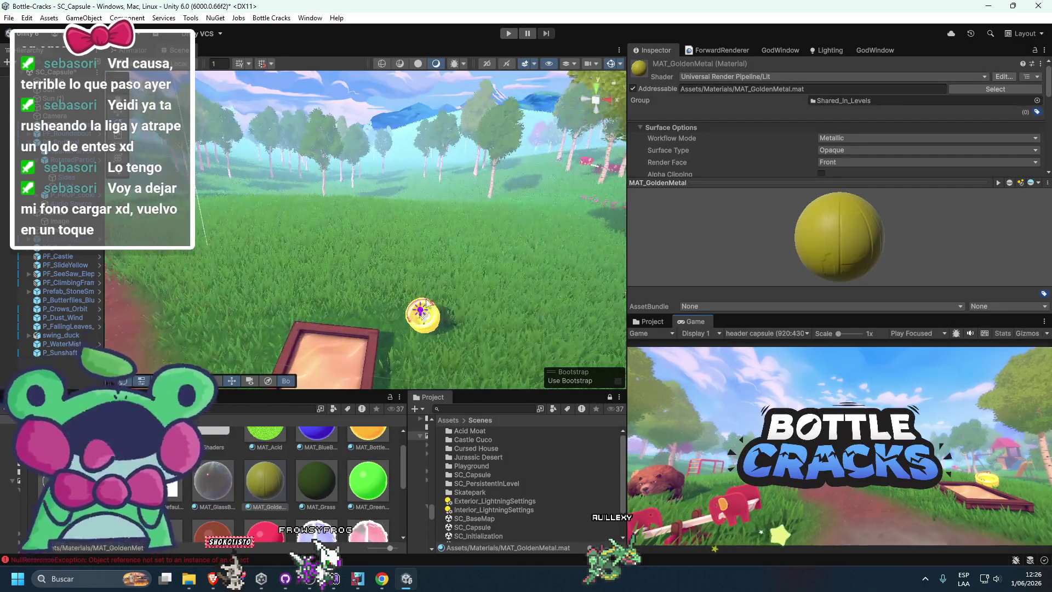
click(473, 169)
click(508, 35)
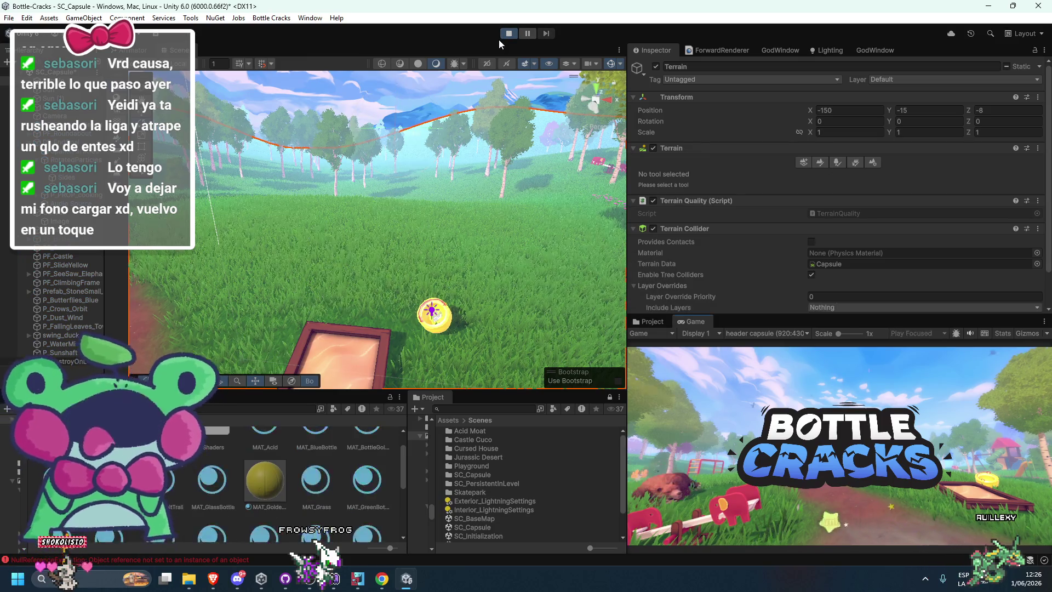
Step: During play, select PF_EndGoal, then tilt it and reposition it above the grass
click(435, 322)
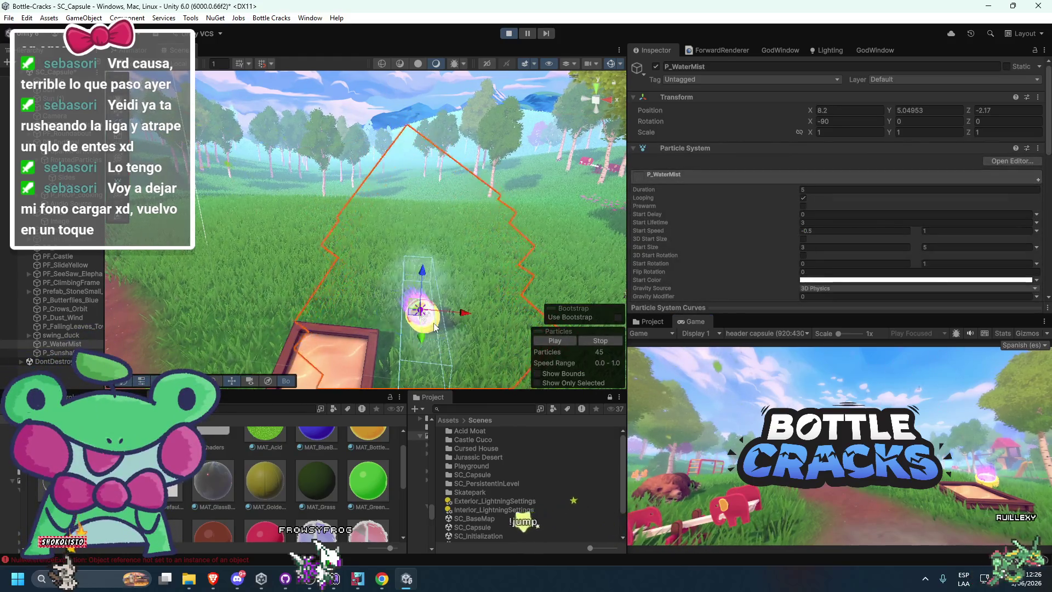
click(394, 318)
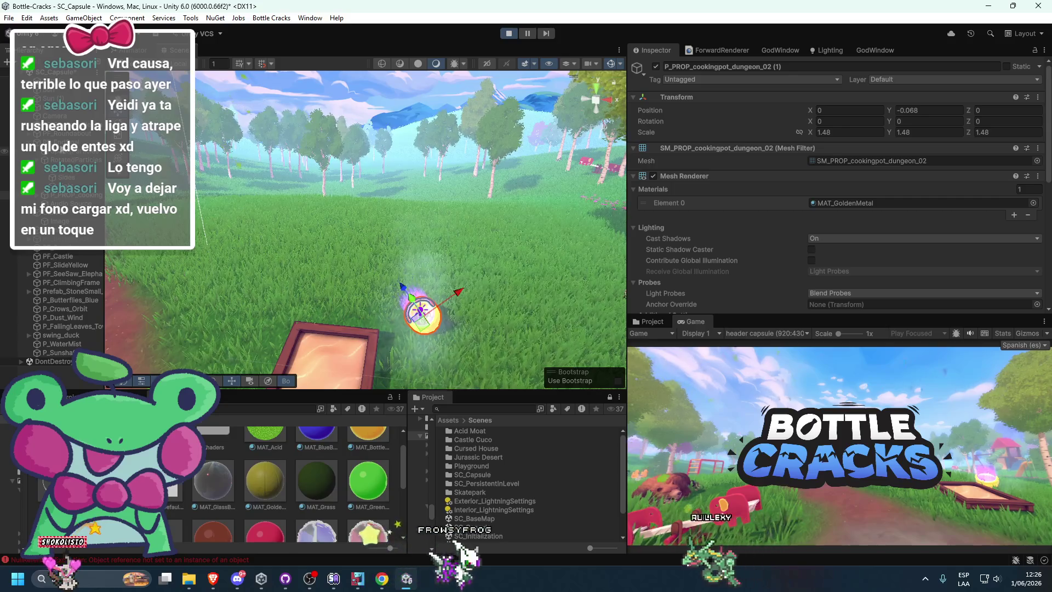
click(423, 317)
drag(408, 314, 421, 300)
key(w)
key(ctrl+backslash)
drag(408, 311, 445, 321)
key(f)
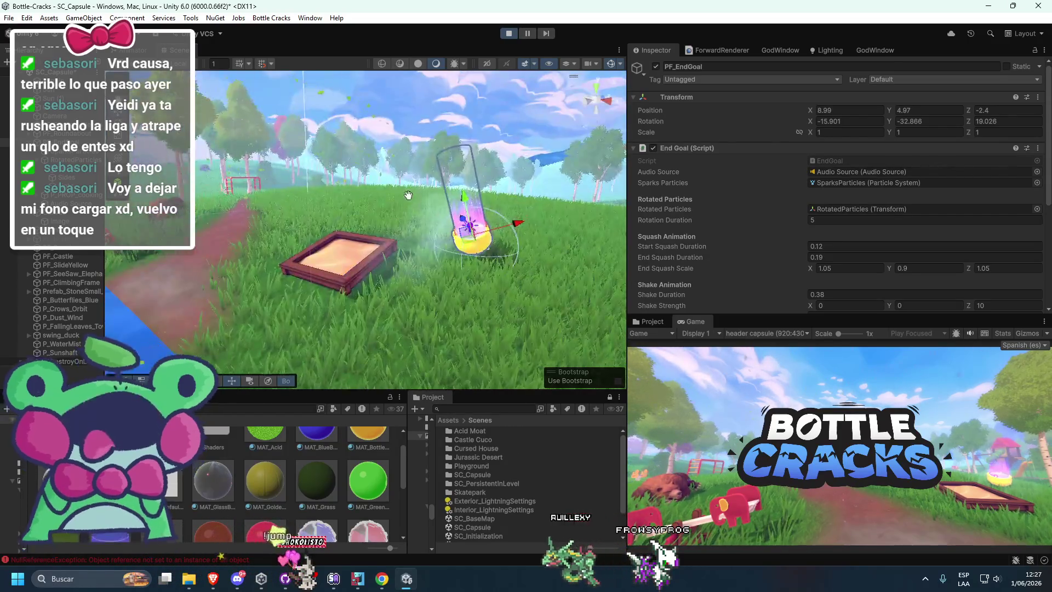
mouse_move(359, 150)
mouse_down()
mouse_move(364, 174)
mouse_move(421, 189)
mouse_move(374, 174)
mouse_up()
key(e)
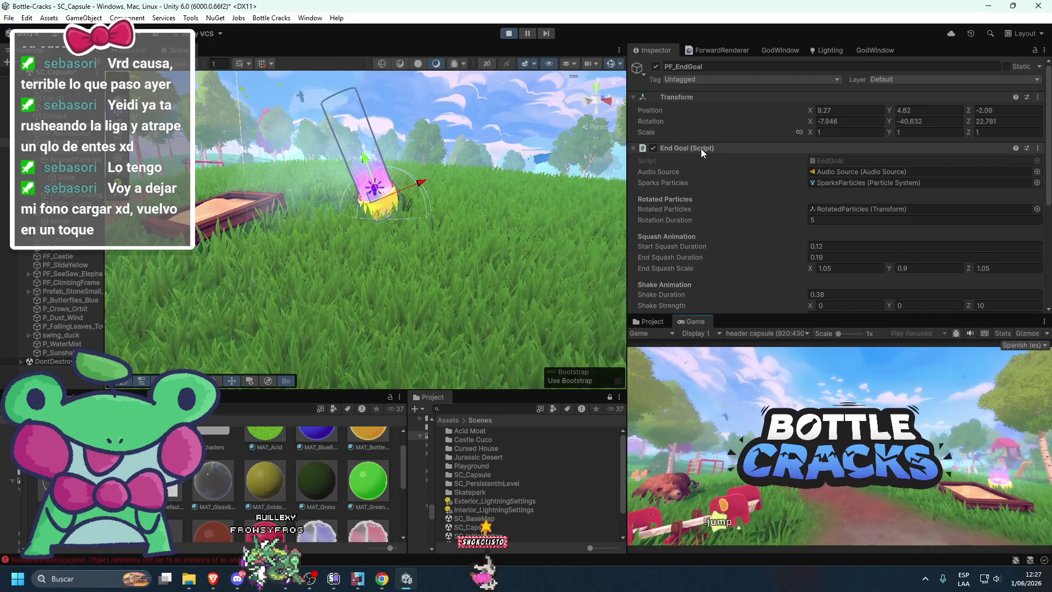
Step: Copy PF_EndGoal's Transform, stop play, and paste the values back, placing it around (9.27, 4.62, -2.09)
right_click(752, 100)
mouse_move(800, 199)
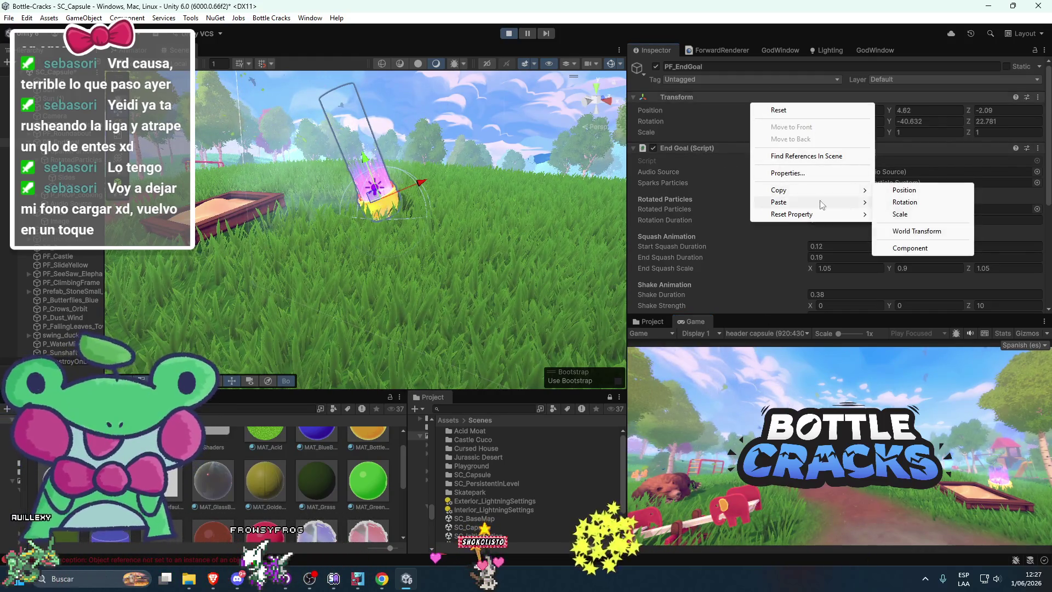
click(909, 248)
click(509, 34)
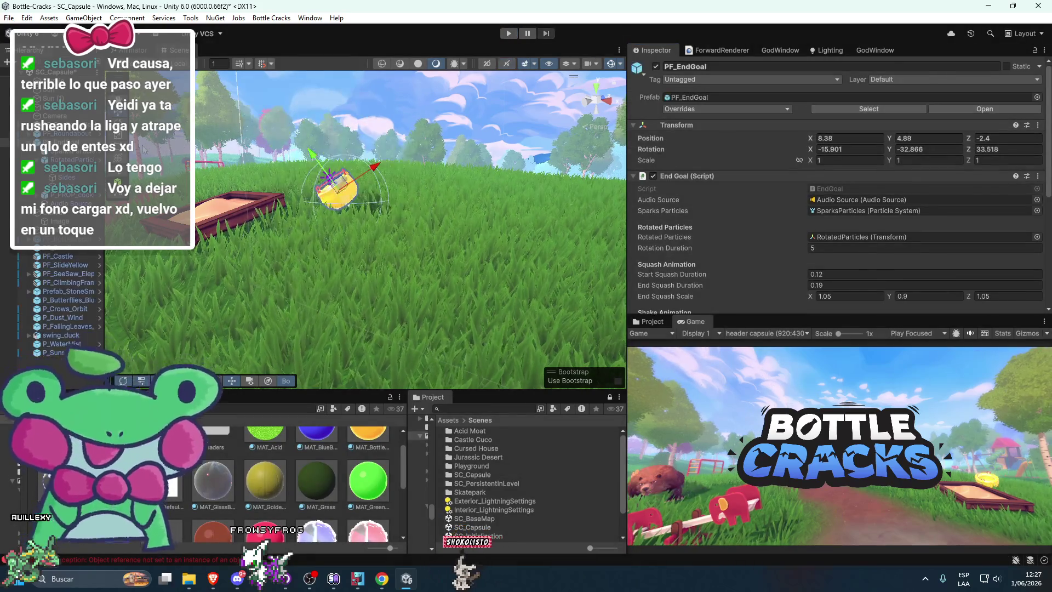
right_click(817, 126)
mouse_move(877, 227)
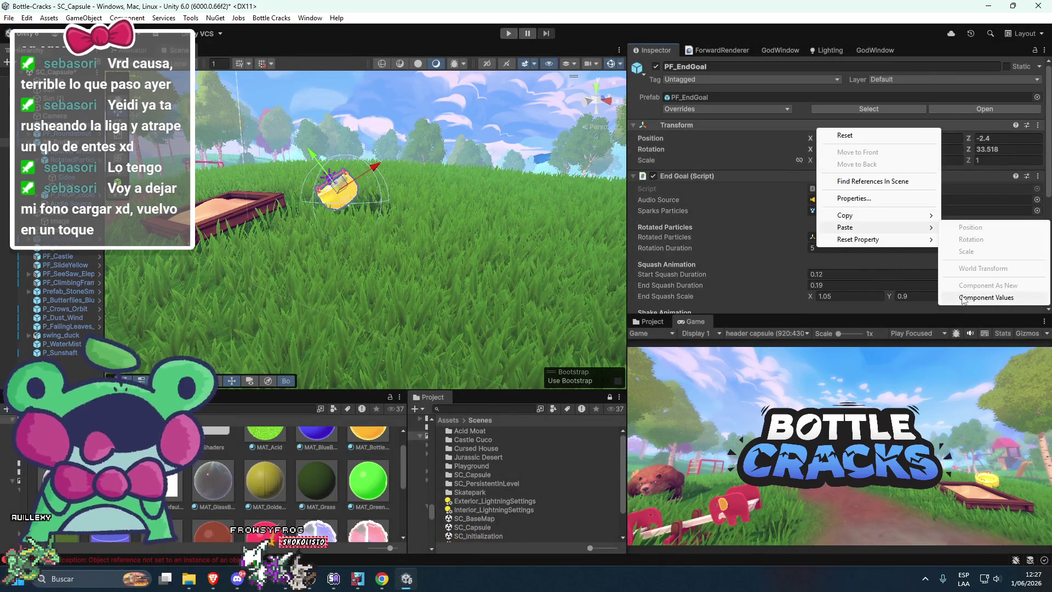
click(963, 299)
click(80, 175)
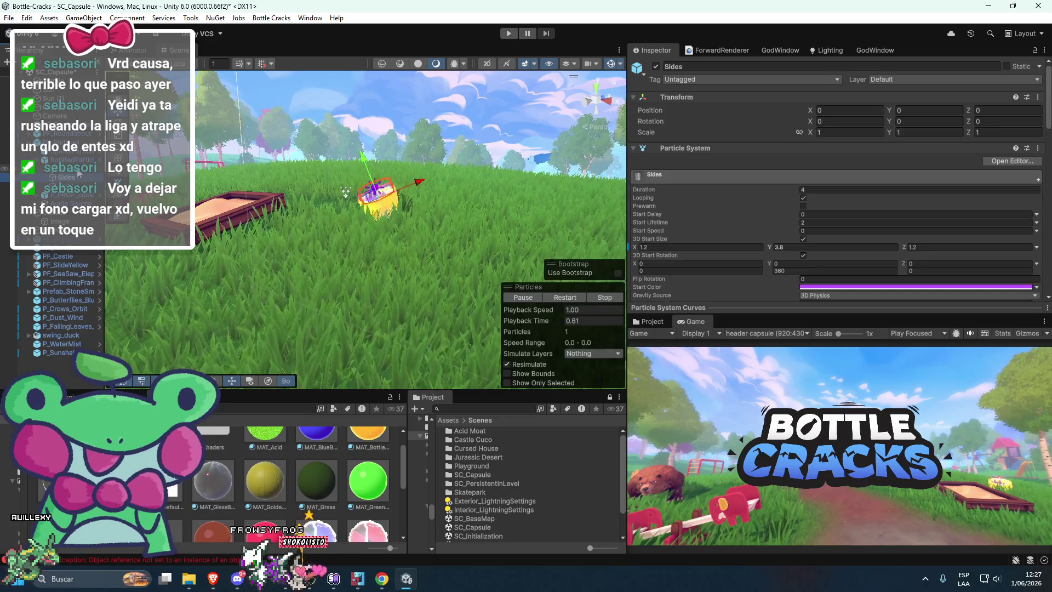
Step: Change the Sides particle system's 3D Start Size Y from 3.8 to 2.4, keeping X and Z at 1.2
key(Down)
key(Up)
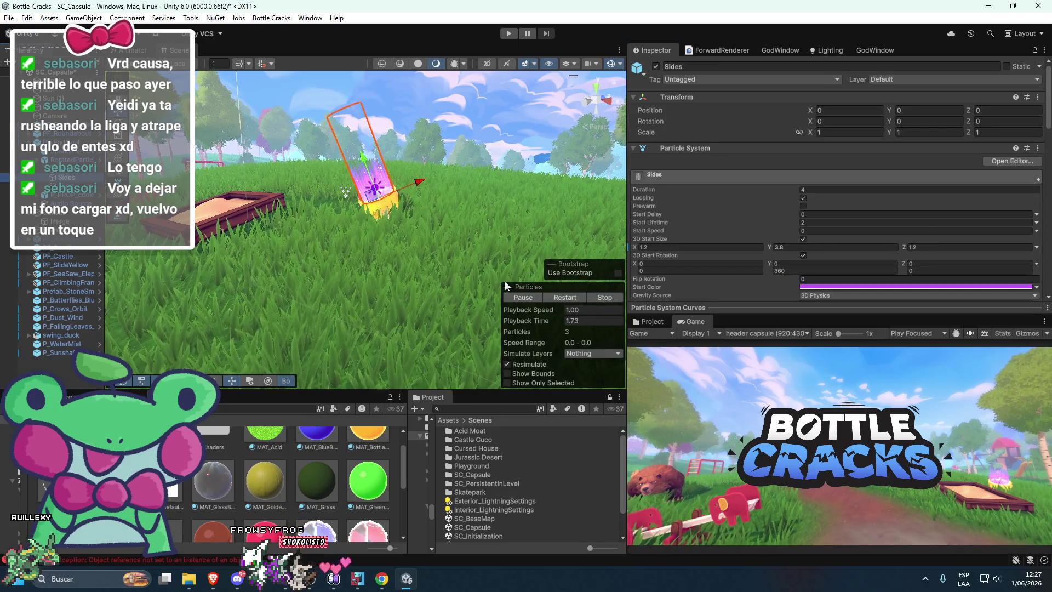
right_click(767, 247)
click(789, 299)
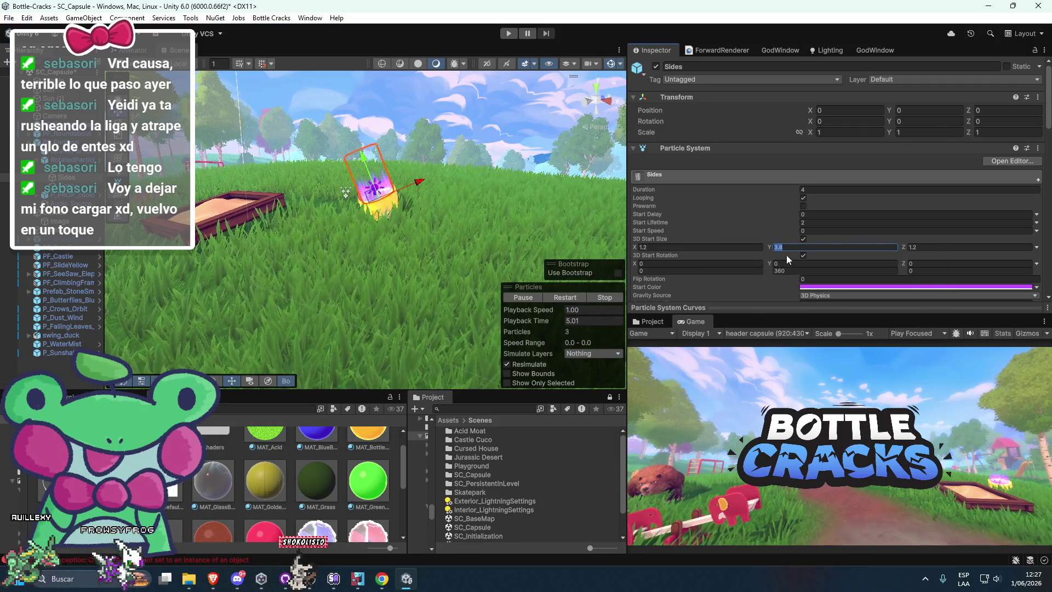
text(2.4)
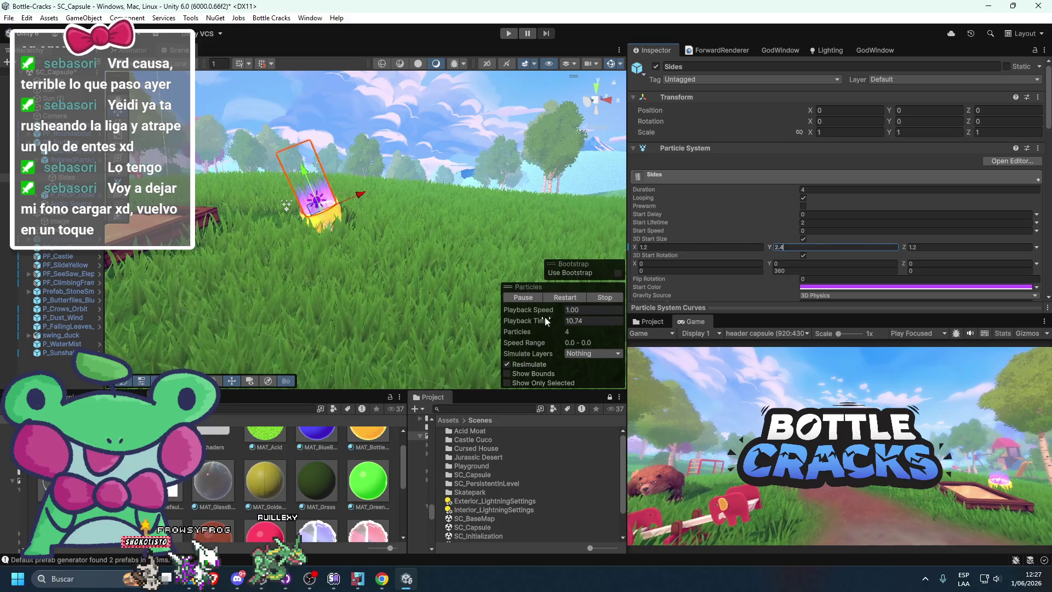
mouse_move(556, 297)
mouse_down()
mouse_move(376, 290)
mouse_move(360, 275)
mouse_move(359, 296)
mouse_move(348, 293)
mouse_up()
click(359, 291)
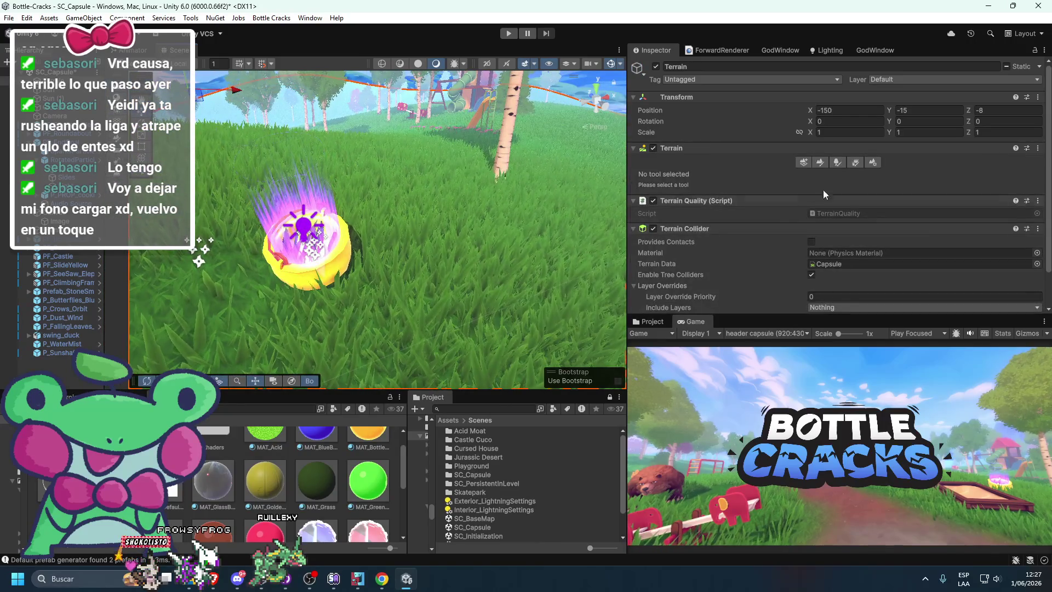
Step: Try terrain grass detail painting, then move the view over the trees and ladder
click(824, 163)
click(856, 164)
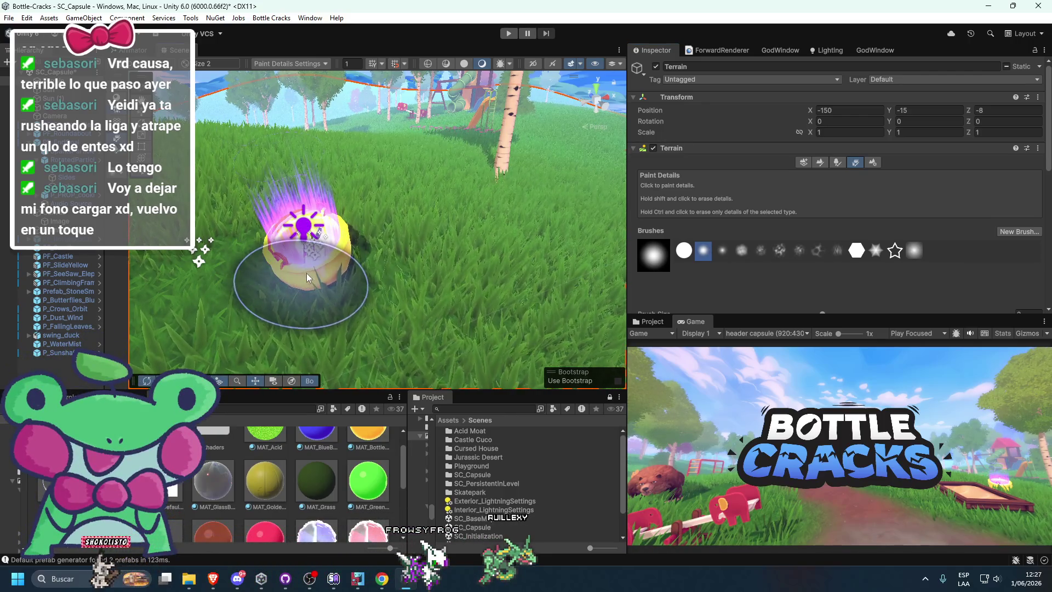
scroll(306, 280, down, 10)
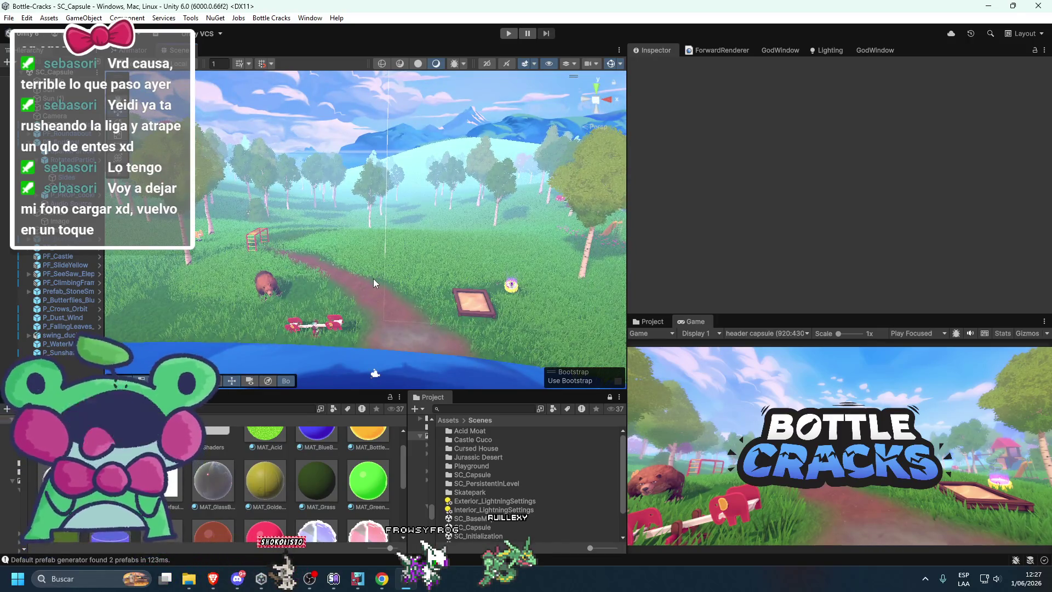
click(370, 332)
scroll(340, 317, up, 2)
mouse_move(340, 317)
mouse_down()
mouse_move(365, 301)
mouse_move(309, 280)
mouse_up()
key(w)
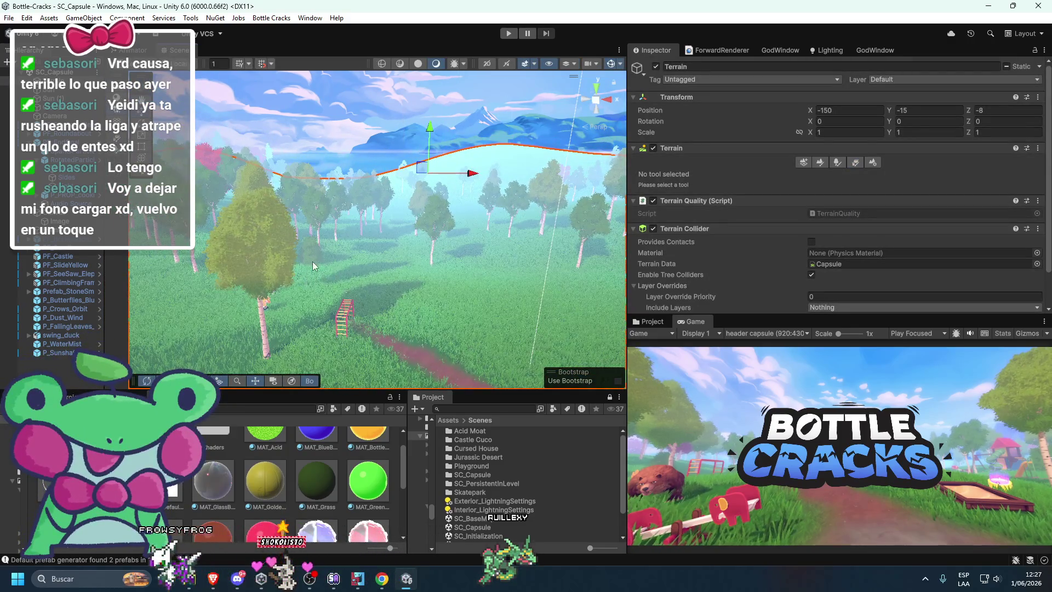
Step: Browse the birch tree painting options, then open the Prefabs Rocks folder in the Project panel
click(831, 162)
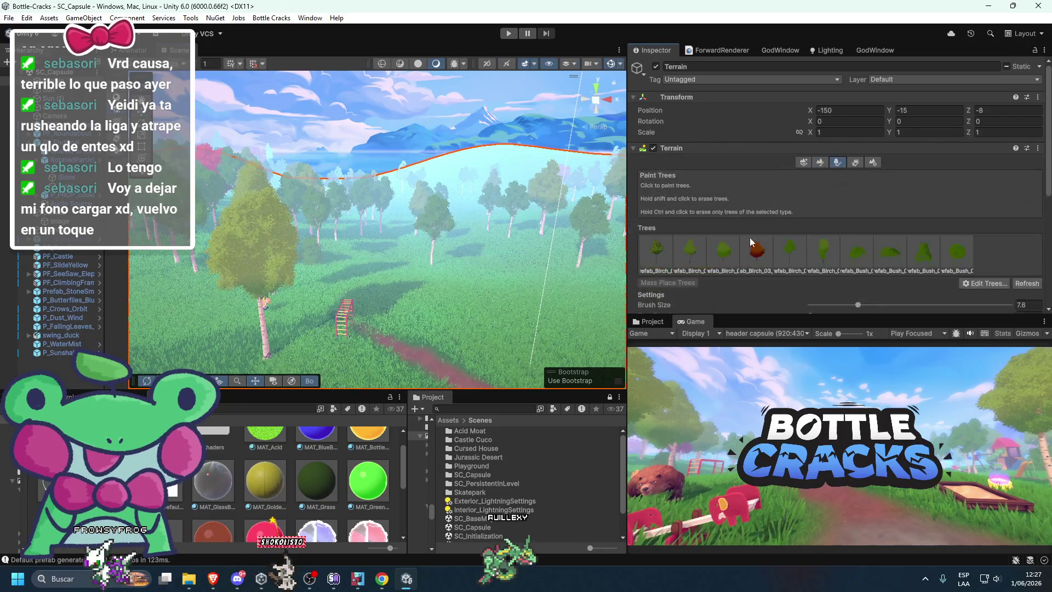
click(723, 253)
click(680, 283)
click(653, 262)
double_click(655, 255)
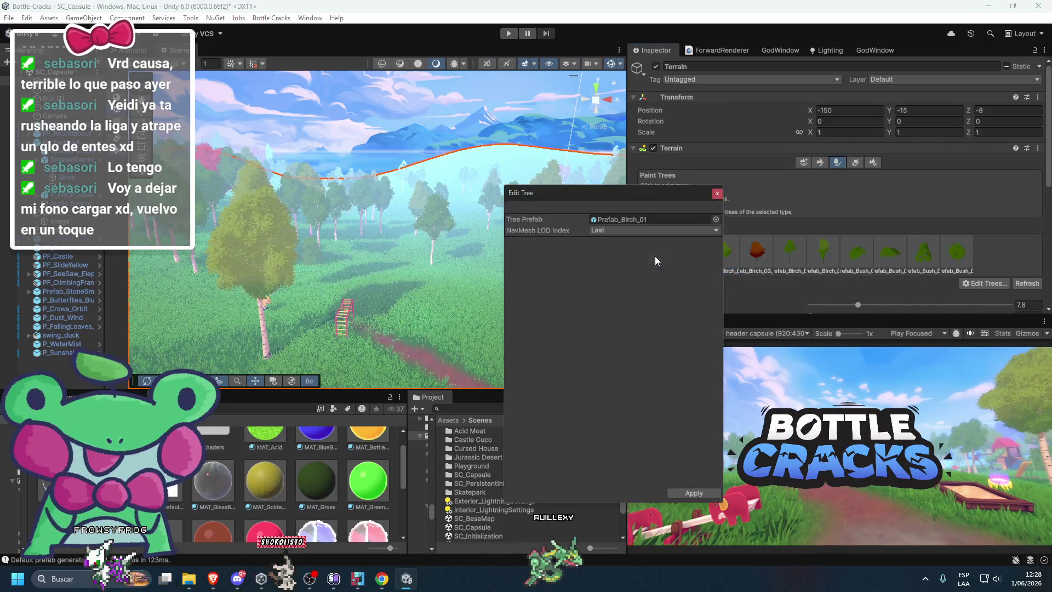
click(271, 421)
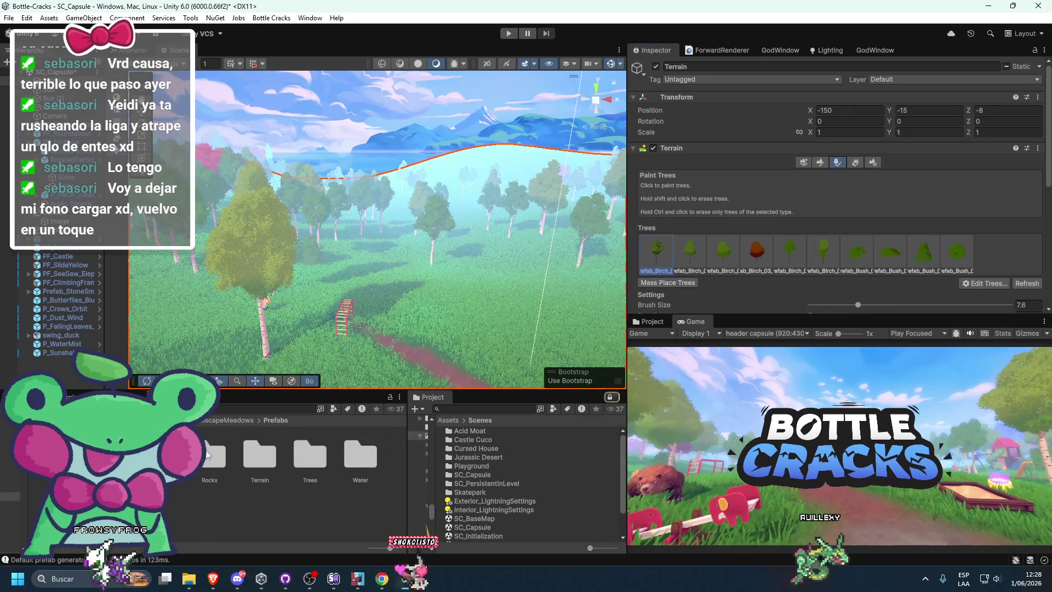
double_click(214, 457)
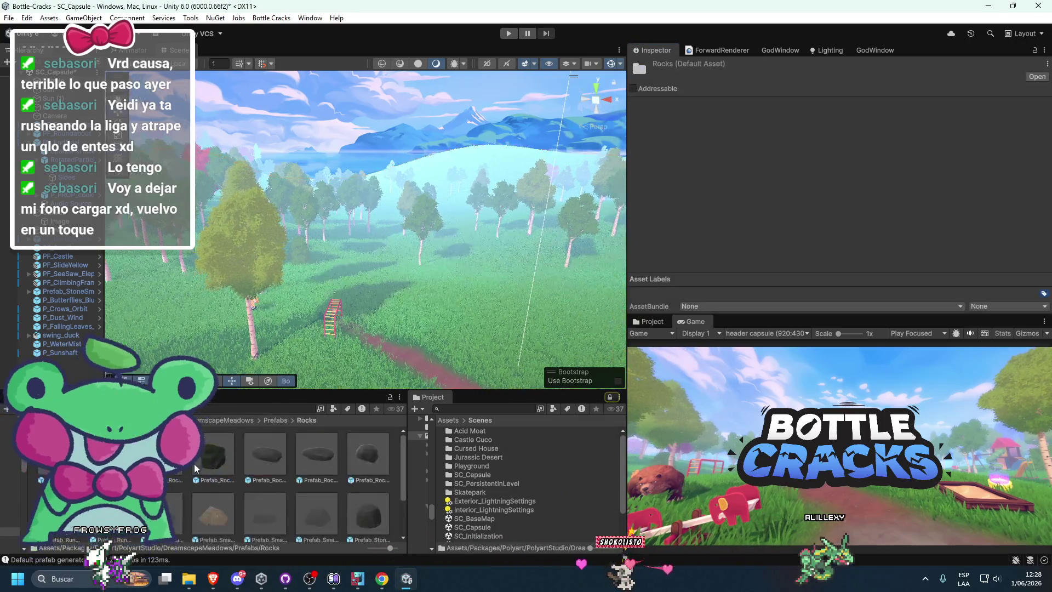
scroll(273, 329, up, 10)
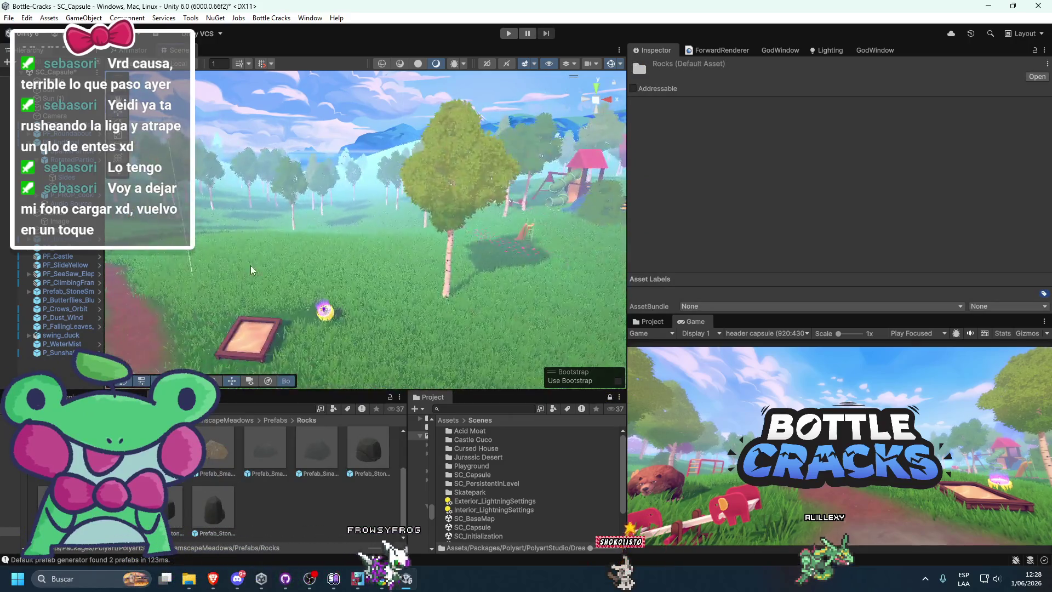
drag(172, 502, 225, 311)
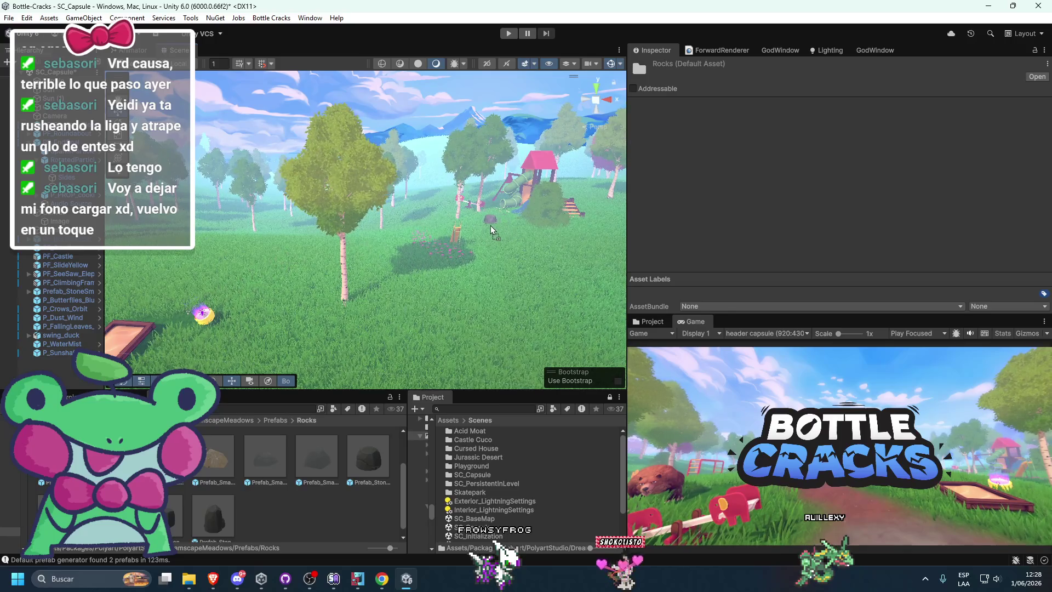
mouse_move(443, 272)
mouse_down()
mouse_move(383, 329)
mouse_move(325, 463)
mouse_move(342, 316)
mouse_move(295, 469)
mouse_move(213, 354)
mouse_move(191, 340)
mouse_up()
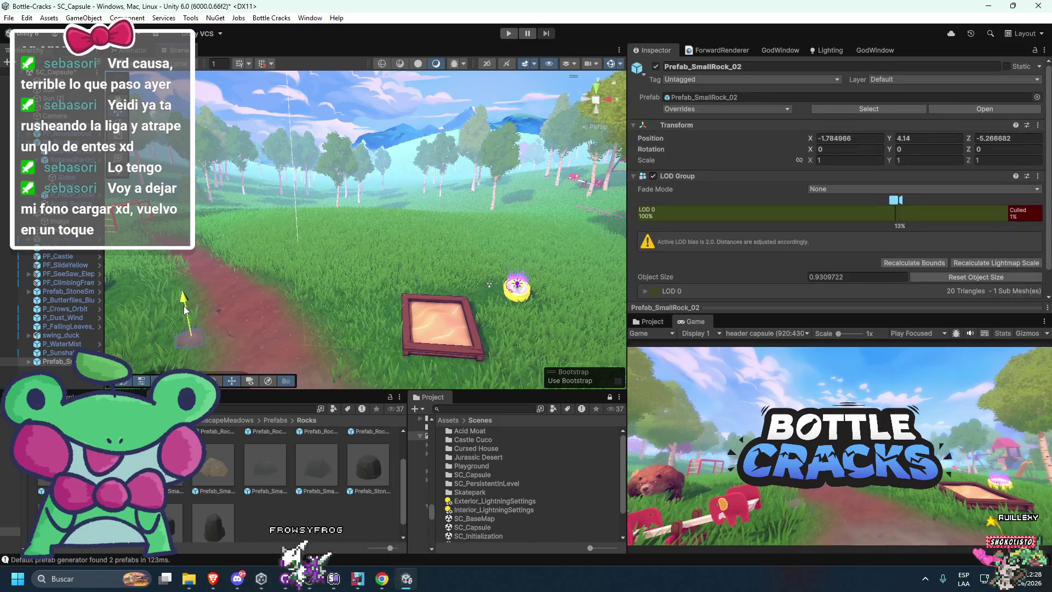
mouse_move(254, 346)
mouse_down()
mouse_move(206, 321)
mouse_move(211, 336)
mouse_up()
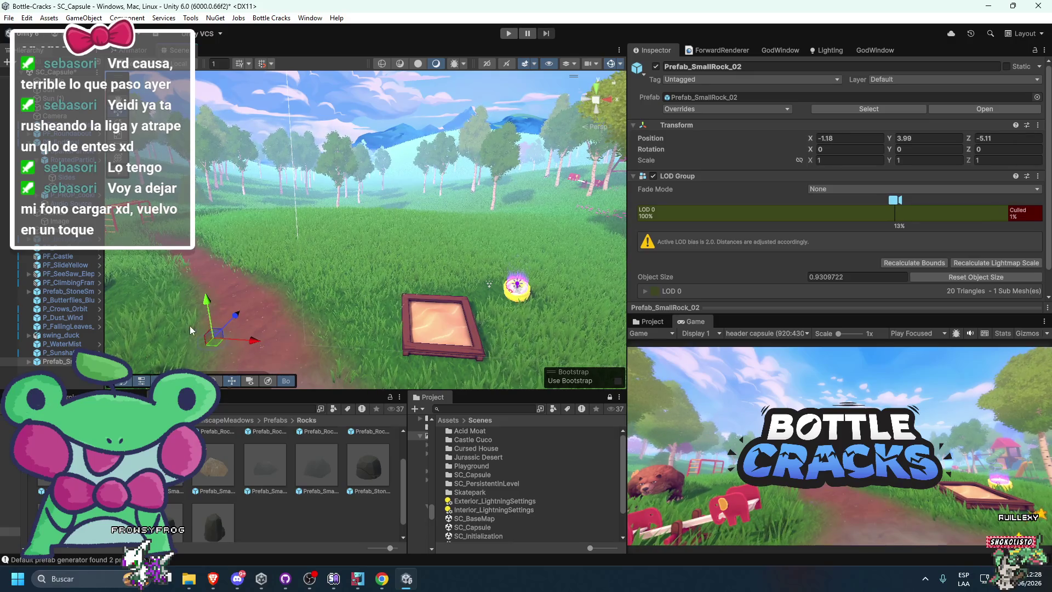
key(Delete)
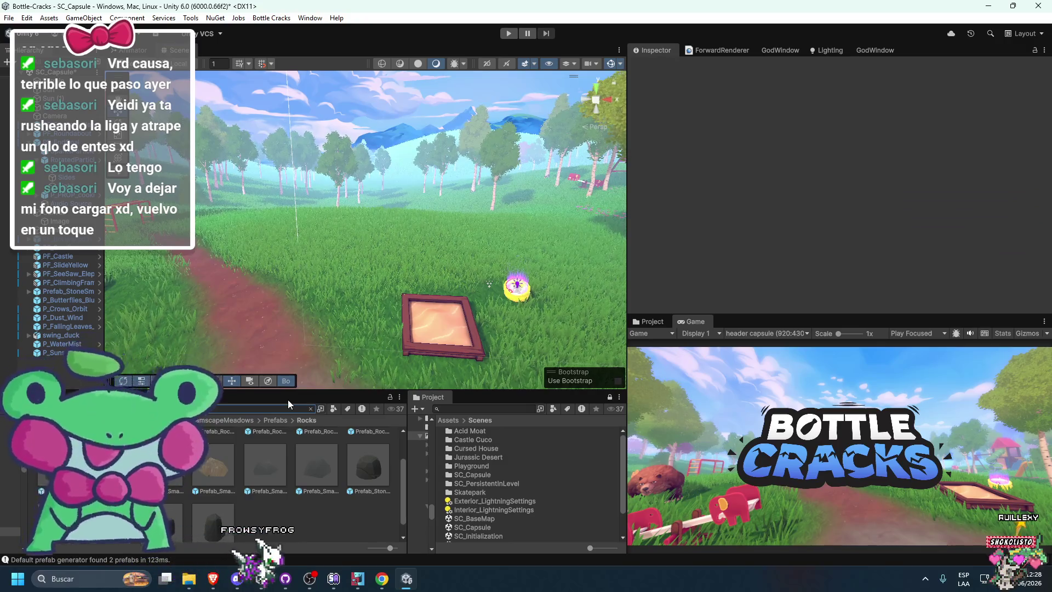
text(pebbles)
click(265, 455)
drag(237, 358, 235, 347)
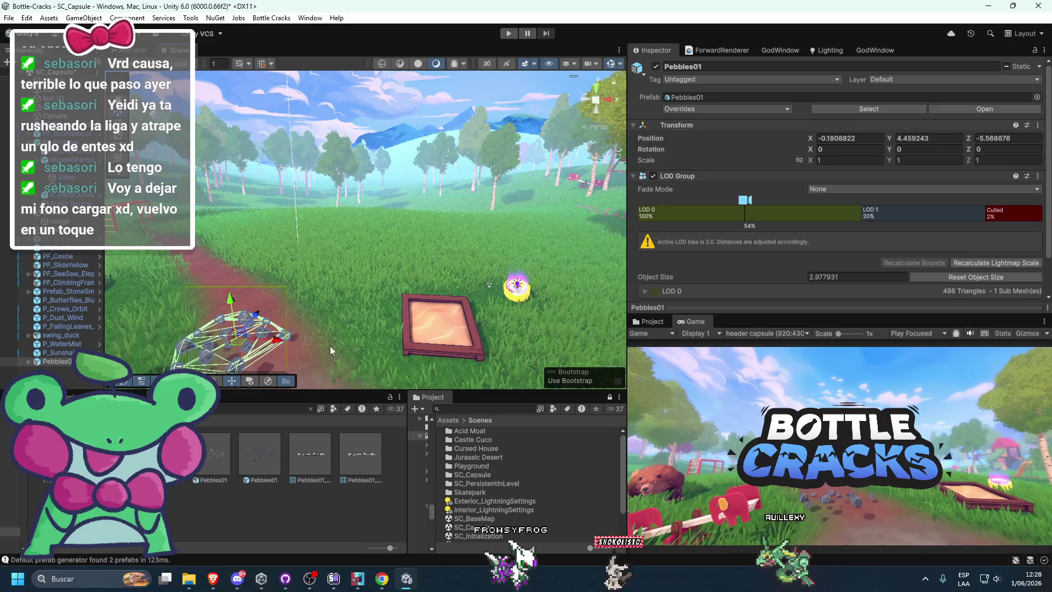
key(Delete)
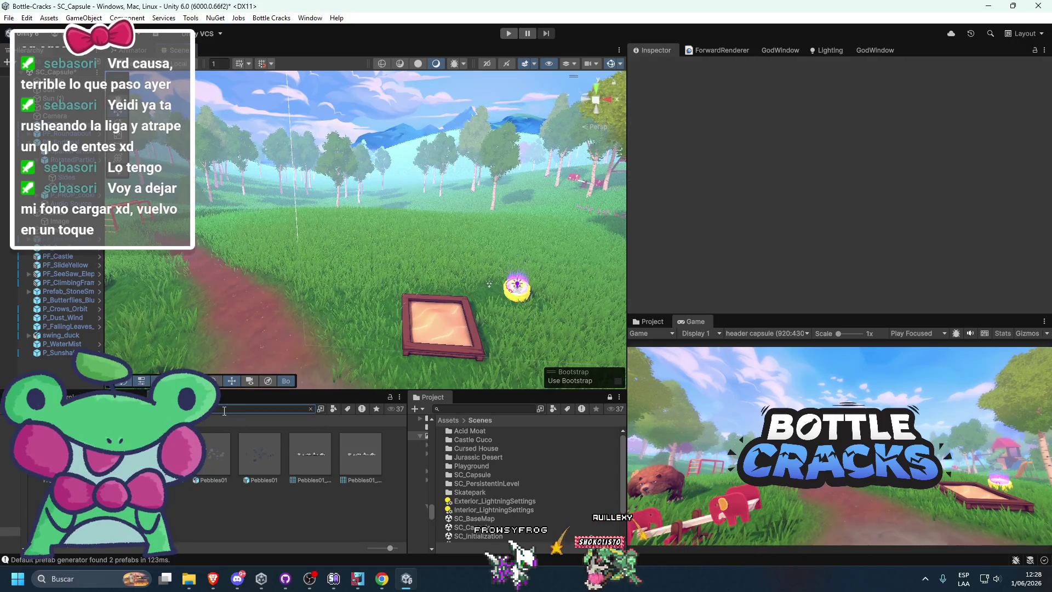
click(224, 410)
key(ctrl+a)
key(BackSpace)
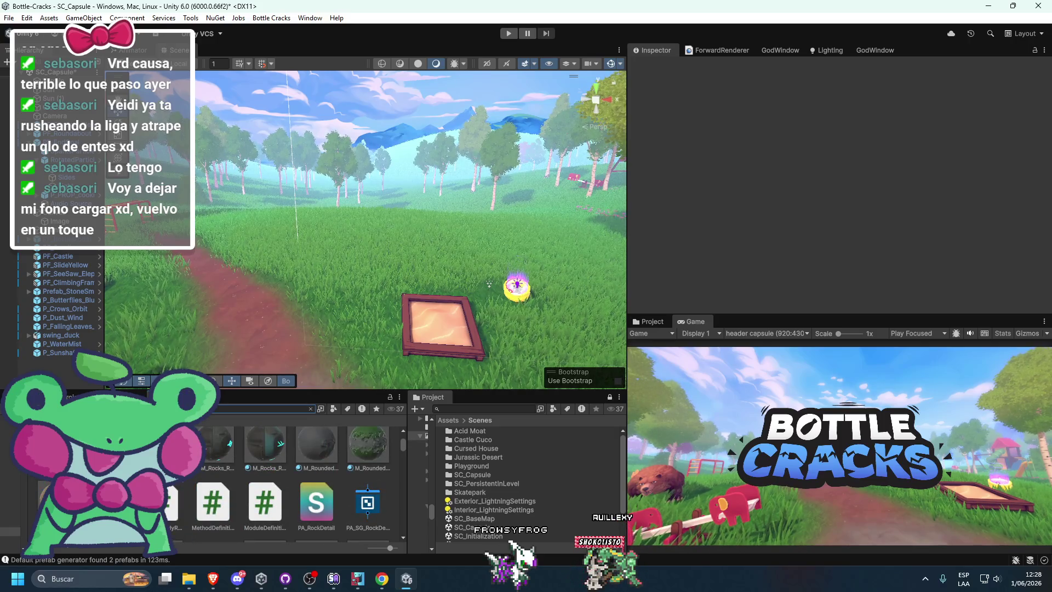
Step: Scroll through the Project grid to find the meadows pack's Rocks folders
scroll(302, 476, up, 1)
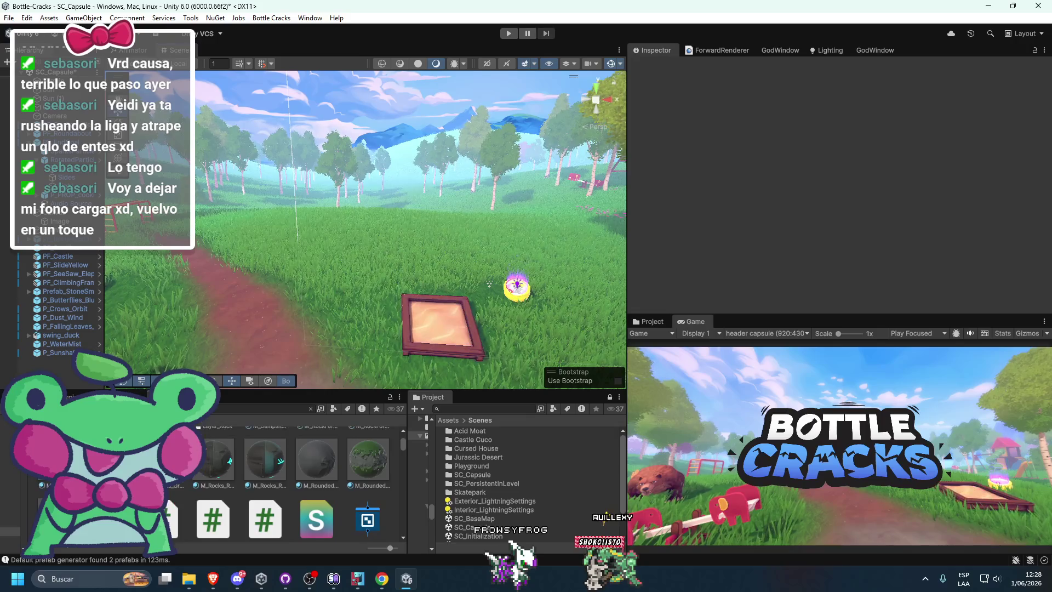
scroll(302, 482, down, 3)
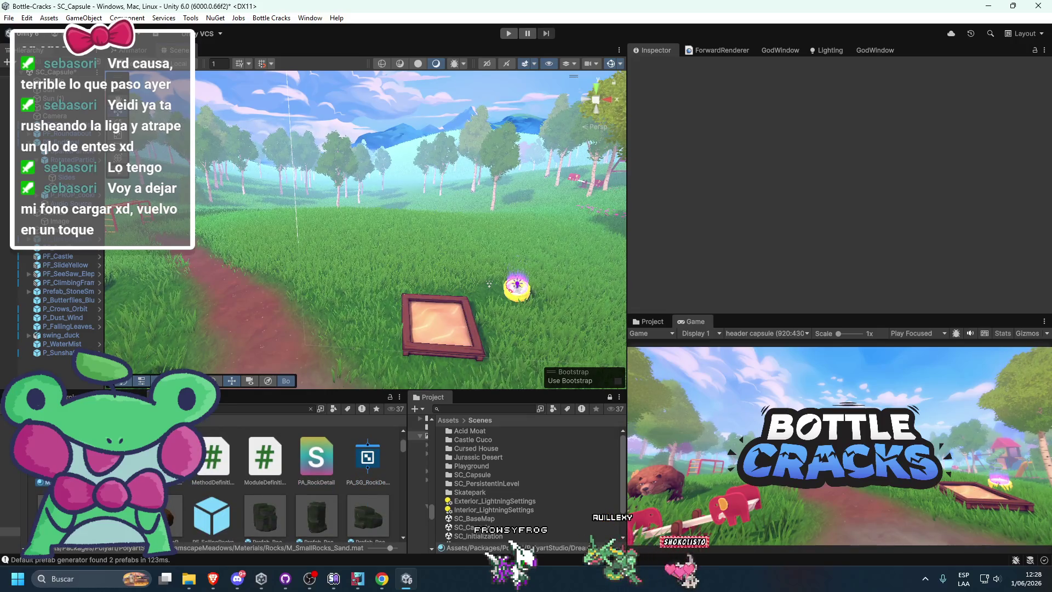
scroll(302, 482, down, 2)
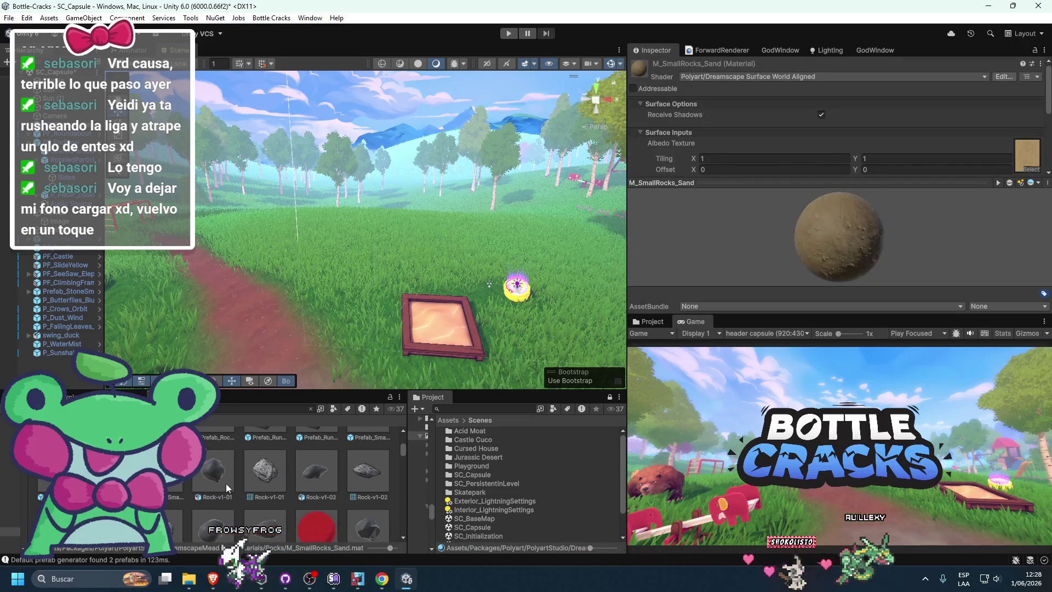
scroll(226, 482, down, 3)
scroll(226, 473, down, 5)
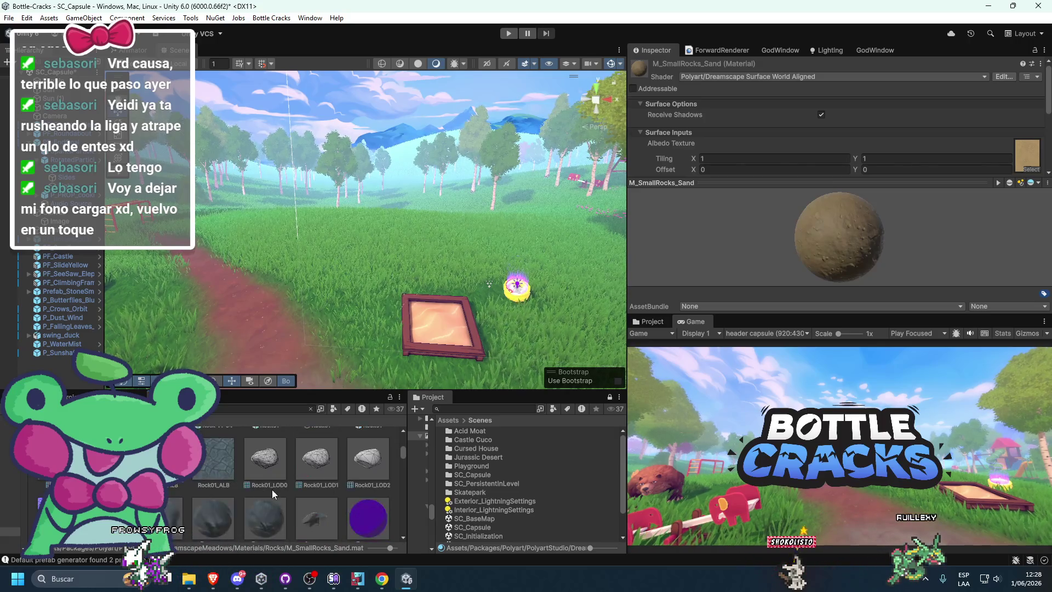
scroll(218, 500, down, 5)
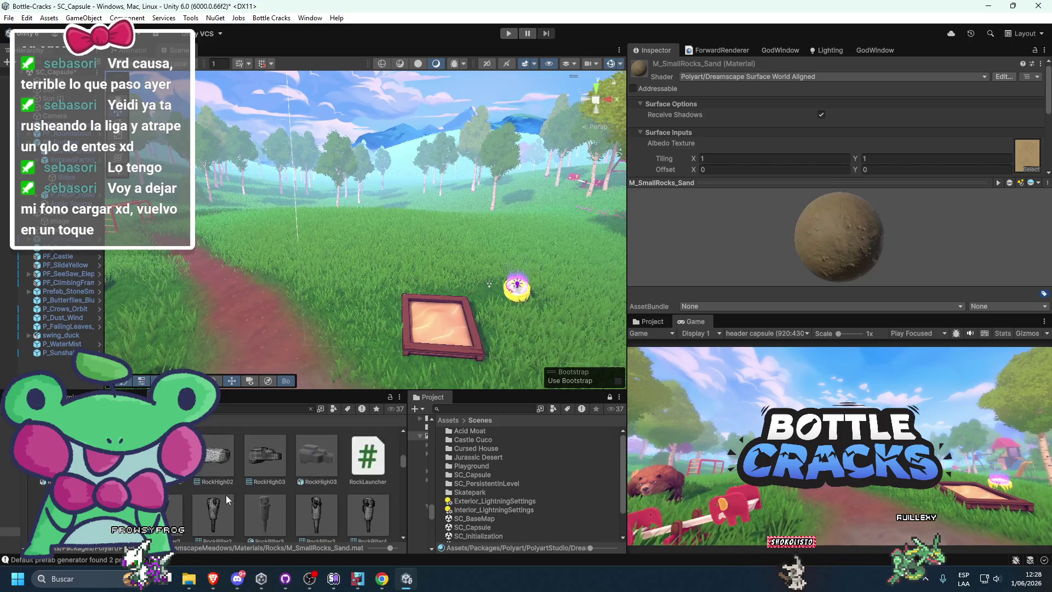
scroll(232, 485, down, 5)
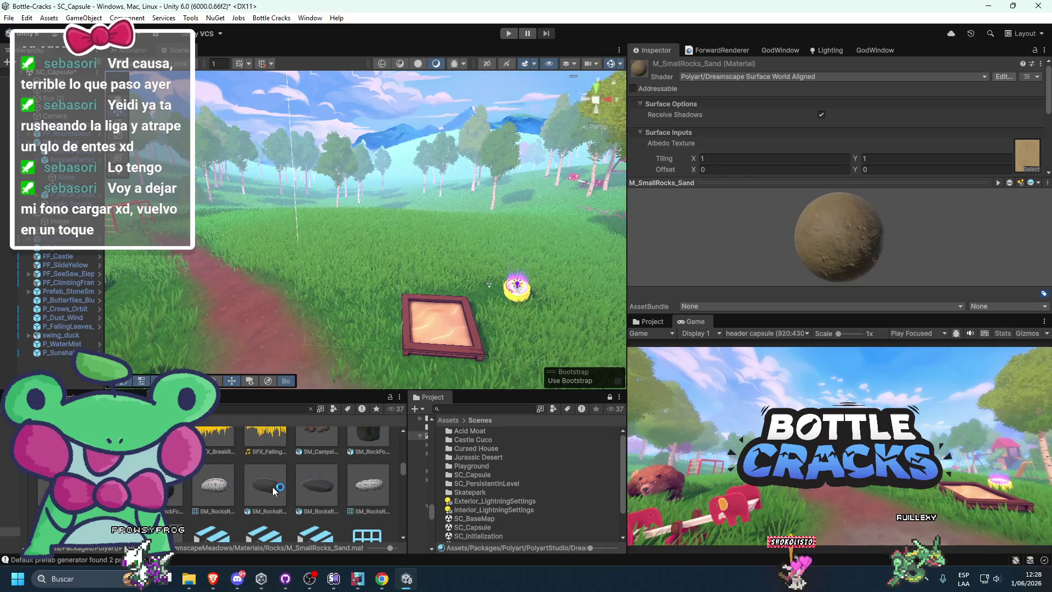
scroll(273, 492, down, 1)
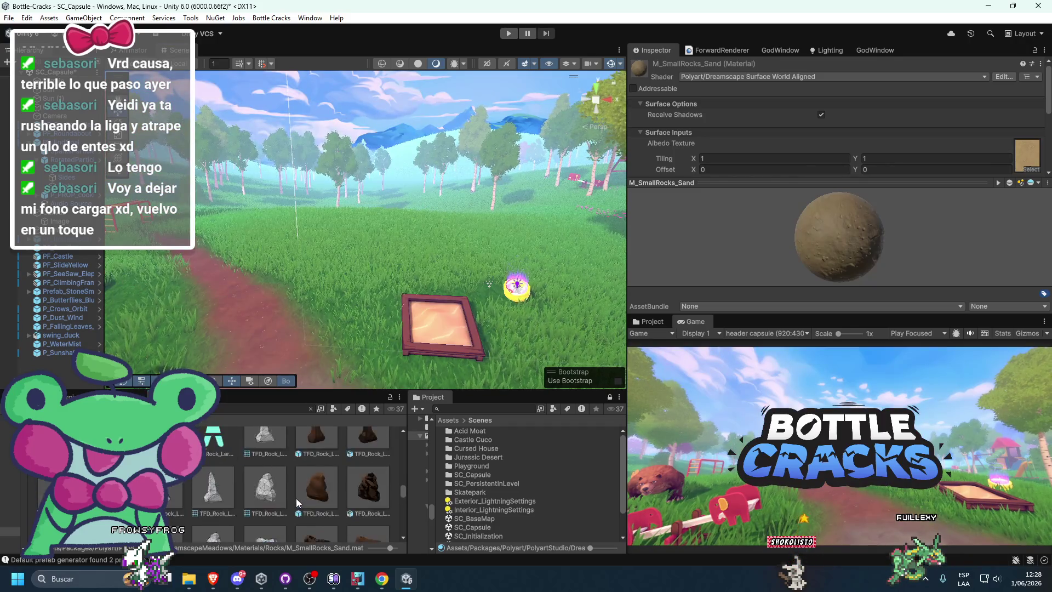
scroll(296, 498, down, 1)
scroll(307, 485, down, 3)
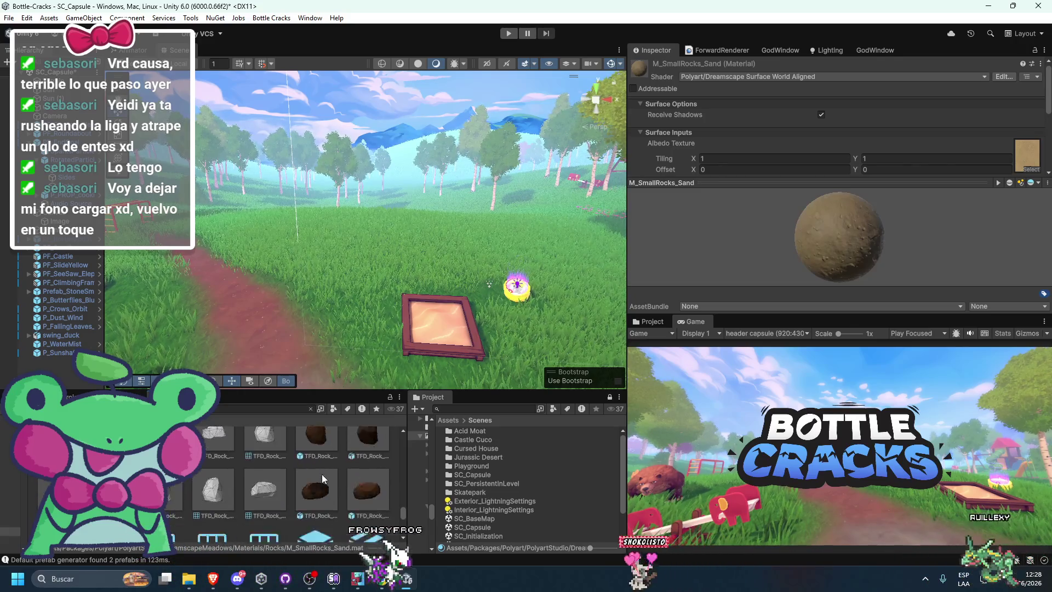
scroll(329, 479, up, 3)
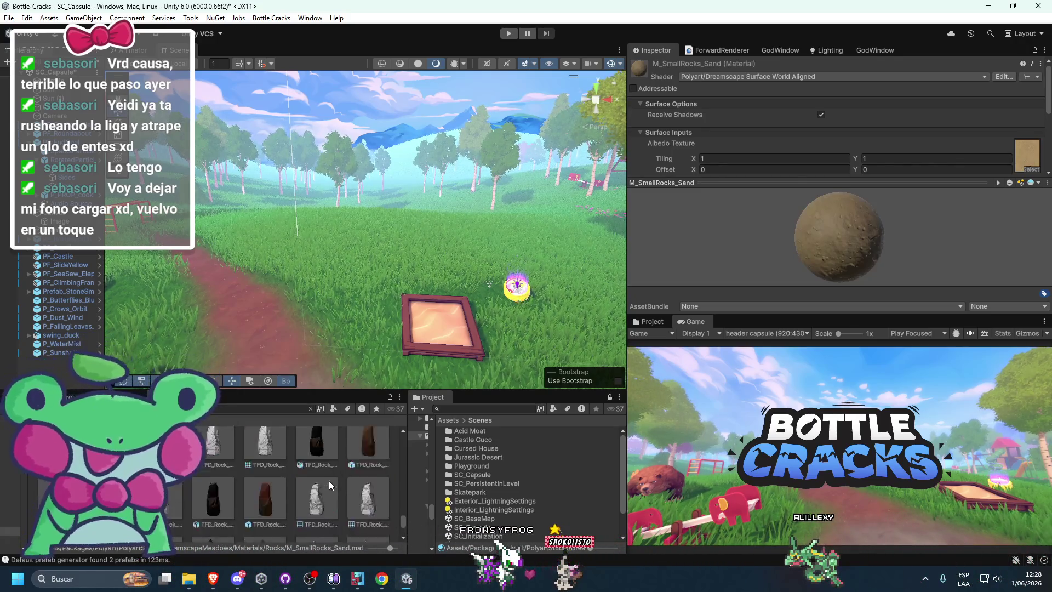
drag(400, 512, 395, 429)
scroll(239, 470, down, 3)
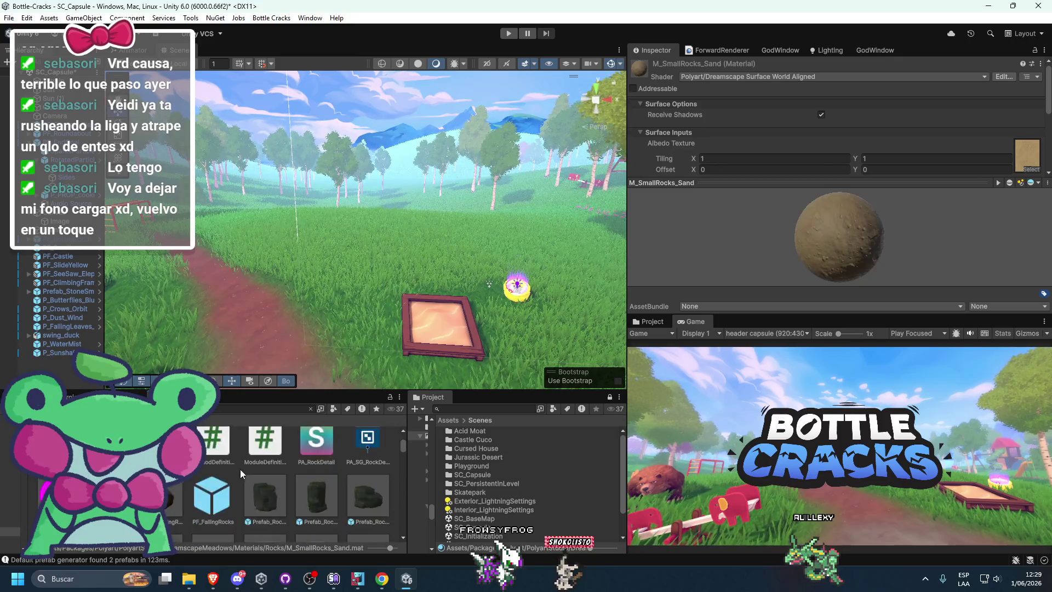
scroll(247, 465, up, 3)
Step: Open the Materials > Rocks folder and try a dark rock material on the sandbox frame
click(206, 460)
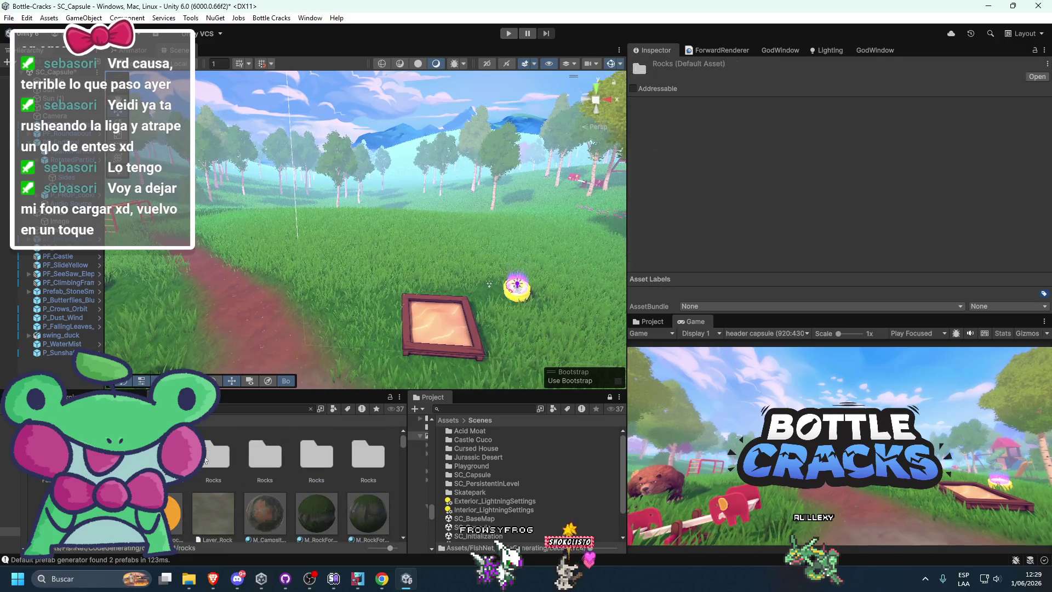
key(Right)
key(Right)
key(Right)
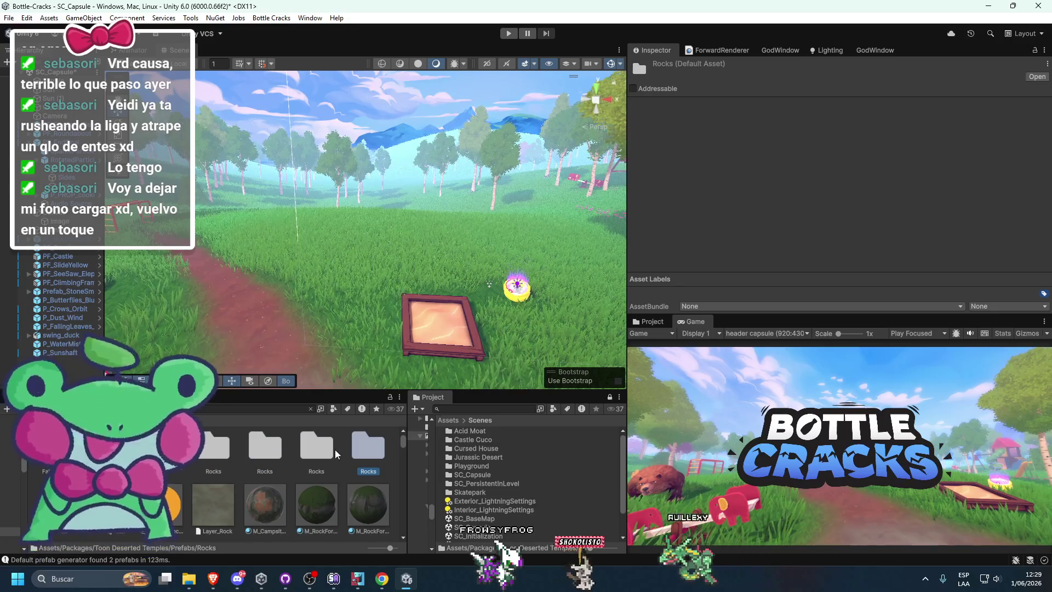
double_click(309, 463)
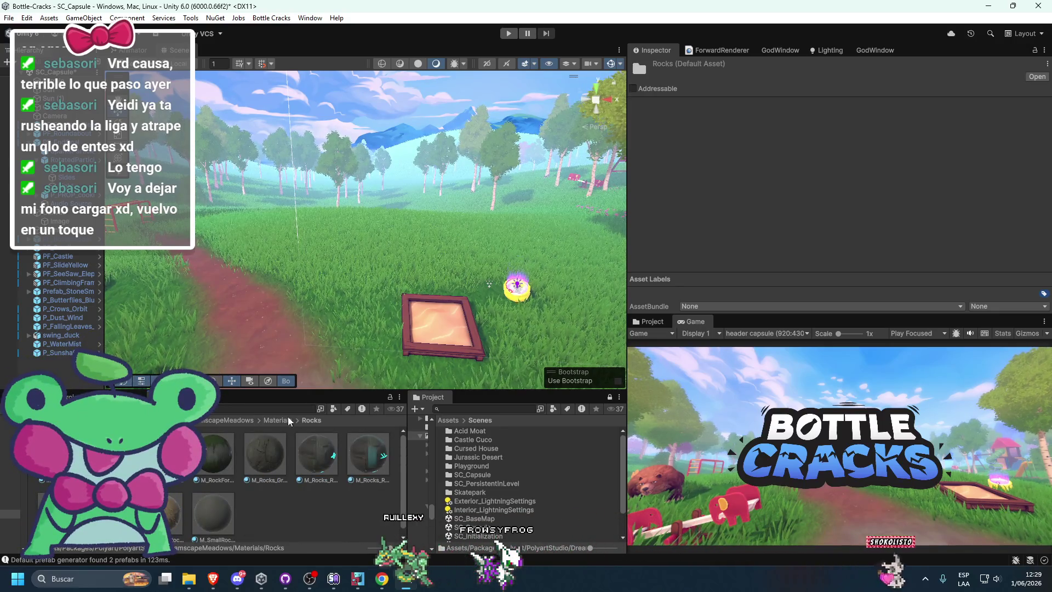
mouse_move(214, 455)
mouse_down()
mouse_move(474, 324)
mouse_move(428, 331)
mouse_move(446, 328)
mouse_move(332, 485)
mouse_up()
scroll(332, 335, down, 5)
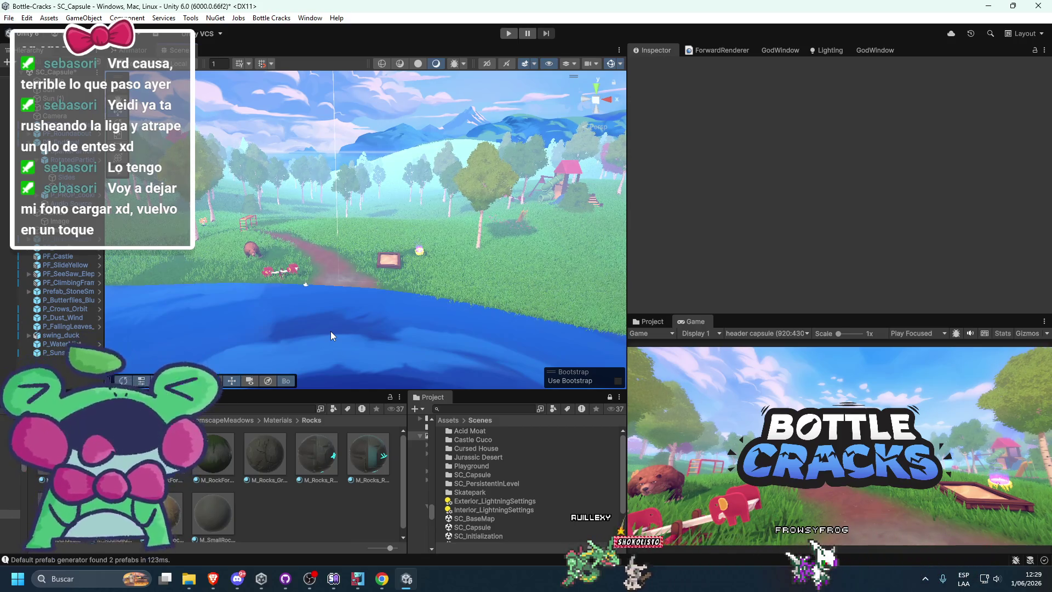
Step: Add a Point Light from the Hierarchy menu, then undo it
scroll(383, 183, up, 5)
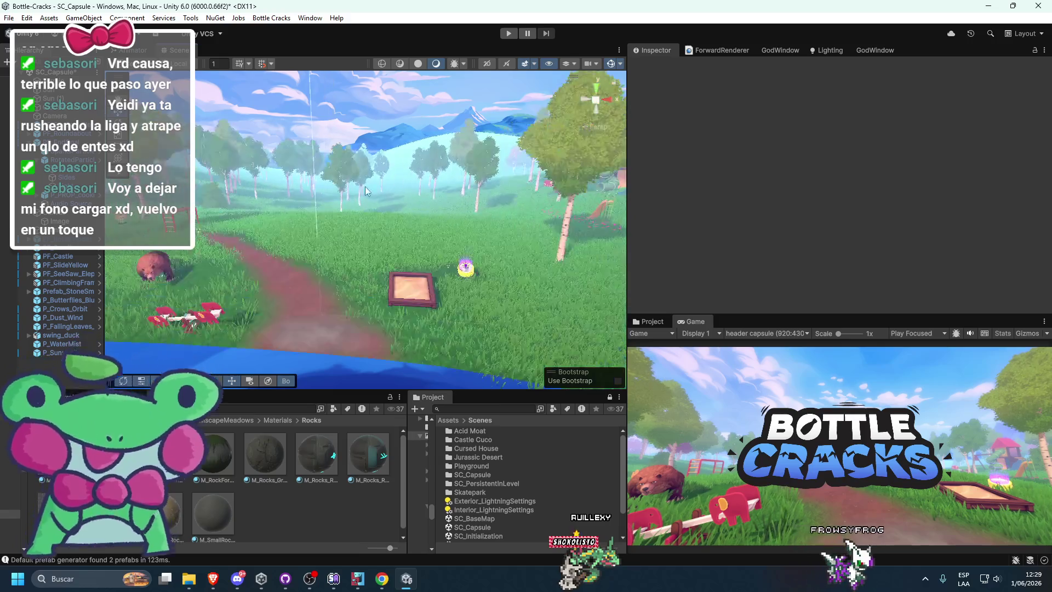
right_click(62, 383)
mouse_move(108, 229)
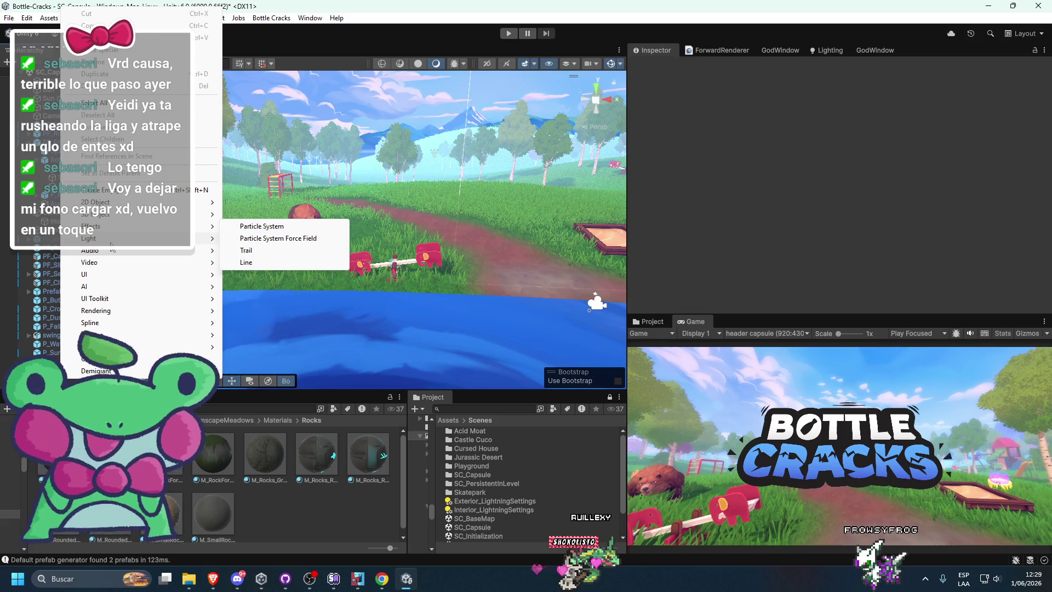
click(256, 252)
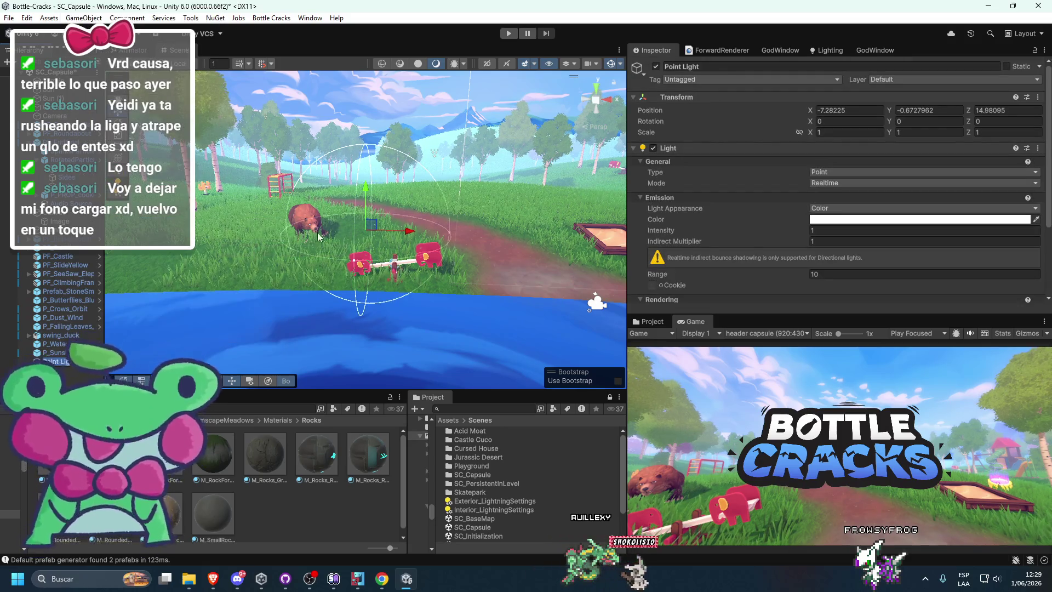
key(ctrl+z)
key(ctrl+y)
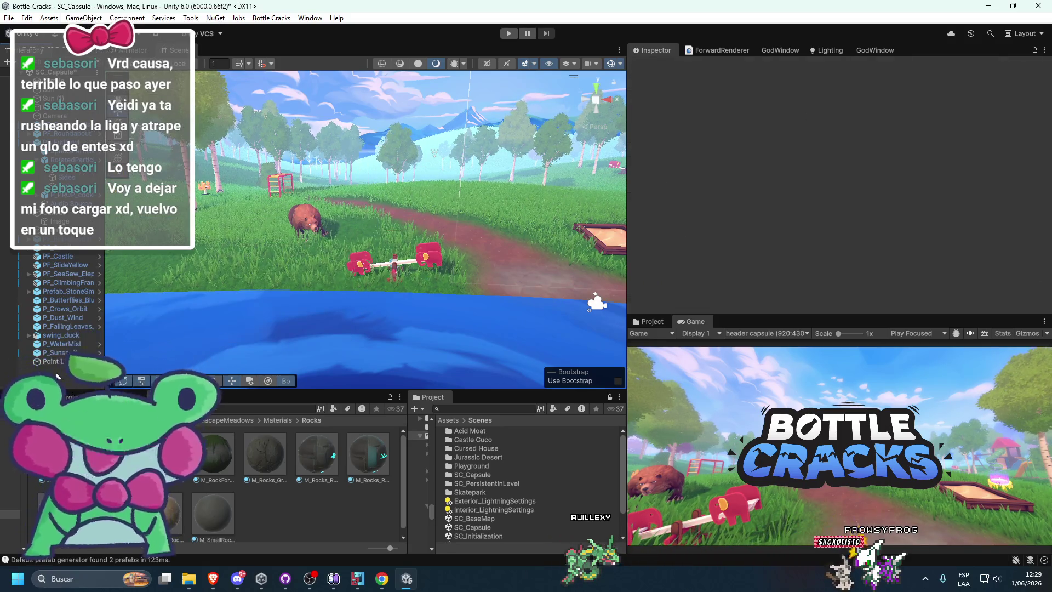
key(ctrl+z)
Step: Add a Spot Light to the scene and move it toward the seesaw
right_click(71, 360)
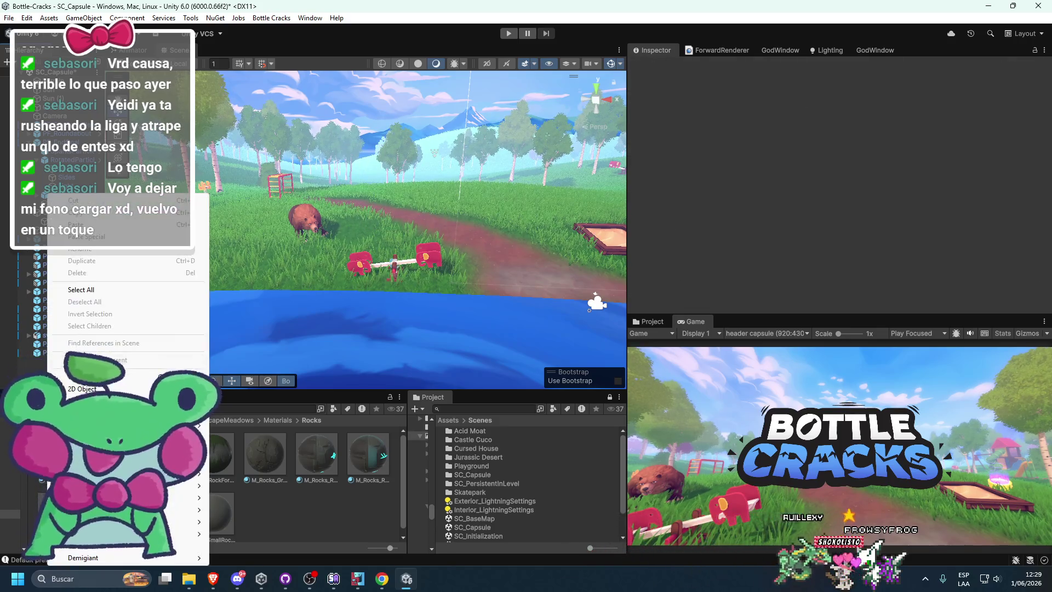
mouse_move(110, 400)
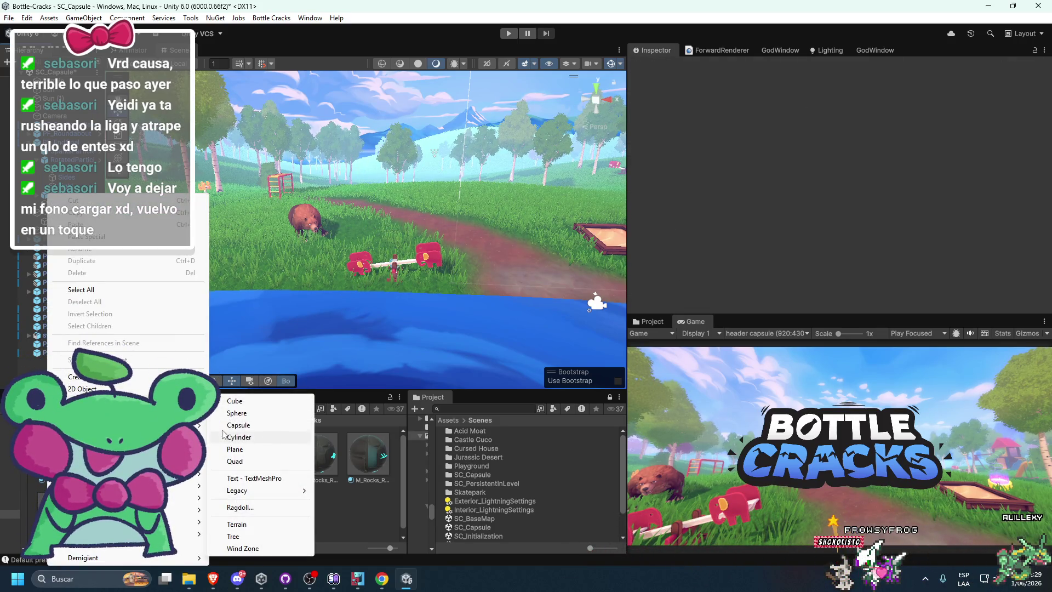
mouse_move(137, 425)
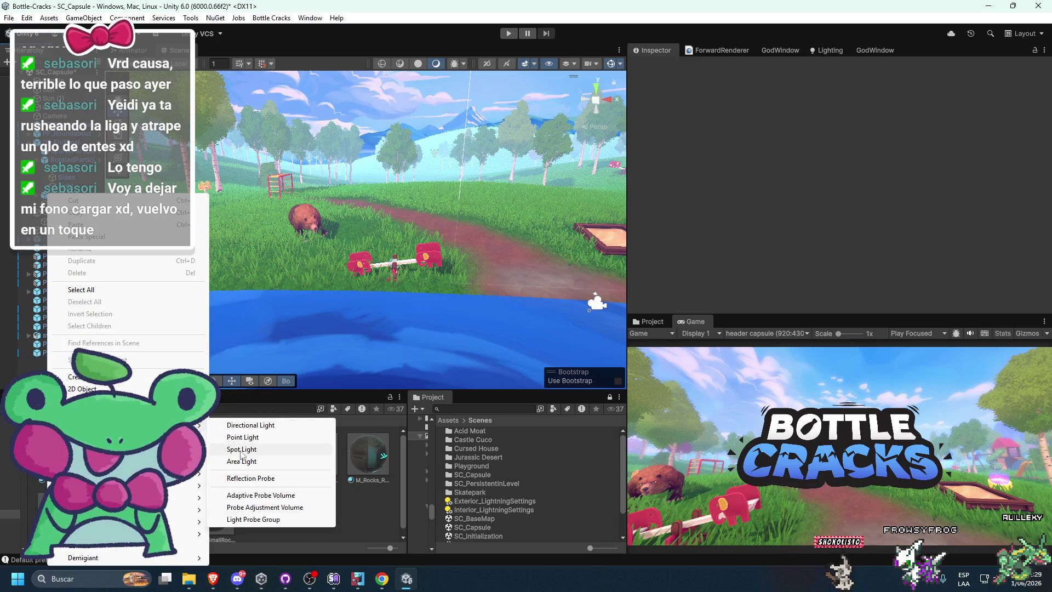
click(241, 449)
key(f)
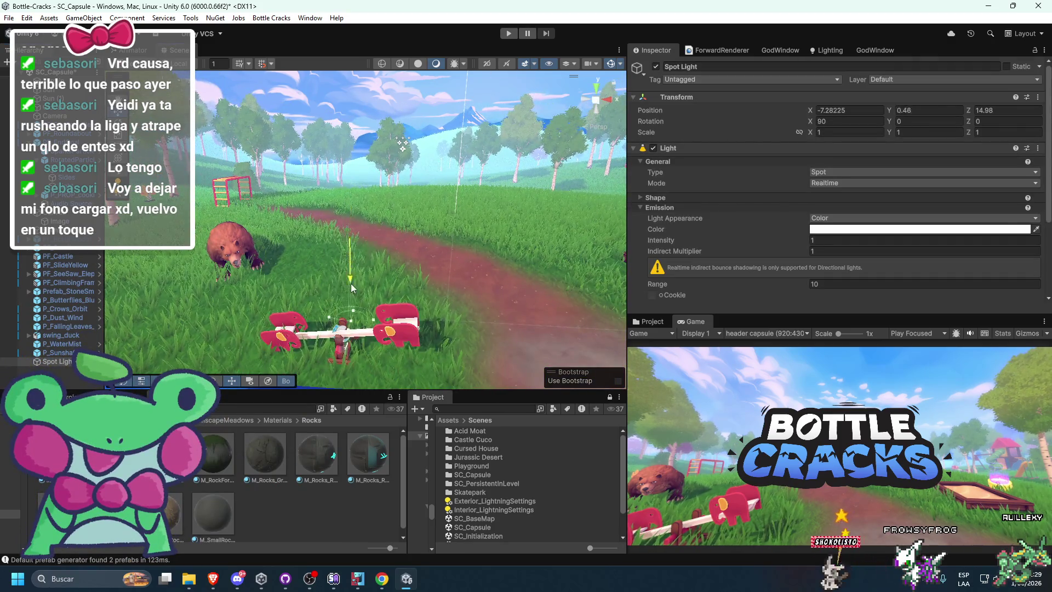
drag(353, 304, 334, 359)
key(f)
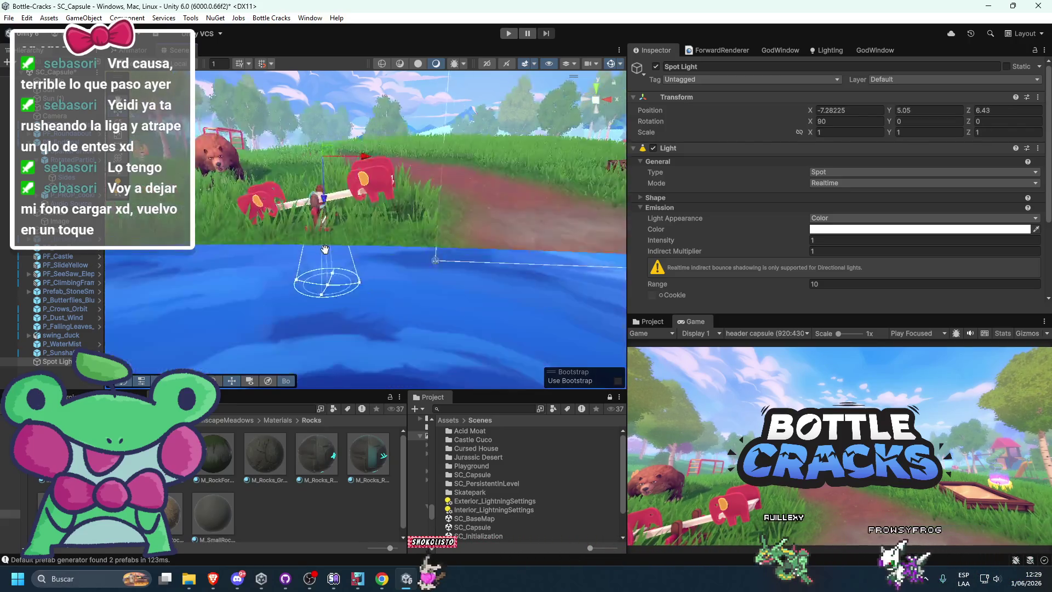
Step: Reset the spot light's transform, pull it to Z -8.27, tilt it down, and set intensity 5.55
right_click(685, 95)
click(703, 109)
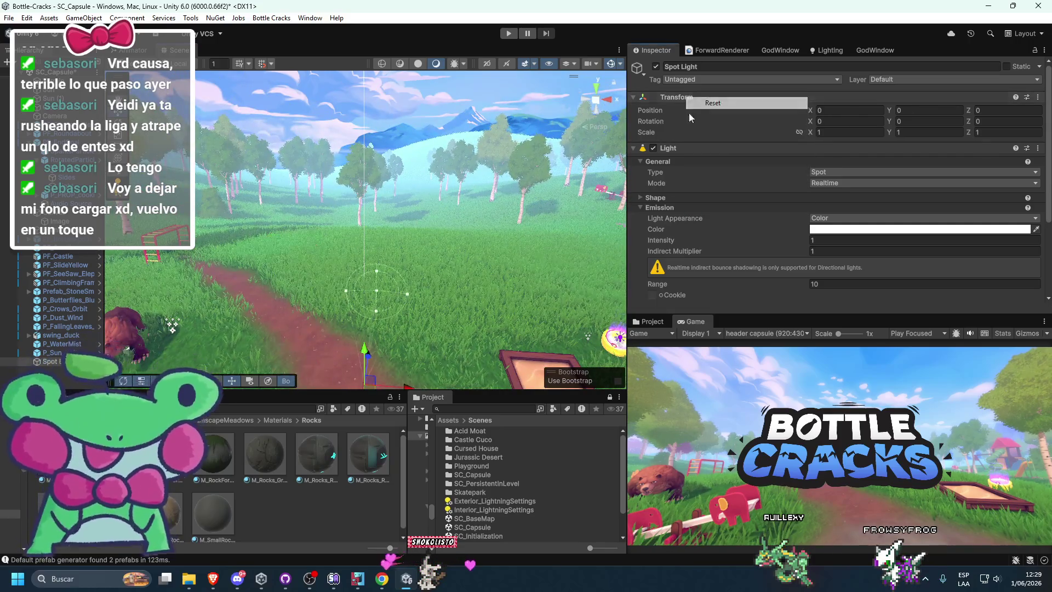
key(f)
mouse_move(382, 265)
mouse_down()
mouse_move(341, 261)
mouse_move(193, 335)
mouse_move(148, 222)
mouse_up()
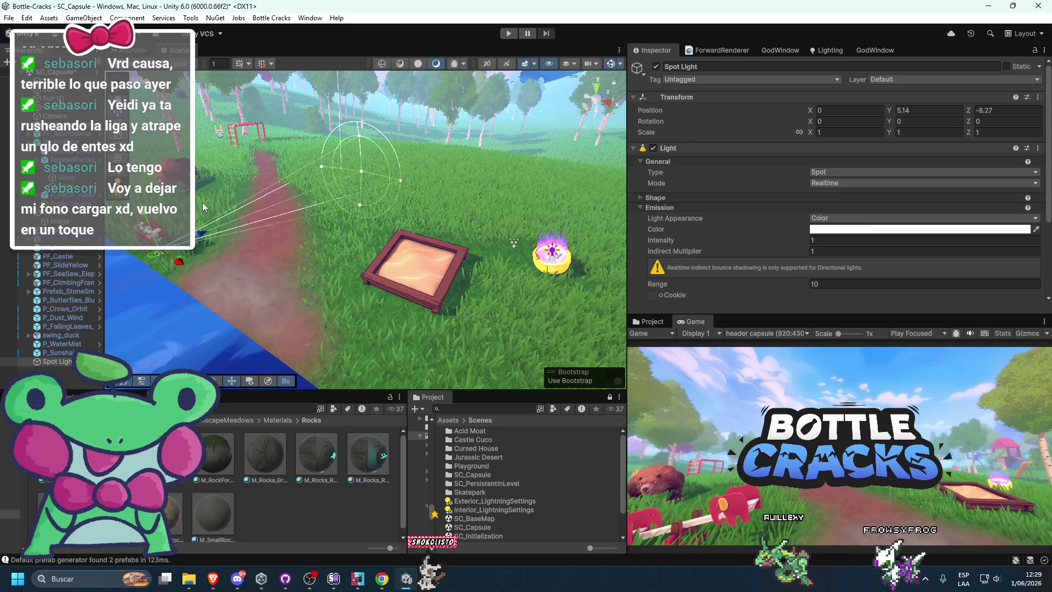
key(e)
key(f)
drag(344, 286, 383, 263)
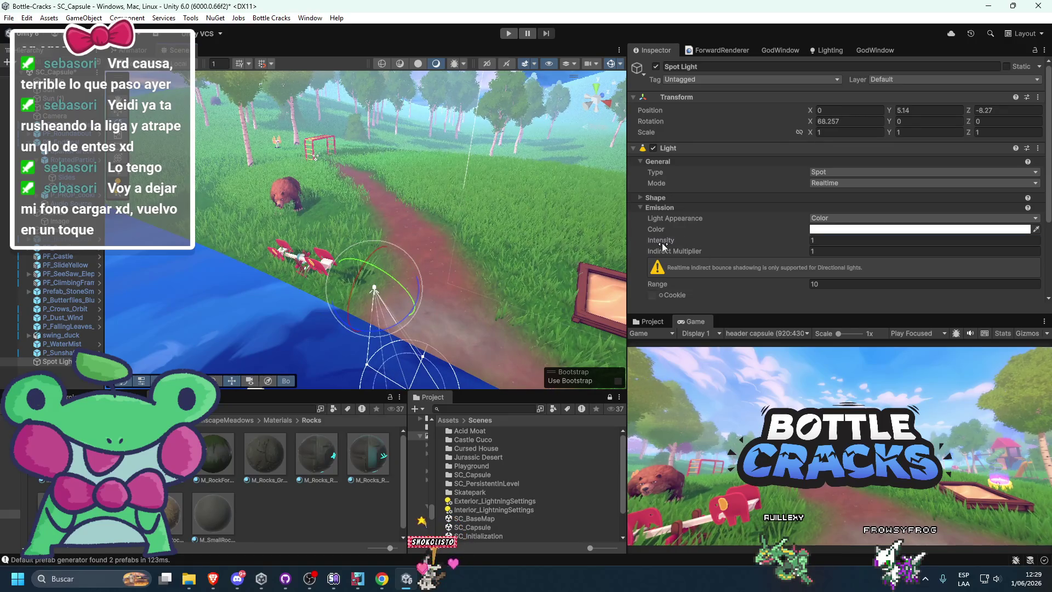
text(5.55)
key(Return)
Step: Raise the spot light, aim it at the bear, and slide it left above the bear
key(w)
mouse_move(386, 269)
mouse_down()
mouse_move(439, 215)
mouse_move(420, 240)
mouse_move(329, 235)
mouse_move(335, 228)
mouse_up()
key(f)
key(e)
drag(393, 282, 299, 265)
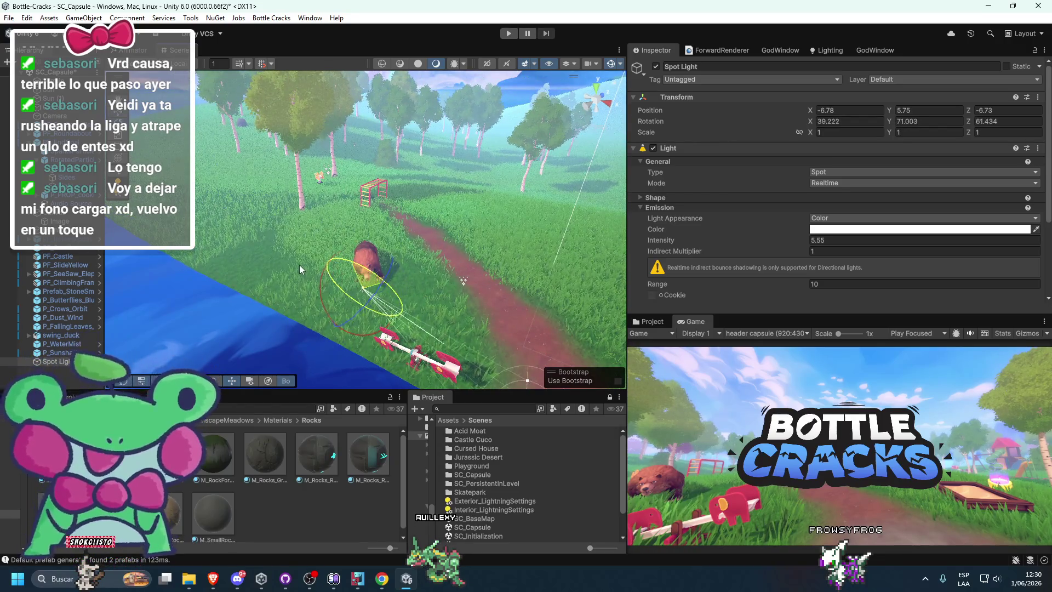
key(w)
mouse_move(385, 258)
mouse_down()
mouse_move(411, 240)
mouse_move(319, 237)
mouse_move(320, 225)
mouse_up()
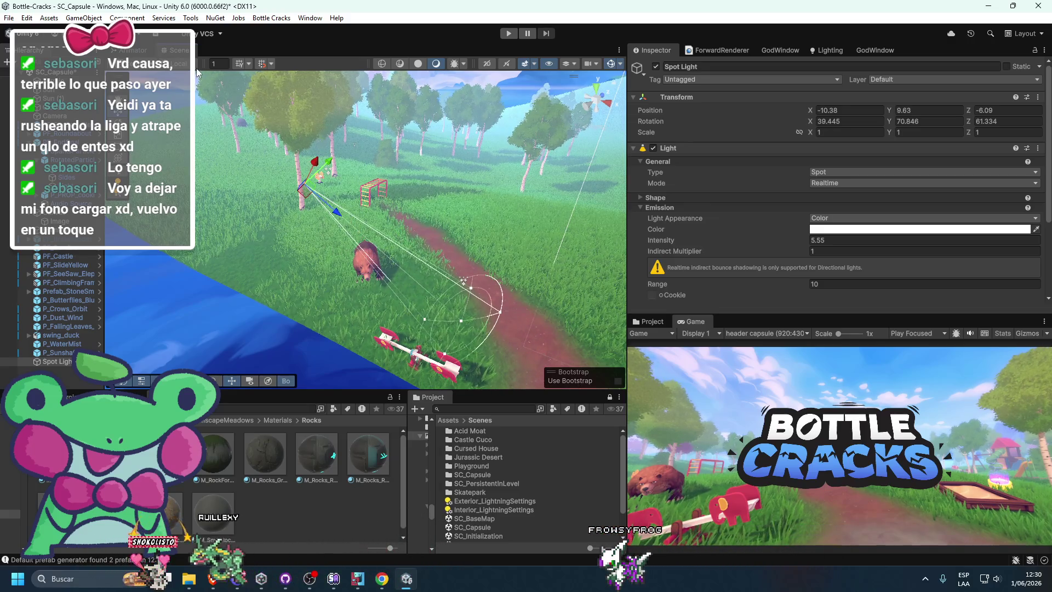
key(ctrl+z)
scroll(425, 266, up, 5)
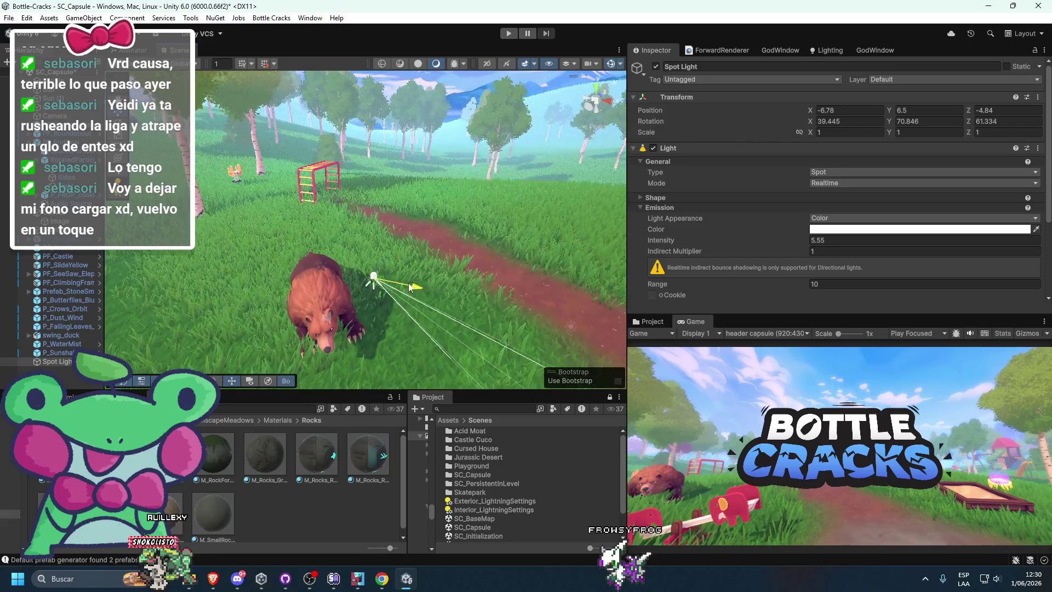
mouse_move(410, 288)
mouse_down()
mouse_move(279, 244)
mouse_move(289, 243)
mouse_move(299, 246)
mouse_move(279, 251)
mouse_up()
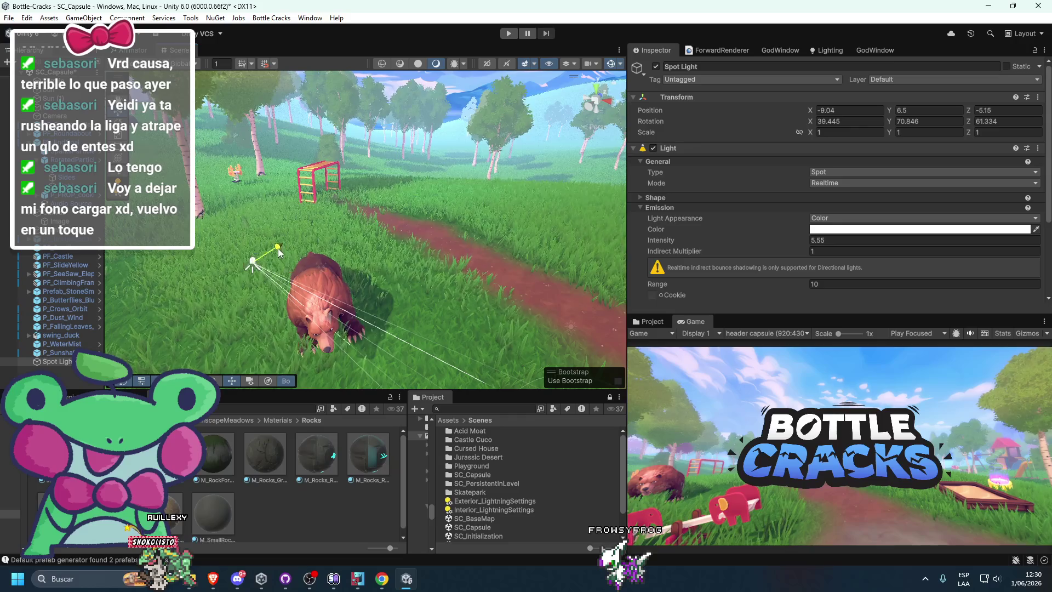
scroll(472, 265, down, 5)
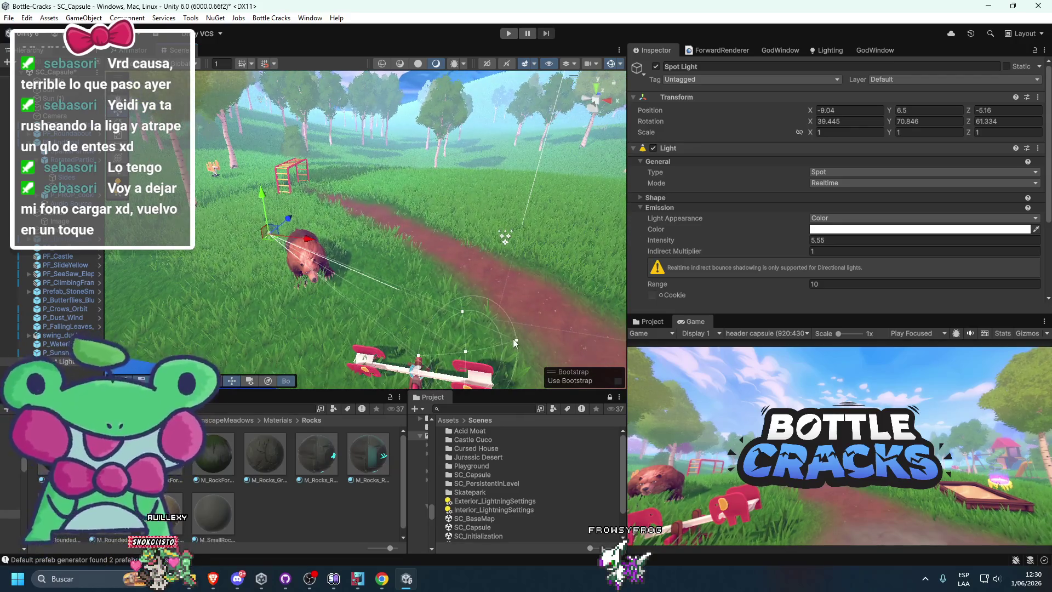
Step: Set the spot light's intensity to 9.66 and its colour to near white
click(657, 236)
text(0)
key(BackSpace)
text(9.66)
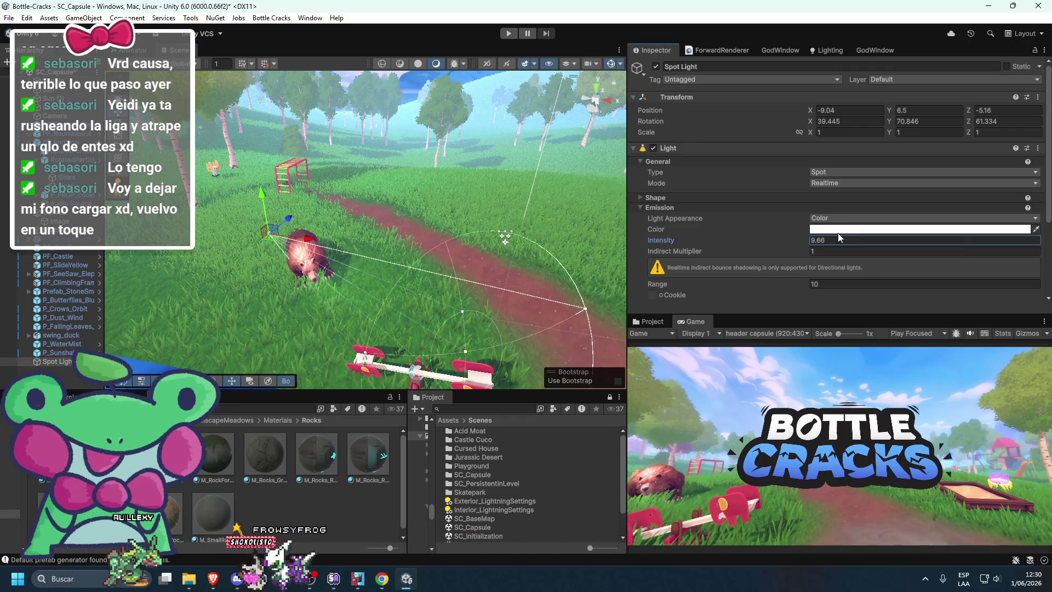
click(840, 230)
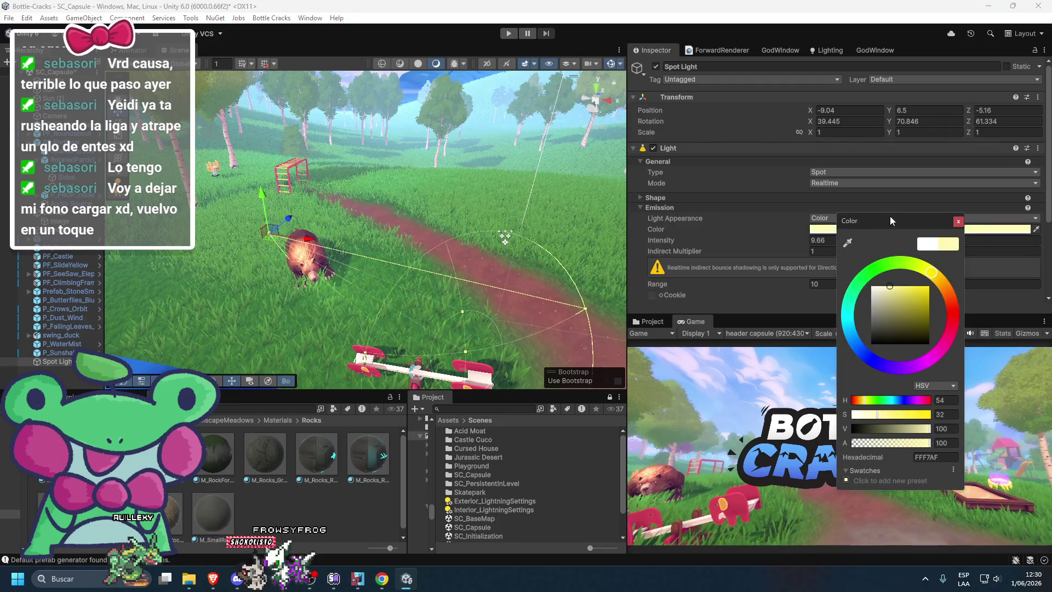
drag(882, 287, 678, 223)
Step: Enter Play mode, preview the Game view full size, and raise the spot light's intensity to 13.43
click(508, 33)
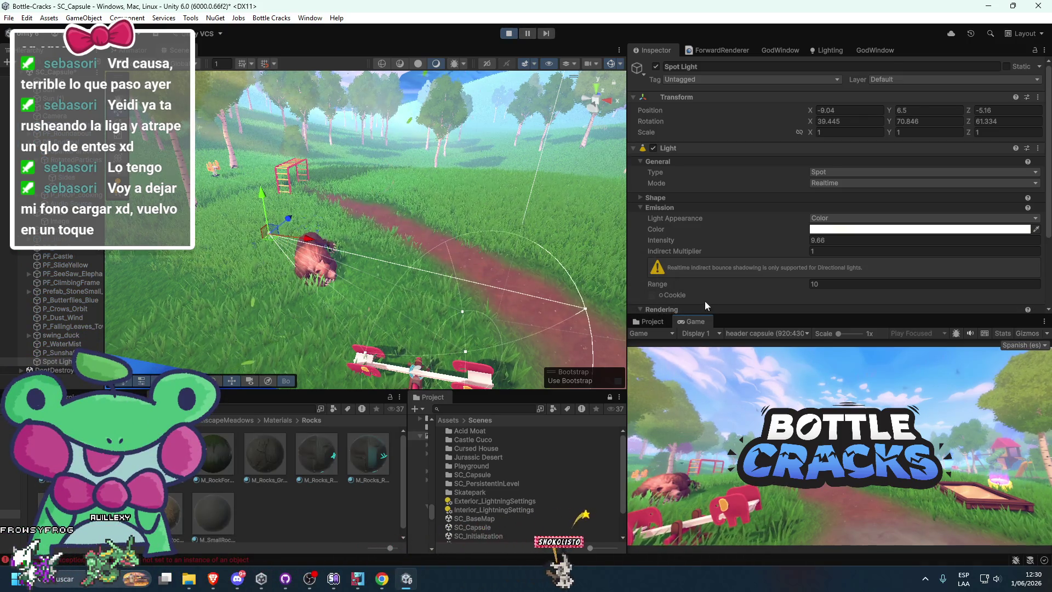
double_click(696, 321)
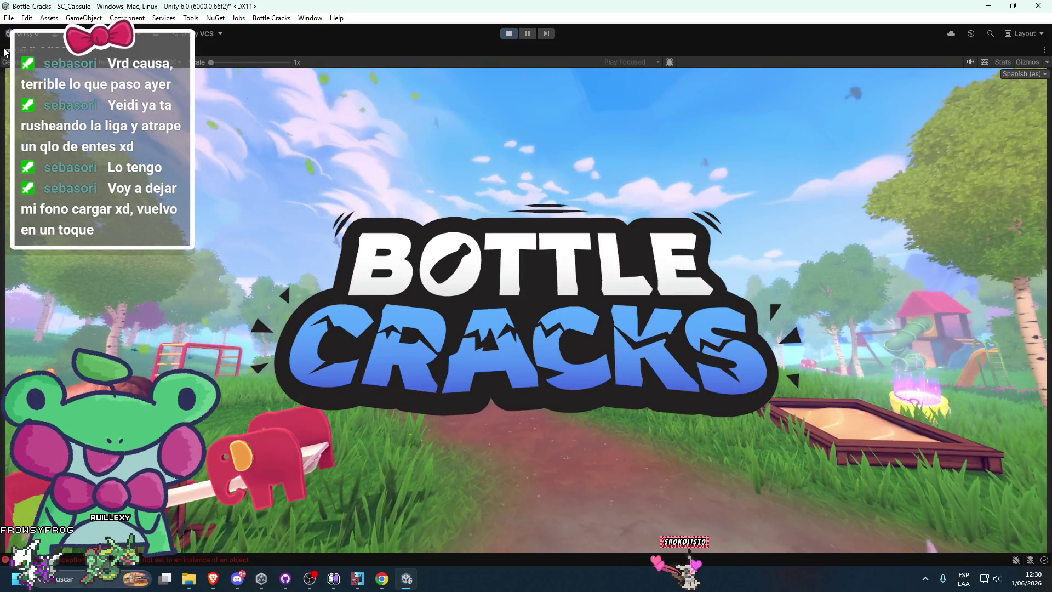
key(shift+space)
click(656, 66)
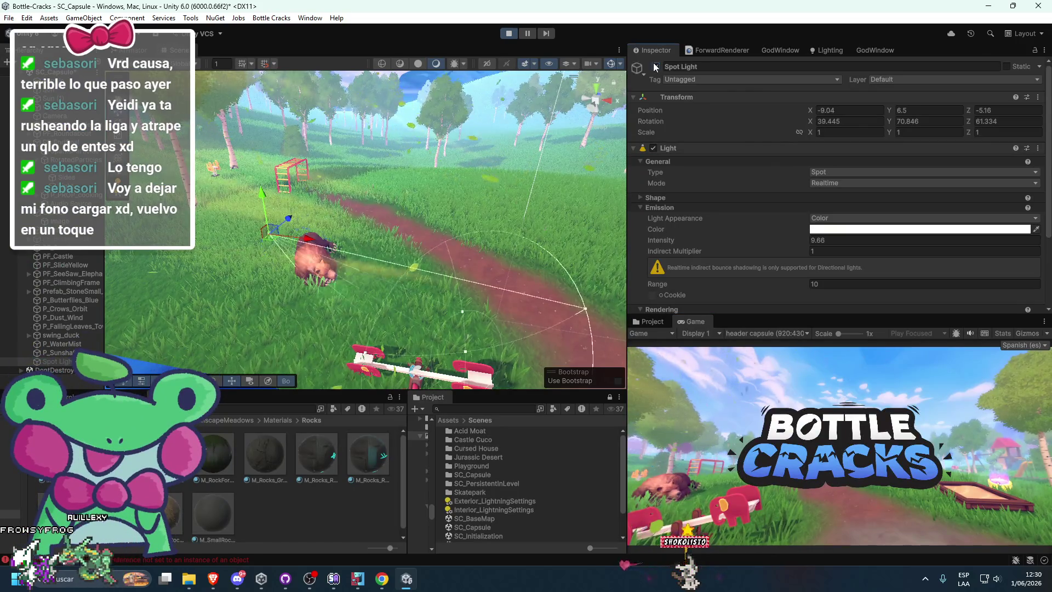
drag(737, 240, 768, 240)
drag(48, 268, 835, 284)
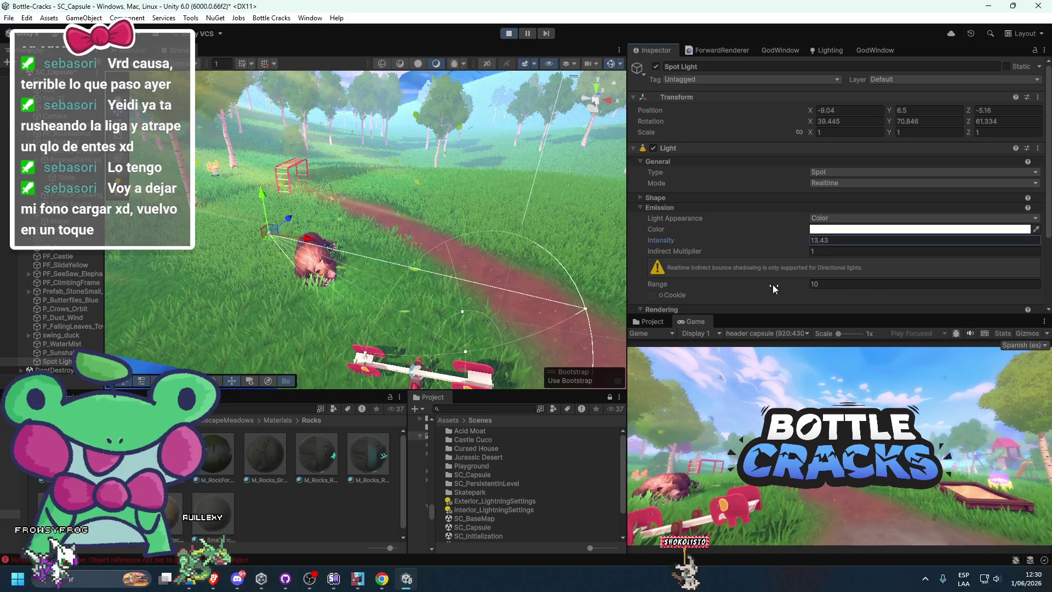
scroll(318, 274, up, 5)
click(346, 286)
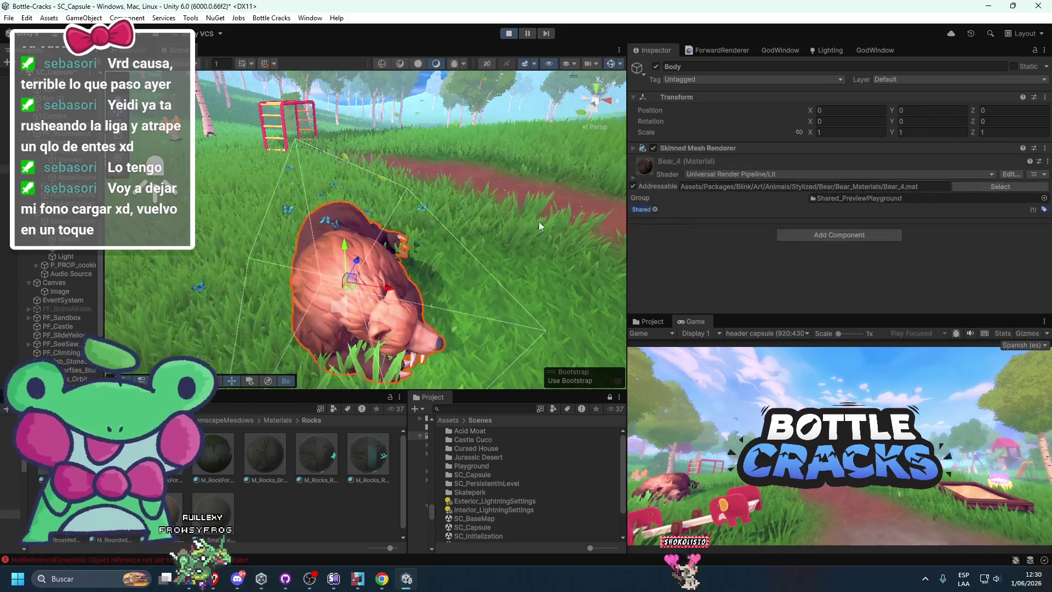
Step: Drag the Bear_4 material's Smoothness and Metallic sliders to 0 for a matte bear
click(666, 169)
scroll(716, 212, down, 5)
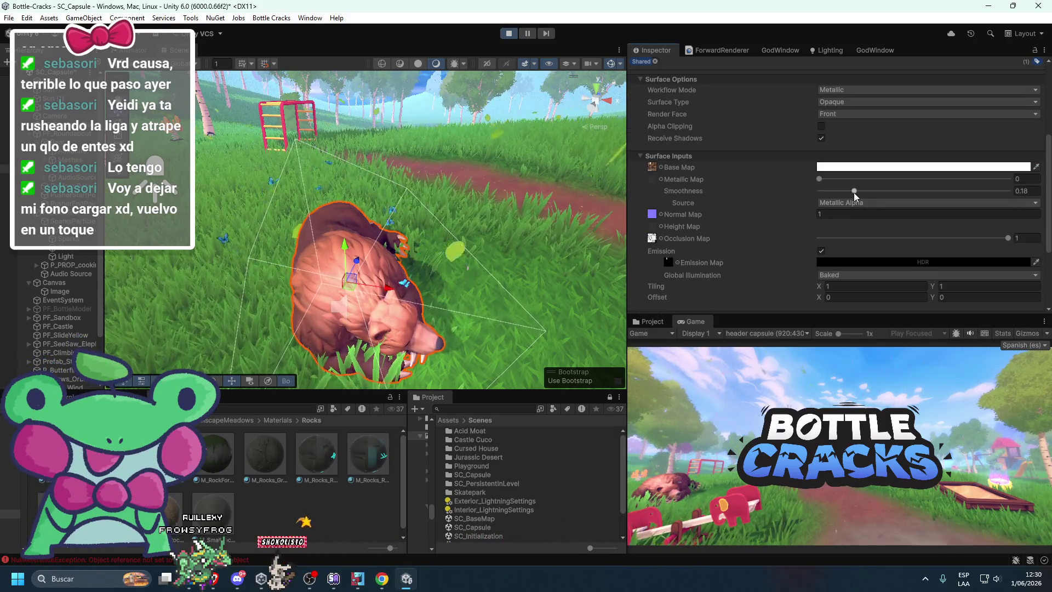
drag(854, 191, 808, 192)
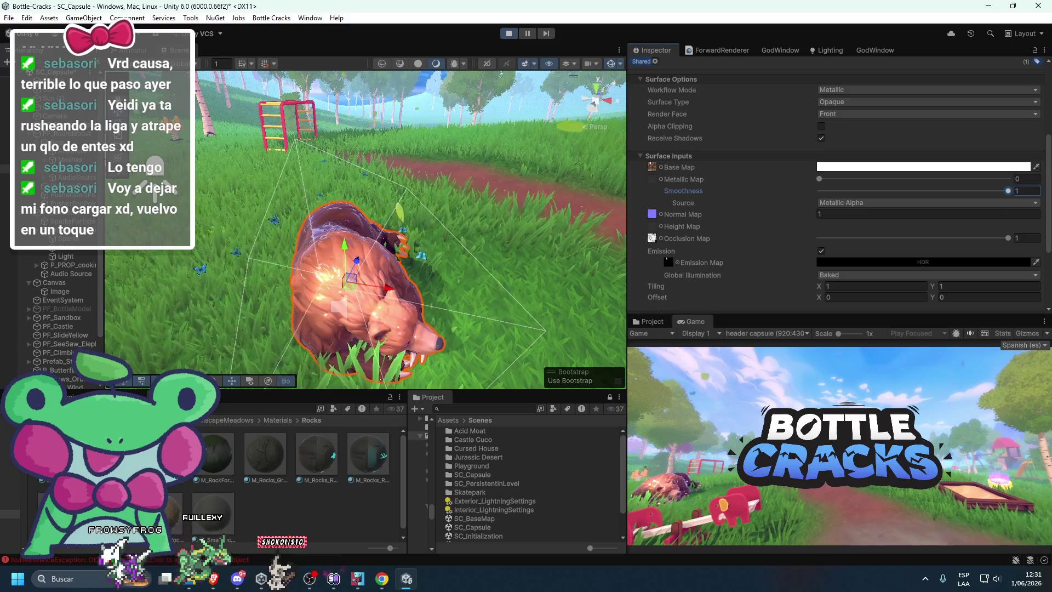
mouse_move(828, 180)
mouse_down()
mouse_move(952, 191)
mouse_move(782, 198)
mouse_move(877, 186)
mouse_move(838, 186)
mouse_move(726, 205)
mouse_up()
scroll(445, 242, down, 5)
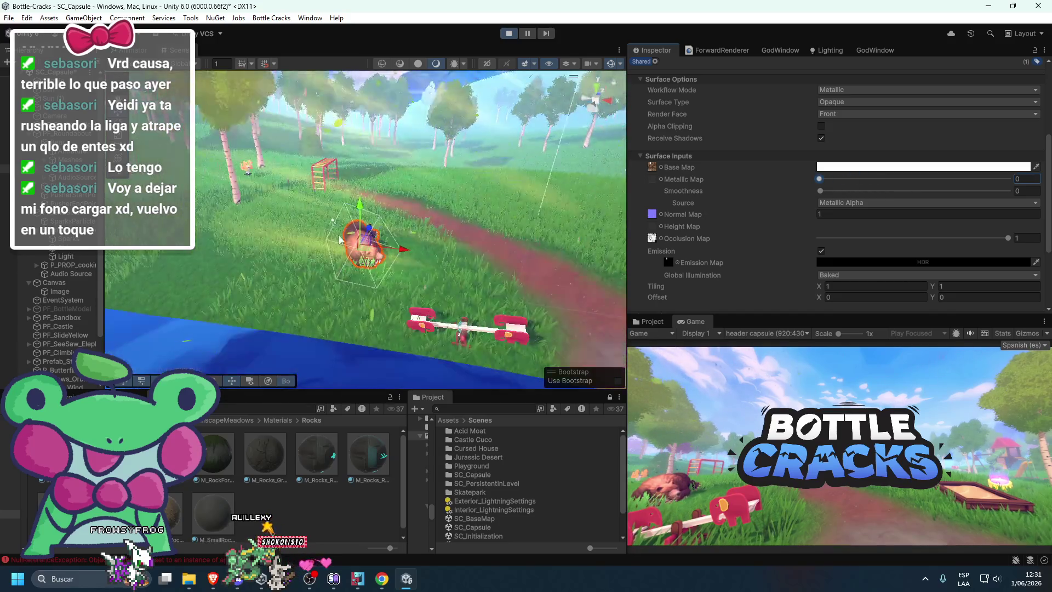
scroll(91, 283, down, 3)
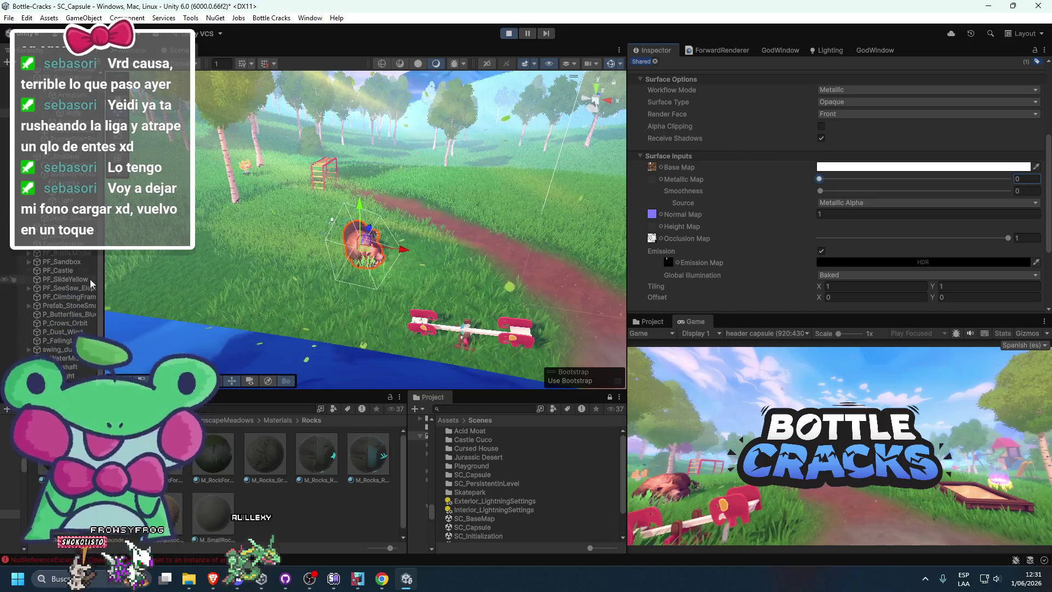
click(65, 376)
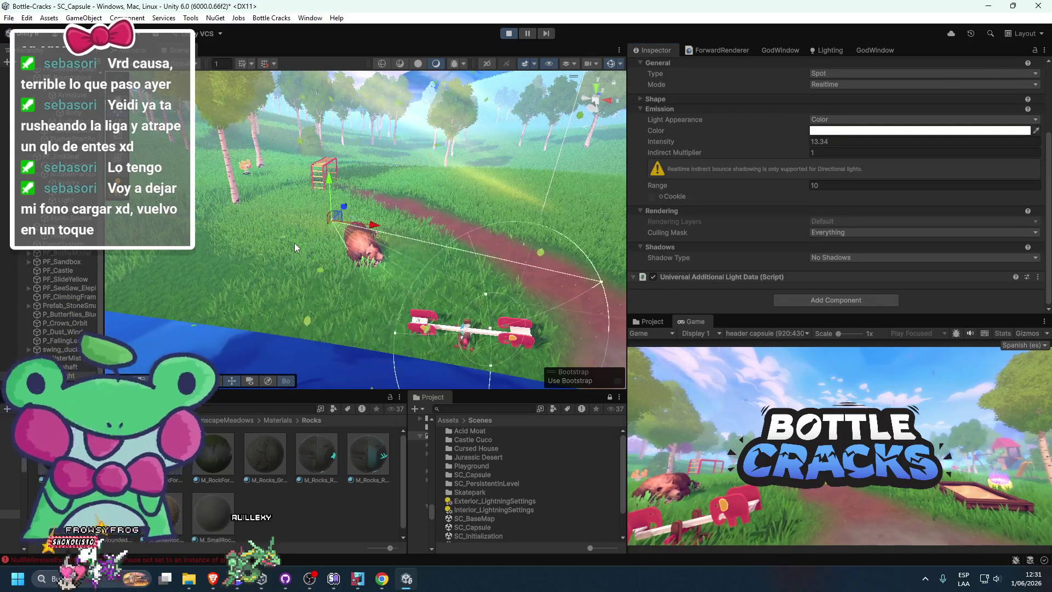
Step: Widen the spot light's range to about 16.67
key(ctrl+z)
key(ctrl+y)
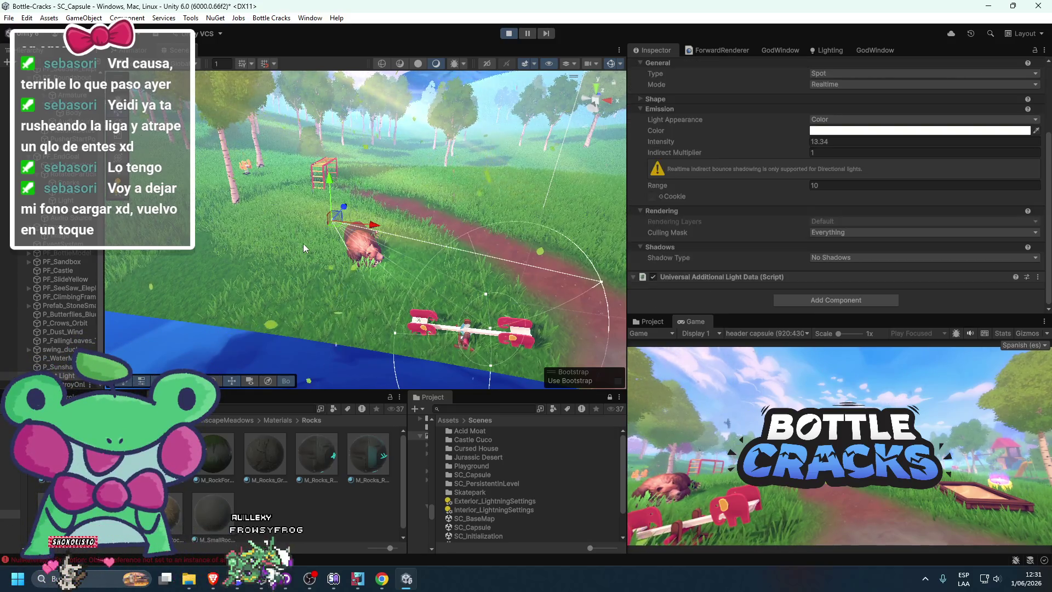
key(w)
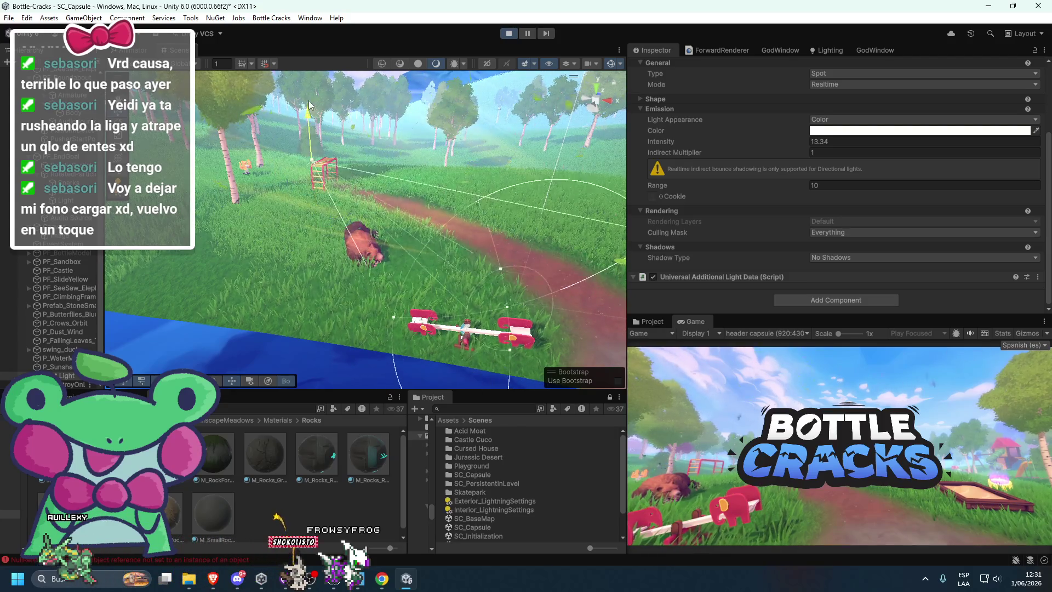
key(e)
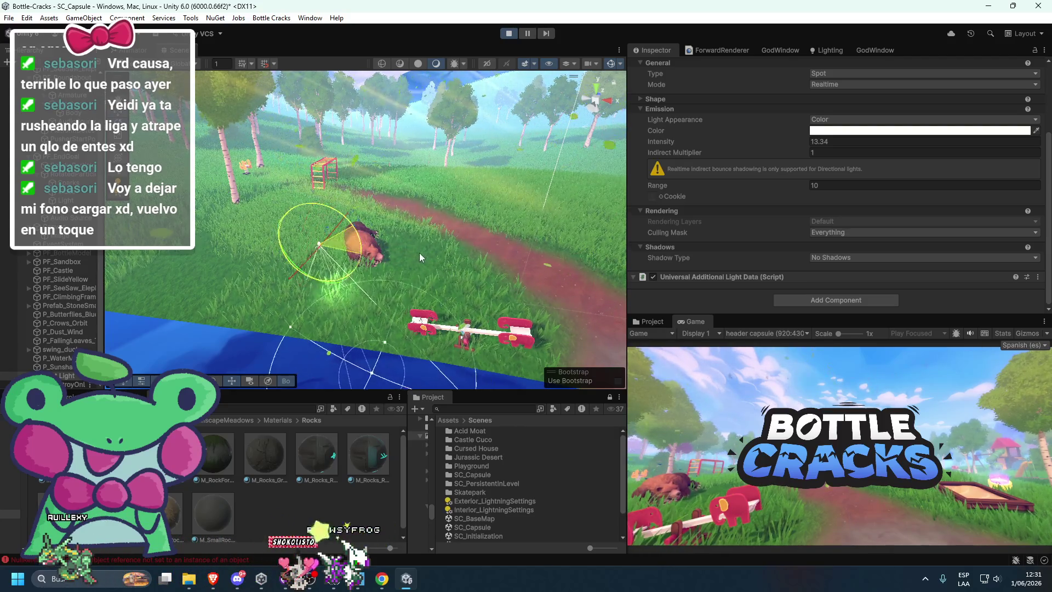
scroll(427, 240, down, 2)
mouse_move(427, 239)
mouse_down()
mouse_move(420, 192)
mouse_move(391, 190)
mouse_move(338, 86)
mouse_move(336, 104)
mouse_up()
key(w)
drag(427, 283, 466, 307)
Step: Reposition the spot light along X and Y over the seesaw
mouse_move(541, 343)
mouse_down()
mouse_move(525, 300)
mouse_move(485, 271)
mouse_up()
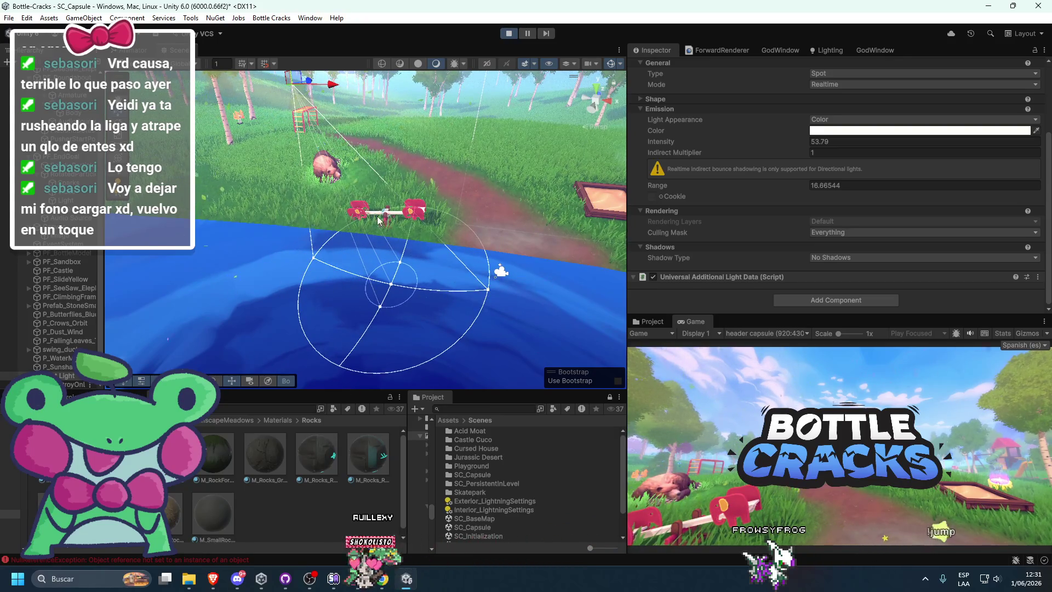
drag(373, 186, 385, 252)
mouse_move(343, 152)
mouse_down()
mouse_move(381, 159)
mouse_move(363, 164)
mouse_move(333, 147)
mouse_move(248, 205)
mouse_up()
key(e)
key(w)
drag(284, 159, 287, 207)
drag(344, 244, 350, 247)
mouse_move(324, 212)
mouse_down()
mouse_move(373, 197)
mouse_move(354, 223)
mouse_up()
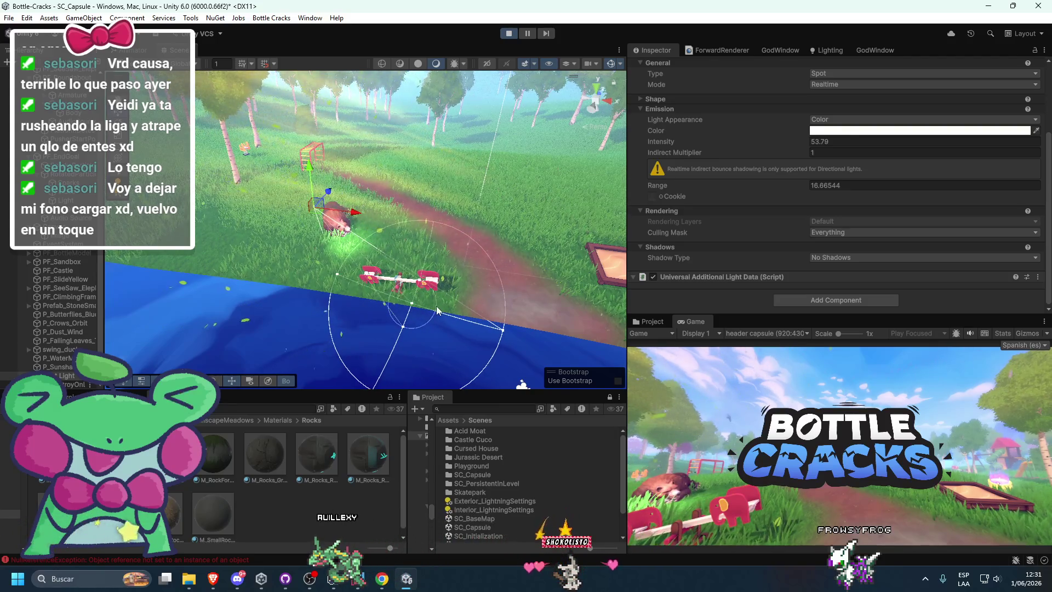
Step: Adjust the spot cone: inner angle 55.62 then 24.51, range about 33
mouse_move(411, 323)
mouse_down()
mouse_move(378, 366)
mouse_move(324, 383)
mouse_up()
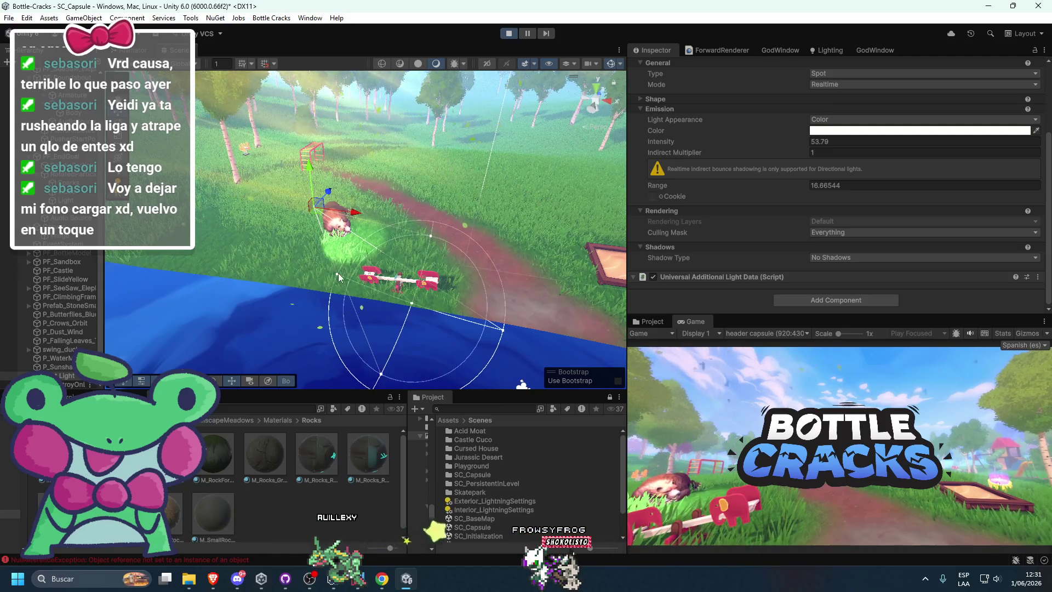
drag(338, 273, 337, 278)
mouse_move(411, 302)
mouse_down()
mouse_move(462, 334)
mouse_move(428, 328)
mouse_up()
click(445, 256)
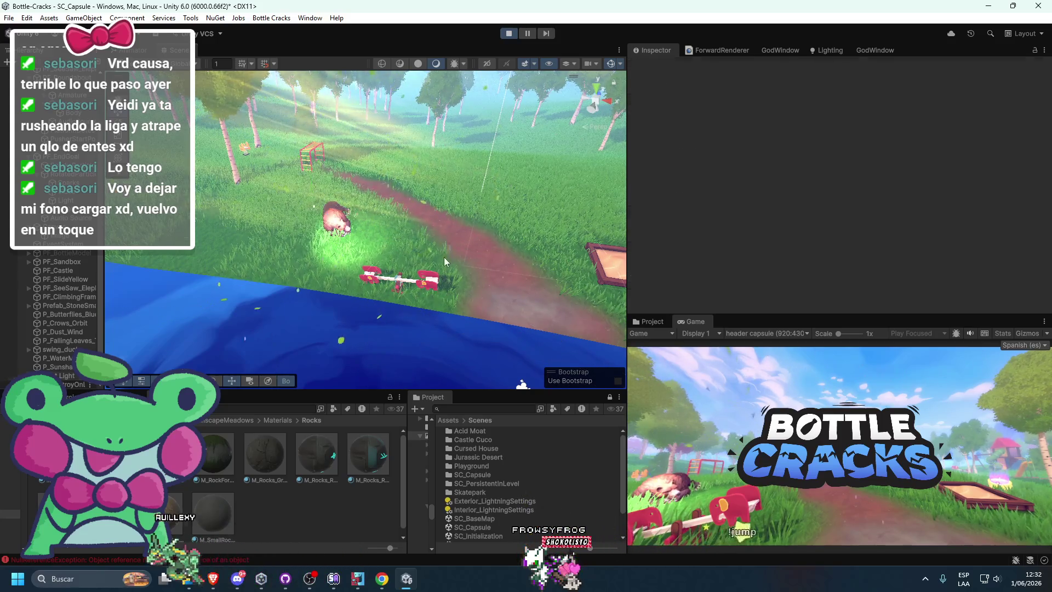
click(344, 237)
key(f)
click(67, 376)
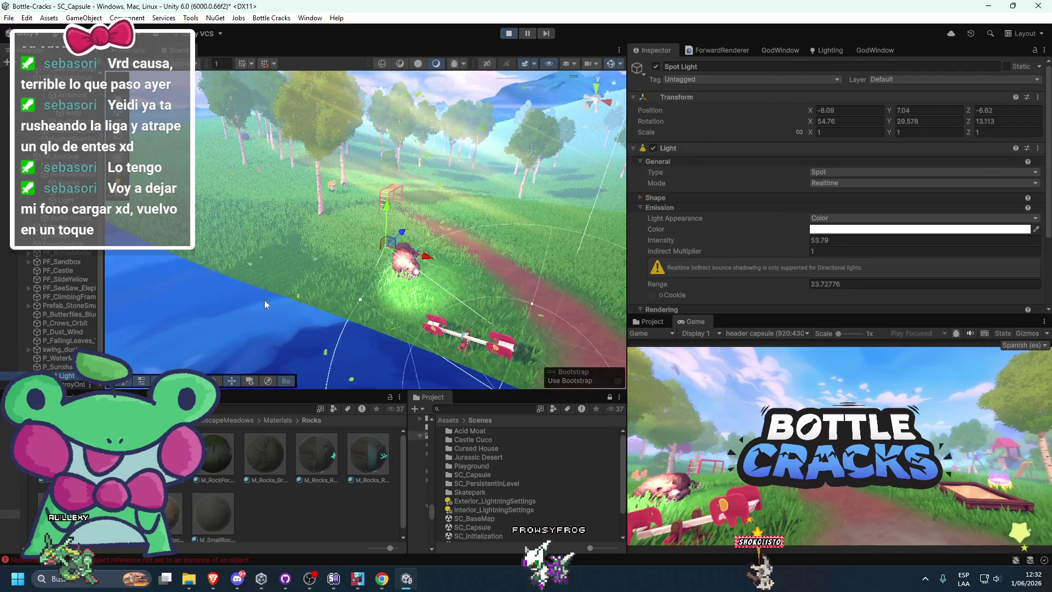
mouse_move(459, 307)
mouse_down()
mouse_move(505, 315)
mouse_move(496, 302)
mouse_move(421, 306)
mouse_up()
mouse_move(351, 228)
mouse_down()
mouse_move(349, 263)
mouse_move(336, 255)
mouse_up()
Step: Check the lighting in the maximized Game view, then exit Play mode
double_click(691, 325)
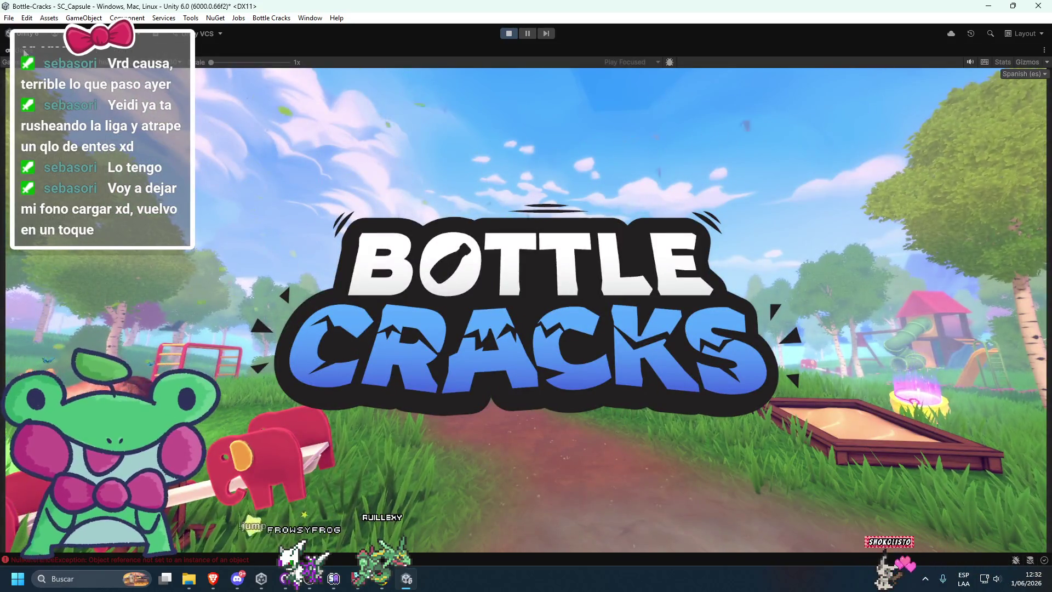
key(shift+space)
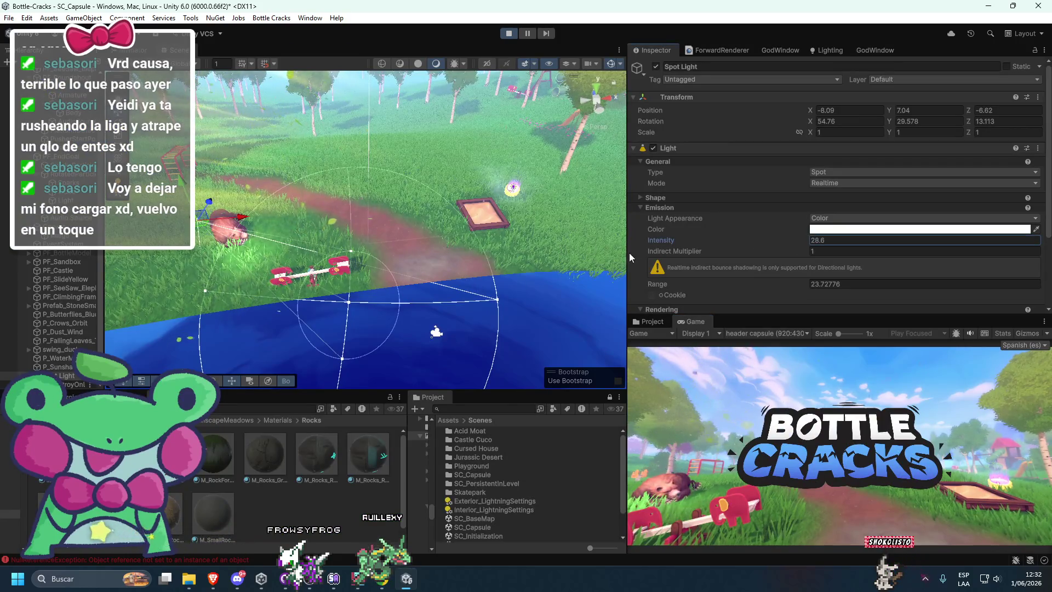
click(683, 329)
double_click(683, 325)
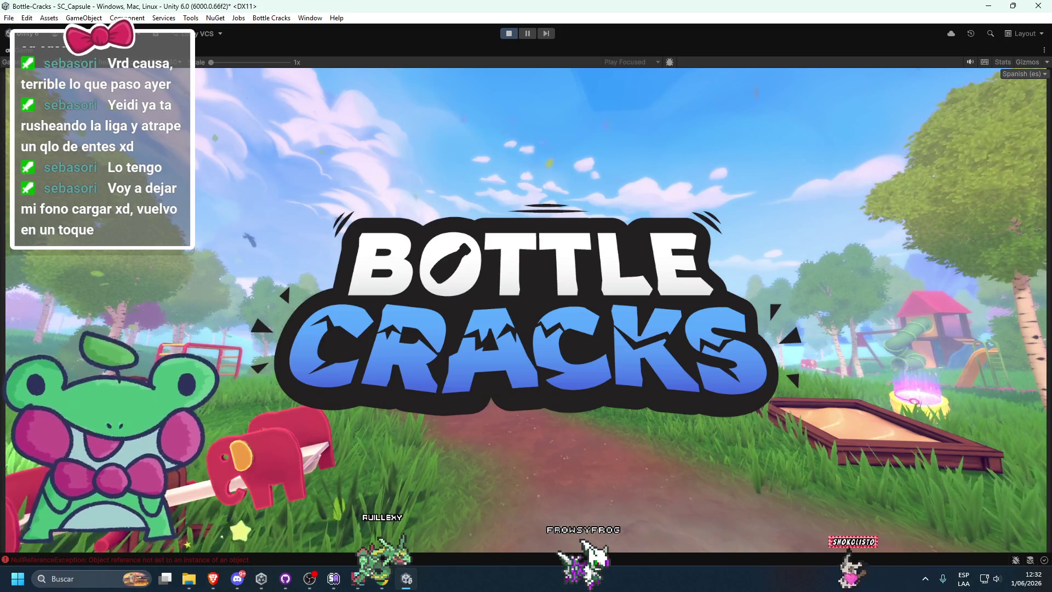
key(shift+space)
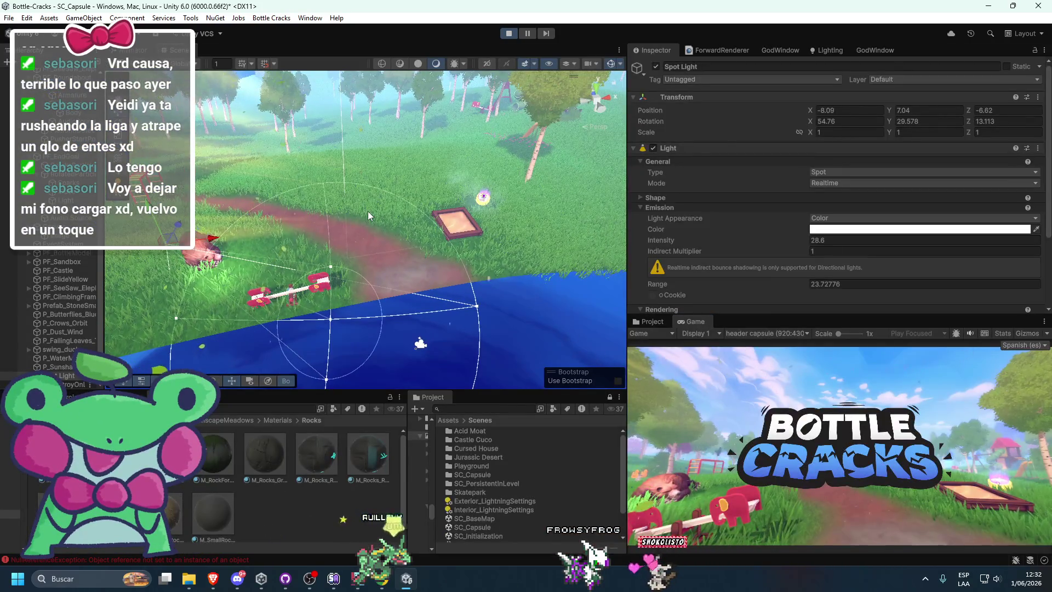
scroll(404, 255, up, 2)
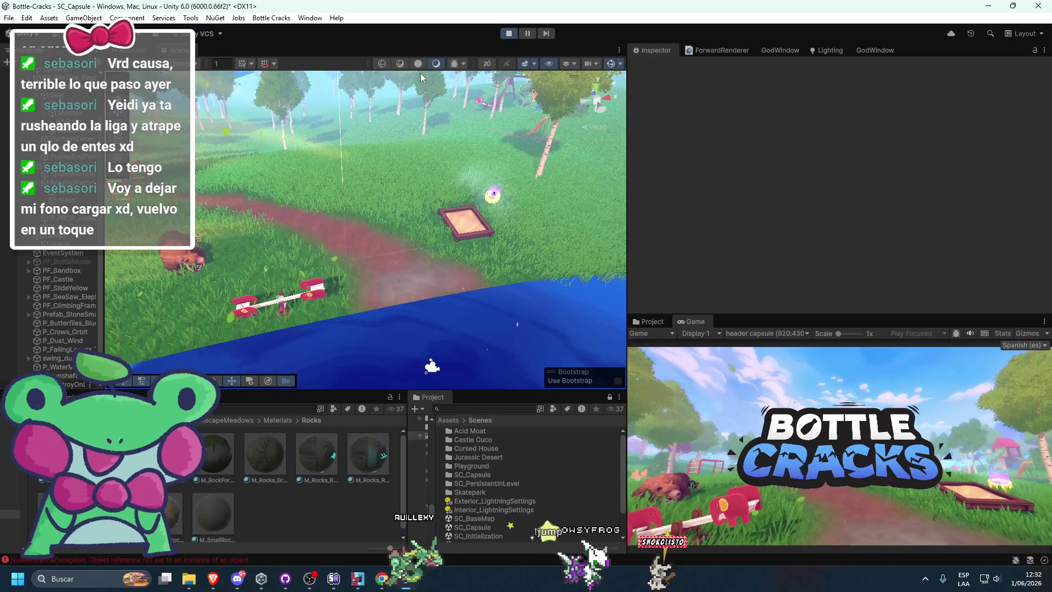
click(508, 34)
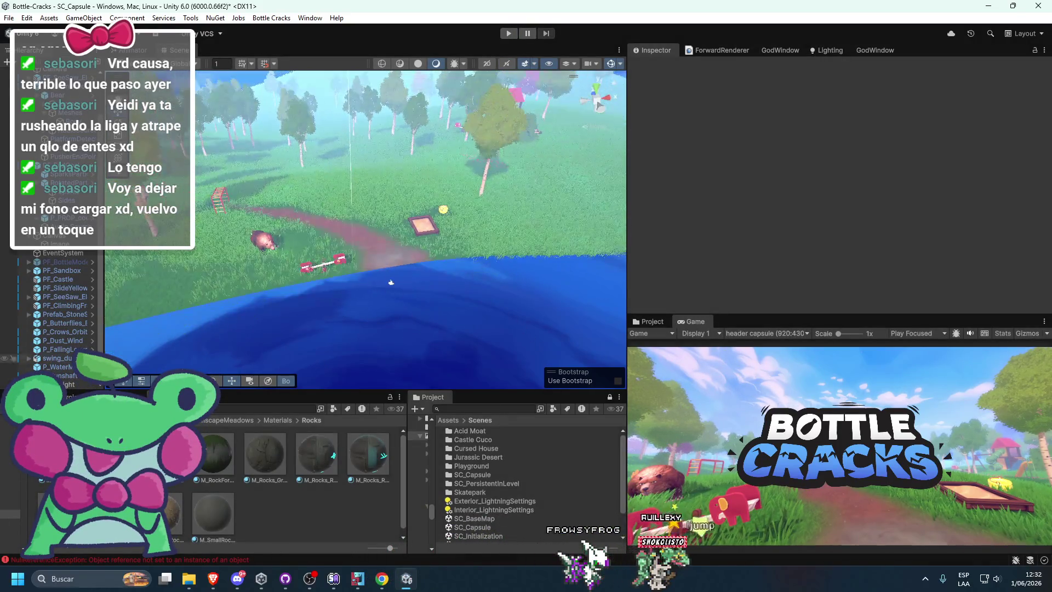
Step: Change the light type to Point and give it a warm peach colour
click(225, 285)
key(f)
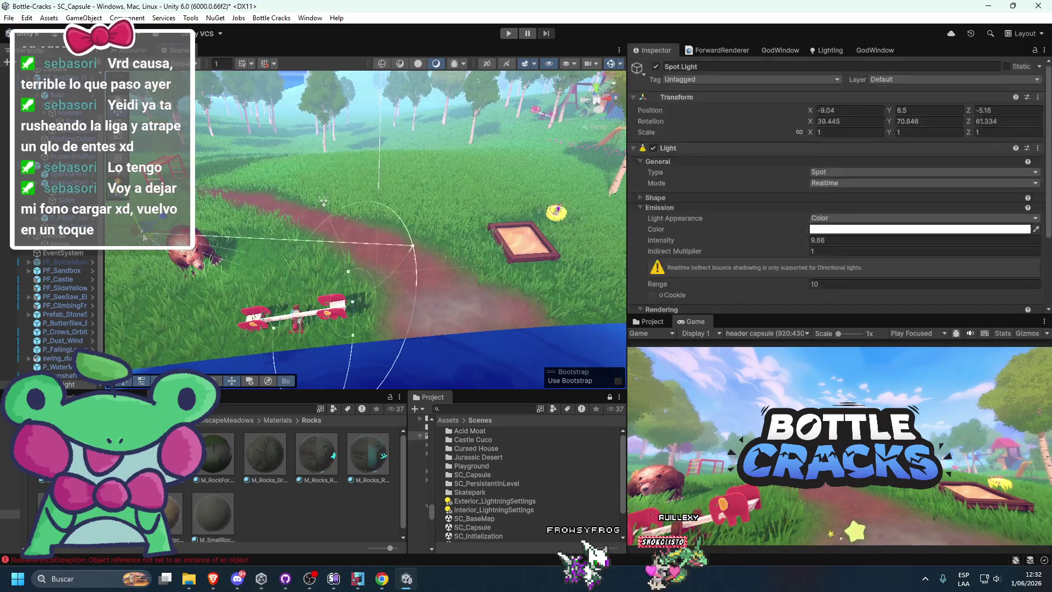
click(855, 172)
click(871, 209)
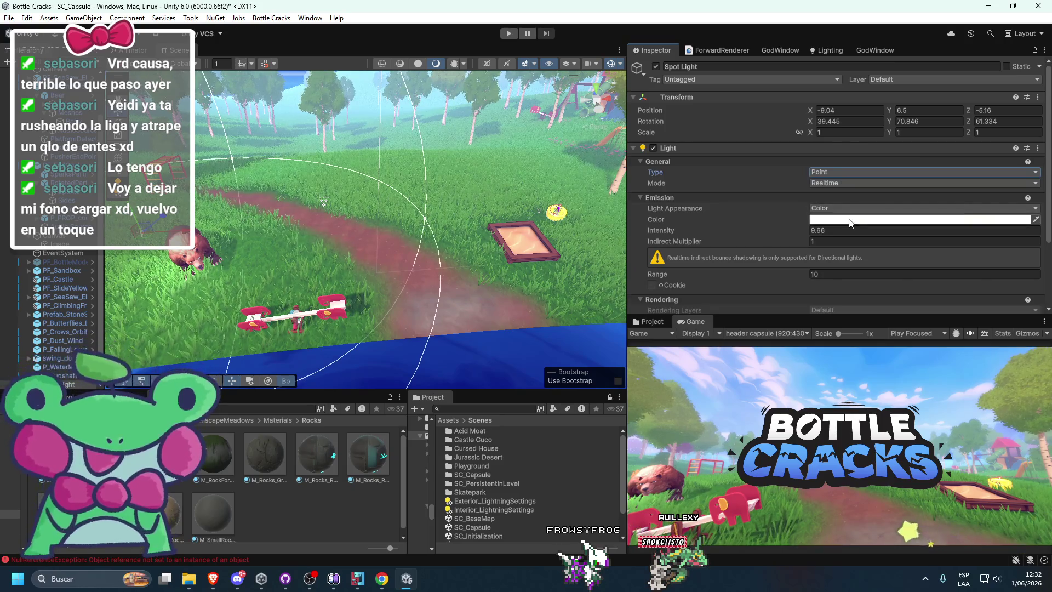
click(915, 220)
click(955, 328)
mouse_move(915, 301)
mouse_down()
mouse_move(941, 268)
mouse_move(891, 260)
mouse_up()
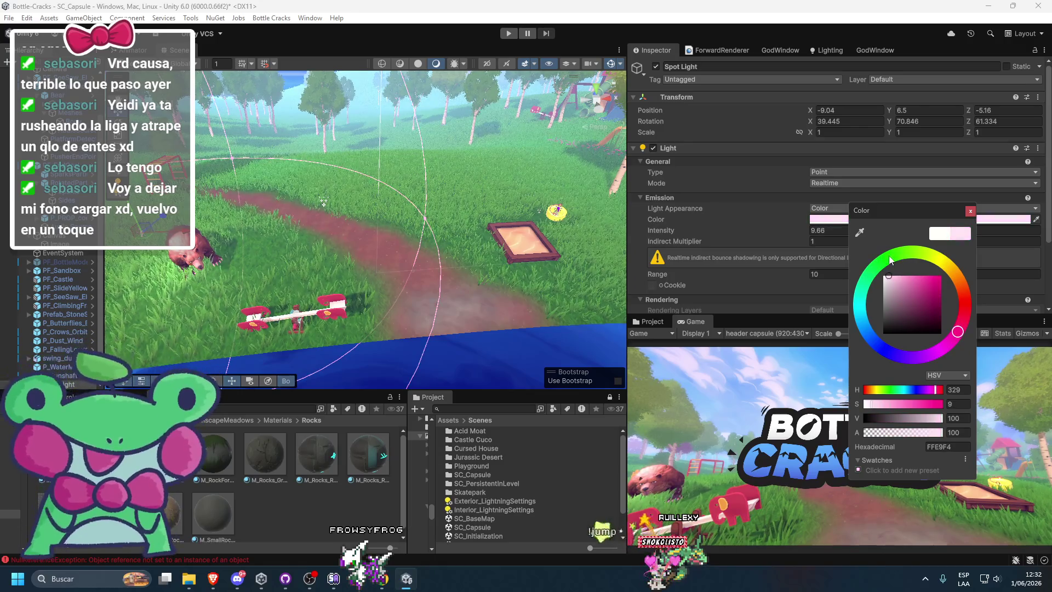
drag(955, 280, 958, 285)
Step: Set the point light's range to 5.37 and intensity 4.6, placing it at Y 5.61 near the bear
scroll(394, 226, down, 5)
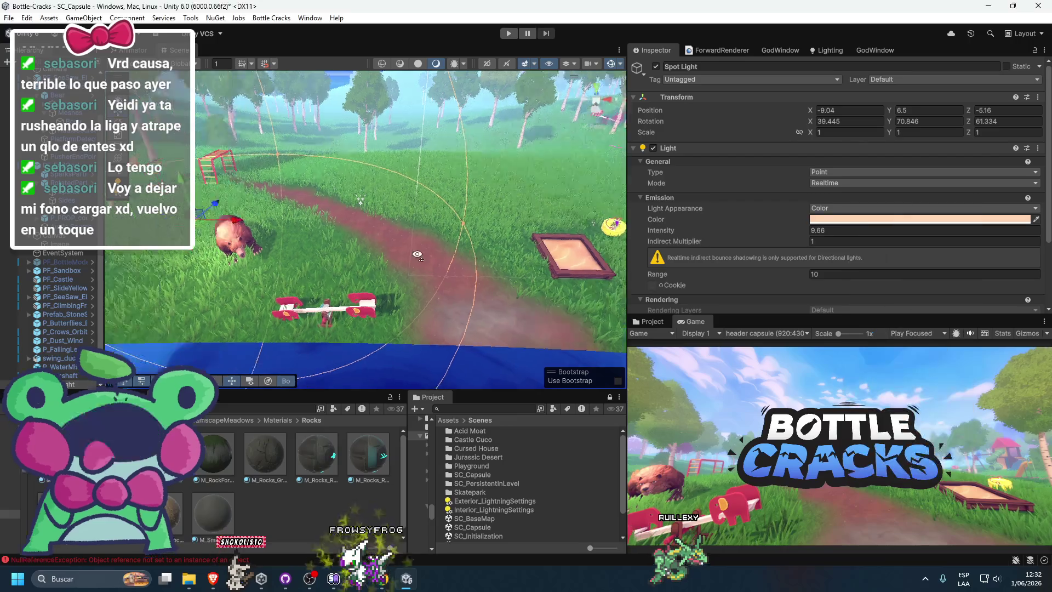
mouse_move(494, 273)
mouse_down()
mouse_move(541, 307)
mouse_move(353, 343)
mouse_up()
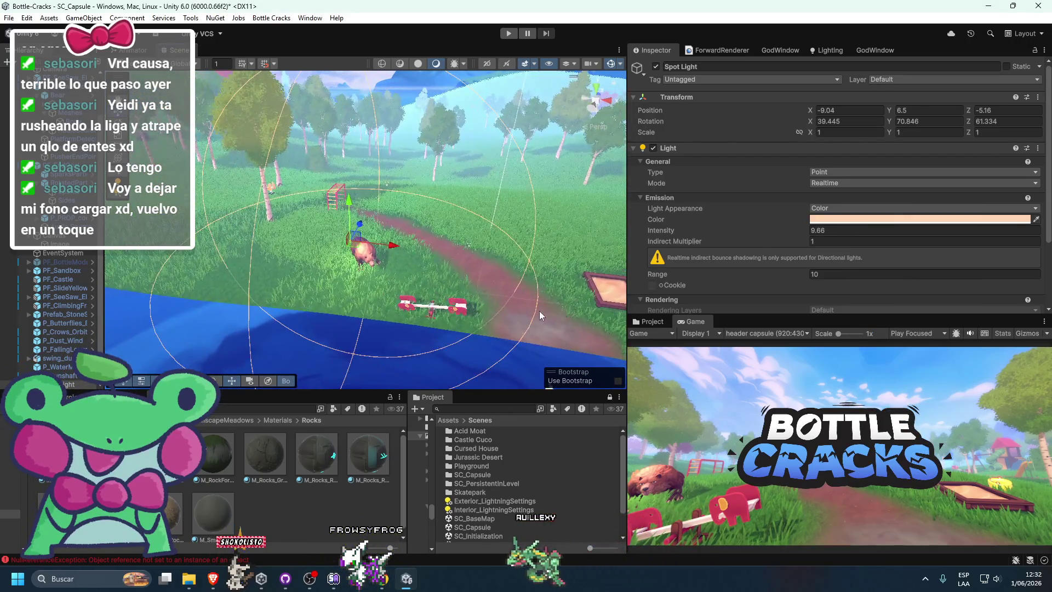
mouse_move(348, 301)
mouse_down()
mouse_move(452, 247)
mouse_move(443, 248)
mouse_move(478, 199)
mouse_up()
mouse_move(471, 159)
mouse_down()
mouse_move(462, 198)
mouse_move(585, 259)
mouse_move(573, 253)
mouse_up()
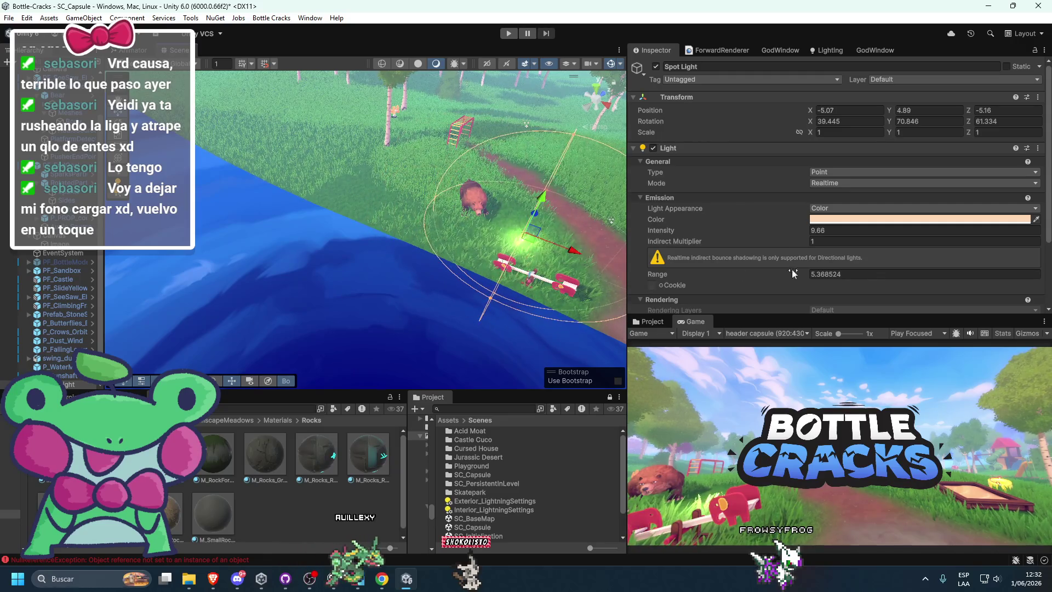
mouse_move(669, 231)
mouse_down()
mouse_move(616, 232)
mouse_move(627, 229)
mouse_up()
drag(541, 198, 547, 185)
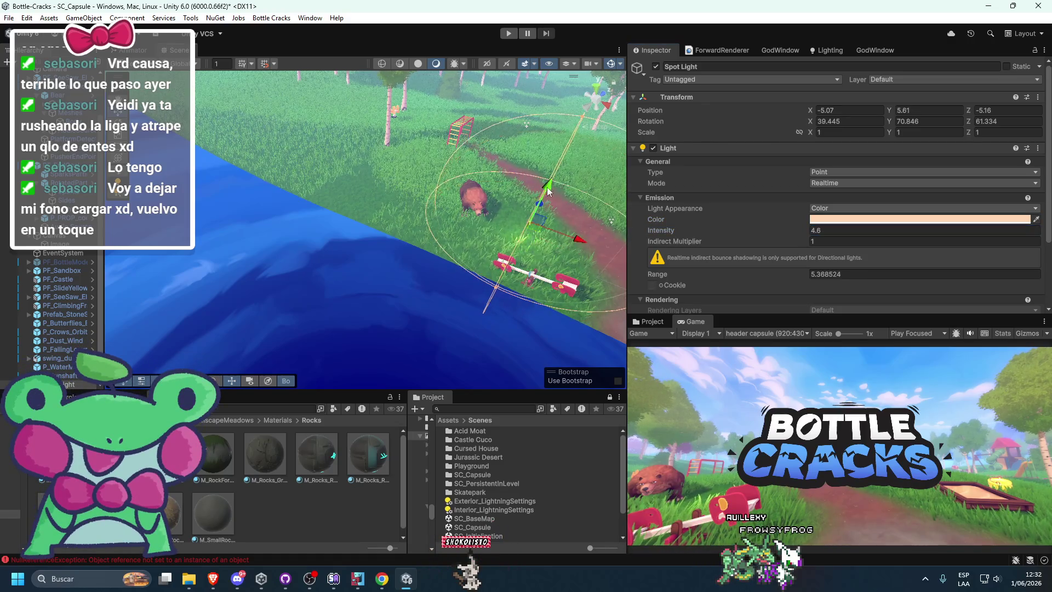
key(f)
Step: Toggle the light off and on, shift it along Z, then delete it
click(654, 66)
click(654, 66)
mouse_move(449, 197)
mouse_down()
mouse_move(424, 215)
mouse_move(505, 203)
mouse_move(488, 223)
mouse_move(686, 302)
mouse_up()
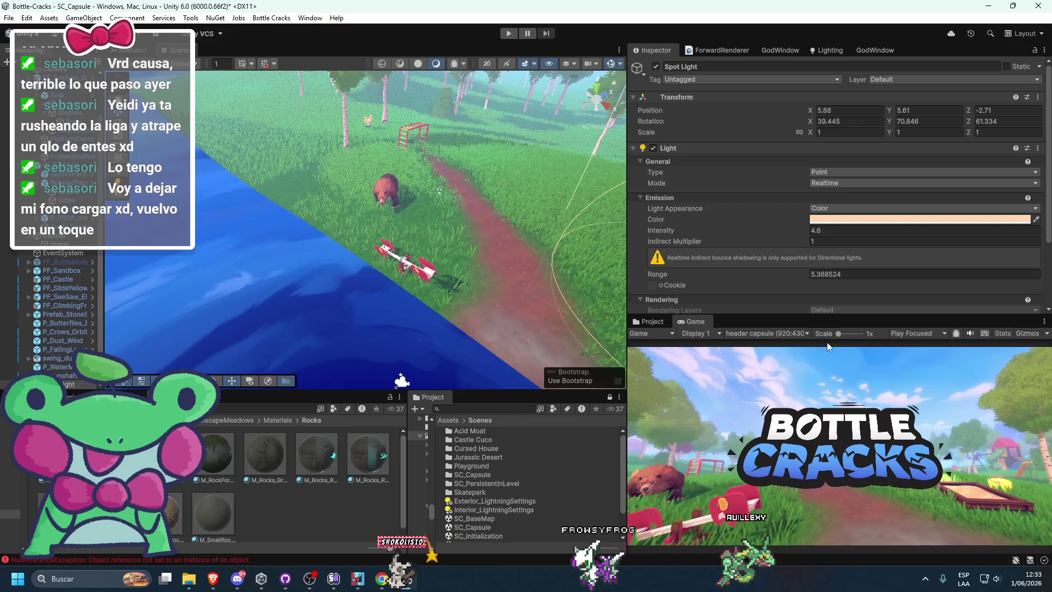
key(Delete)
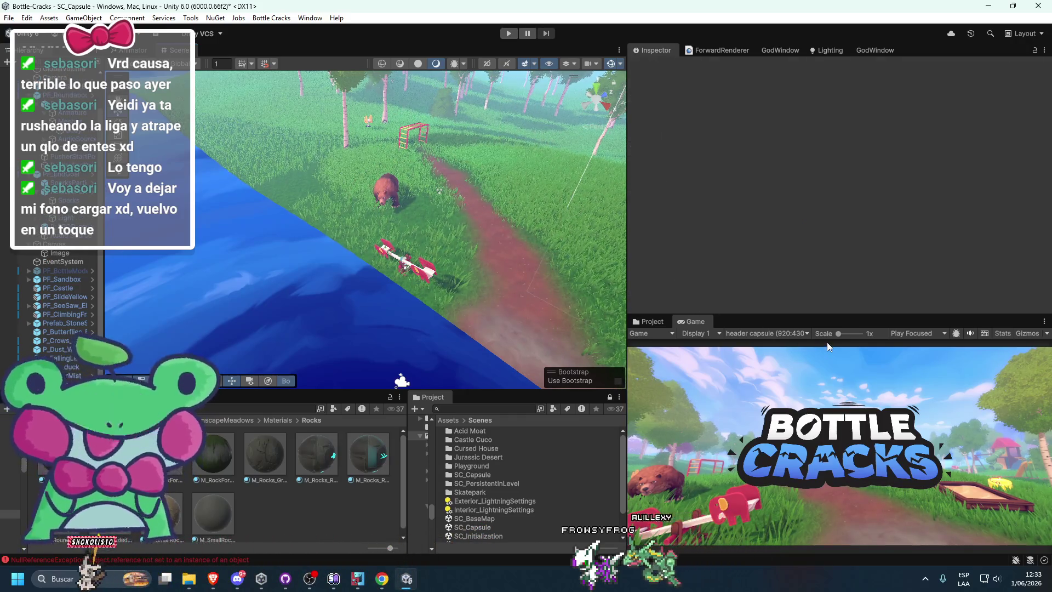
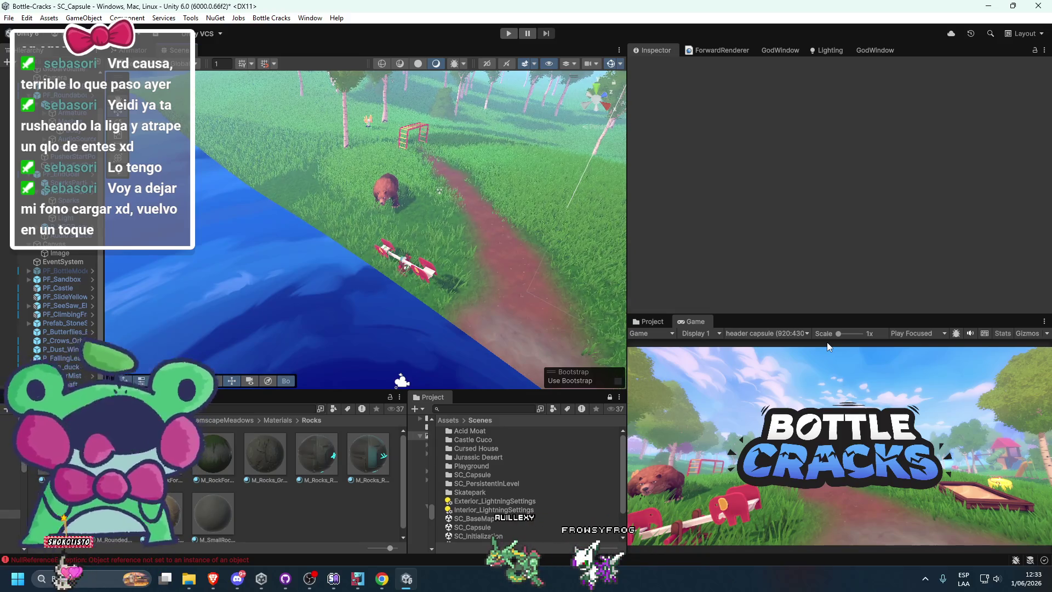
Step: Enable PF_BottleModel and frame it in the scene view from a more level angle
click(47, 273)
click(656, 66)
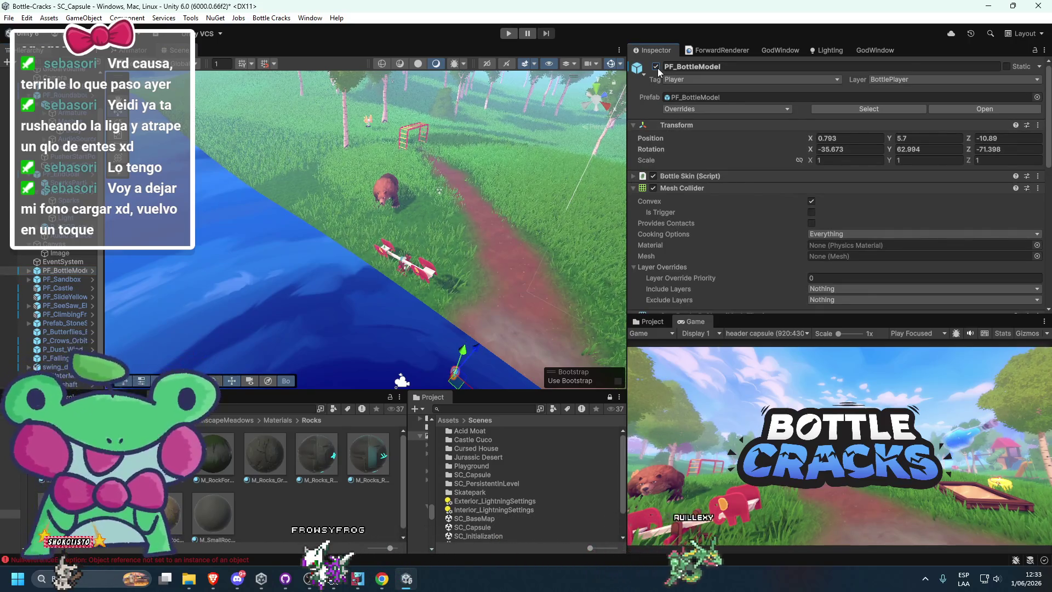
key(f)
mouse_move(407, 231)
mouse_down()
mouse_move(436, 170)
mouse_move(455, 197)
mouse_up()
Step: Rotate the bottle with Local-oriented handles to about -20, 31, -80
key(e)
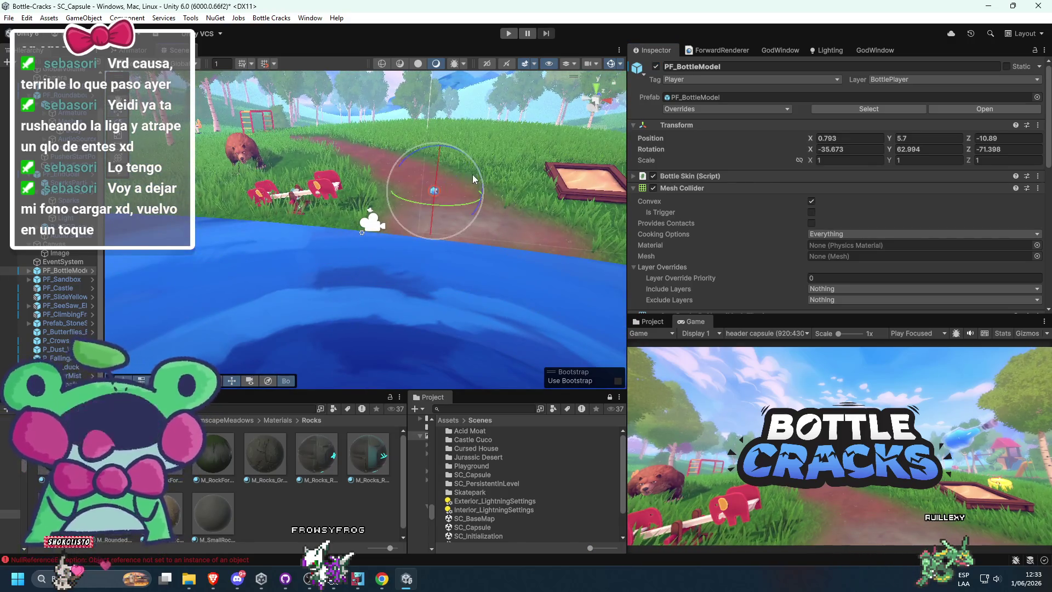
mouse_move(453, 153)
mouse_down()
mouse_move(455, 181)
mouse_move(429, 209)
mouse_move(263, 115)
mouse_up()
click(181, 64)
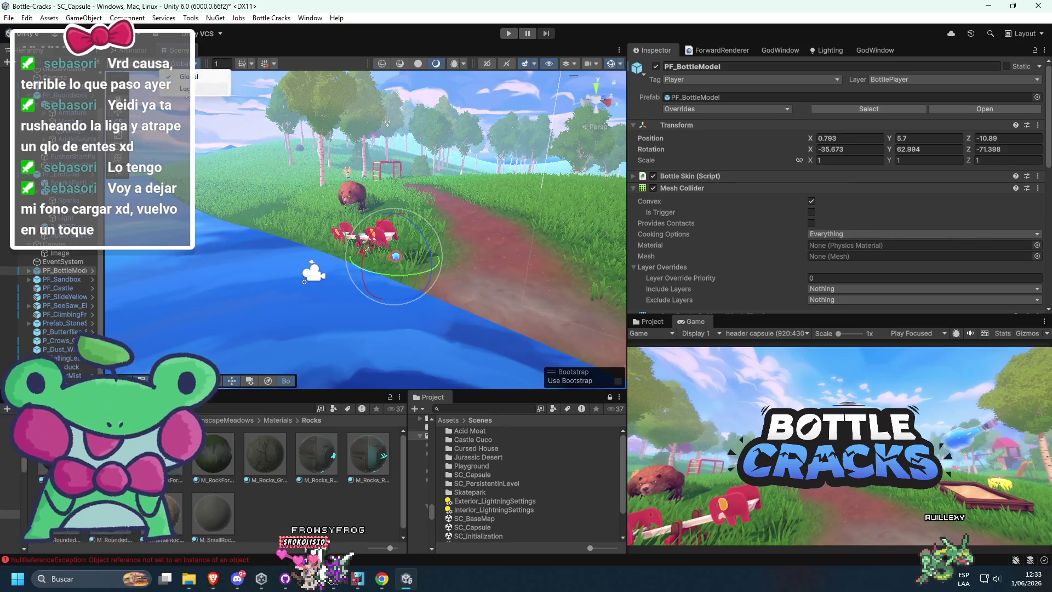
click(187, 90)
mouse_move(416, 252)
mouse_down()
mouse_move(351, 212)
mouse_move(452, 190)
mouse_up()
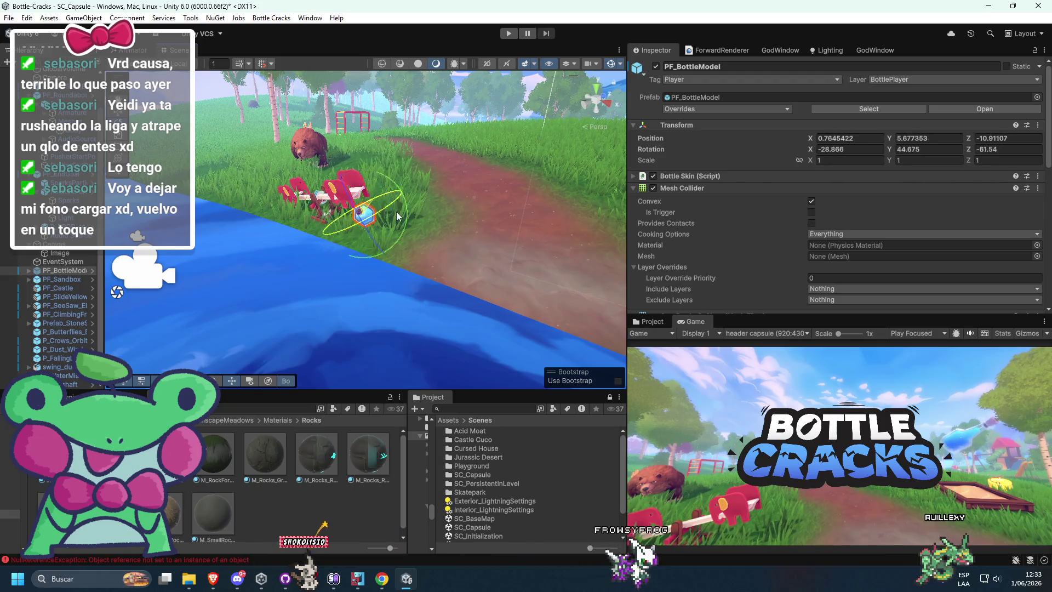
mouse_move(409, 222)
mouse_down()
mouse_move(511, 211)
mouse_move(492, 255)
mouse_move(497, 226)
mouse_move(483, 201)
mouse_move(497, 163)
mouse_up()
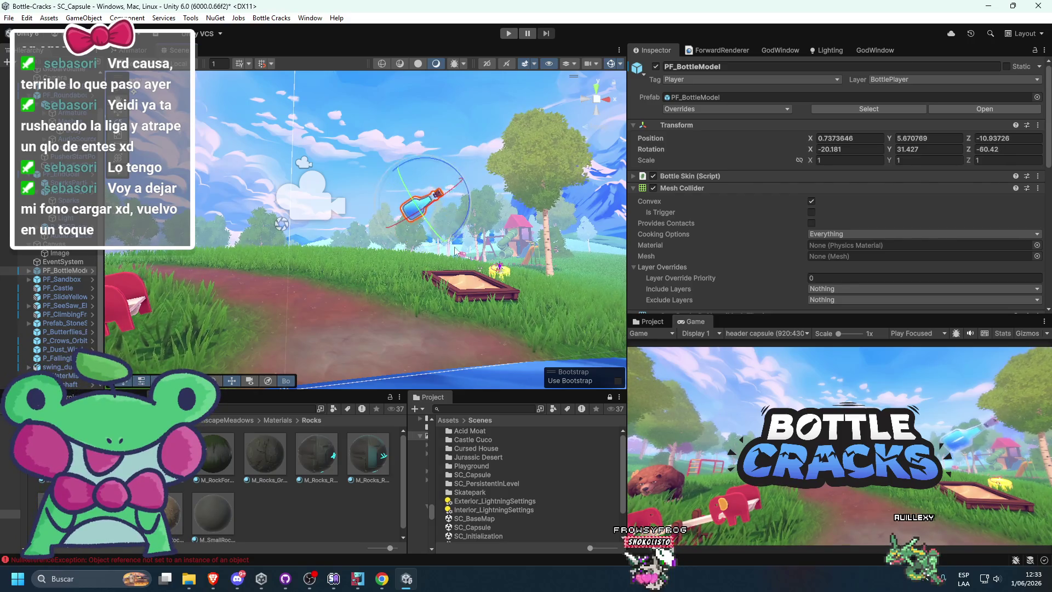
mouse_move(203, 582)
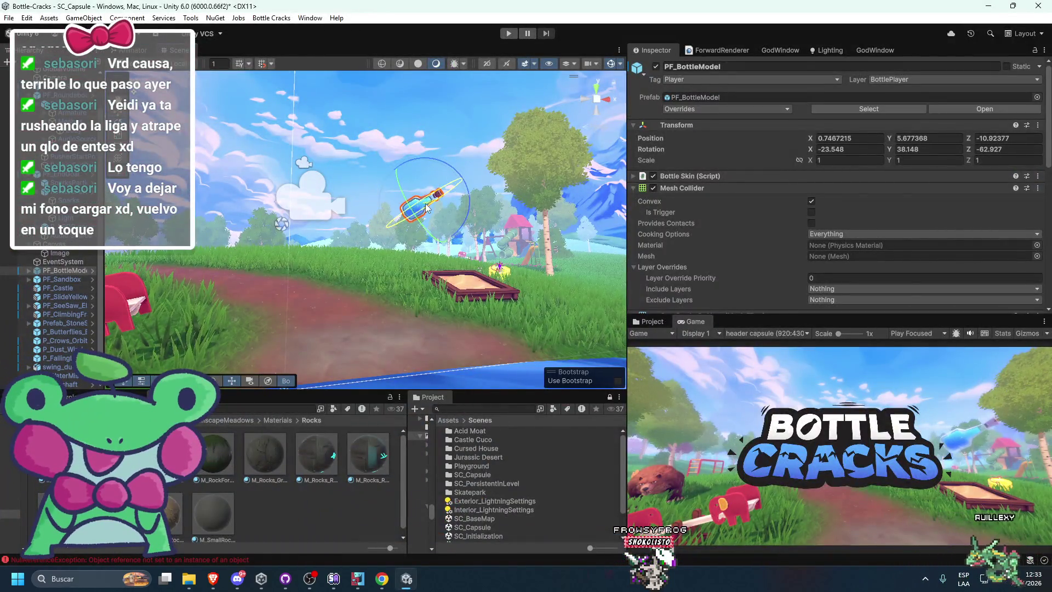
Step: Tilt the bottle beside the sandbox so its Z rotation is about -43
mouse_move(426, 203)
mouse_down()
mouse_move(405, 307)
mouse_move(441, 270)
mouse_move(409, 271)
mouse_up()
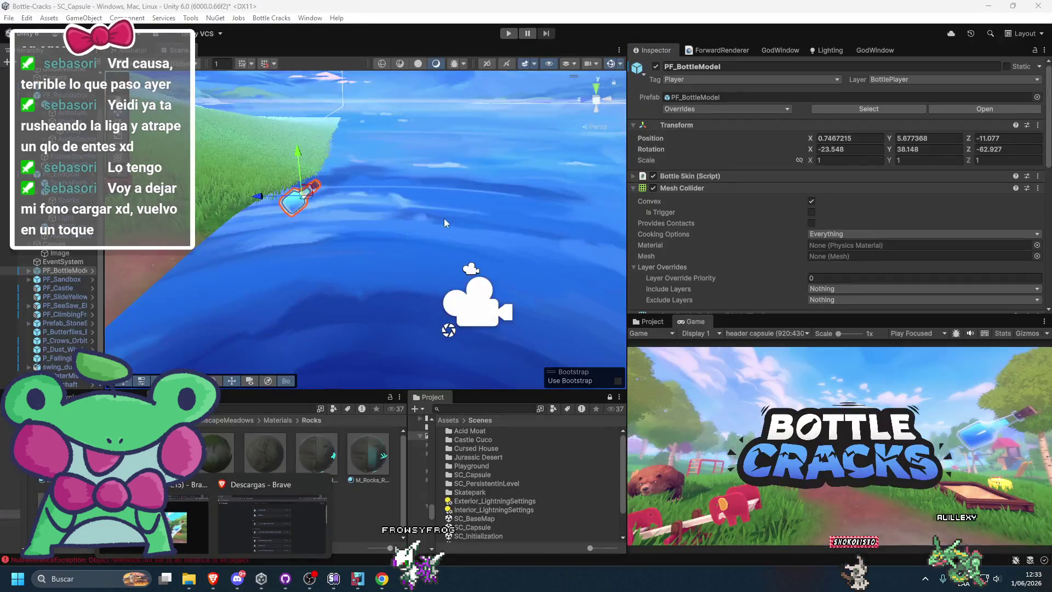
mouse_move(444, 219)
mouse_down()
mouse_move(301, 213)
mouse_move(325, 196)
mouse_move(317, 214)
mouse_move(281, 168)
mouse_up()
key(e)
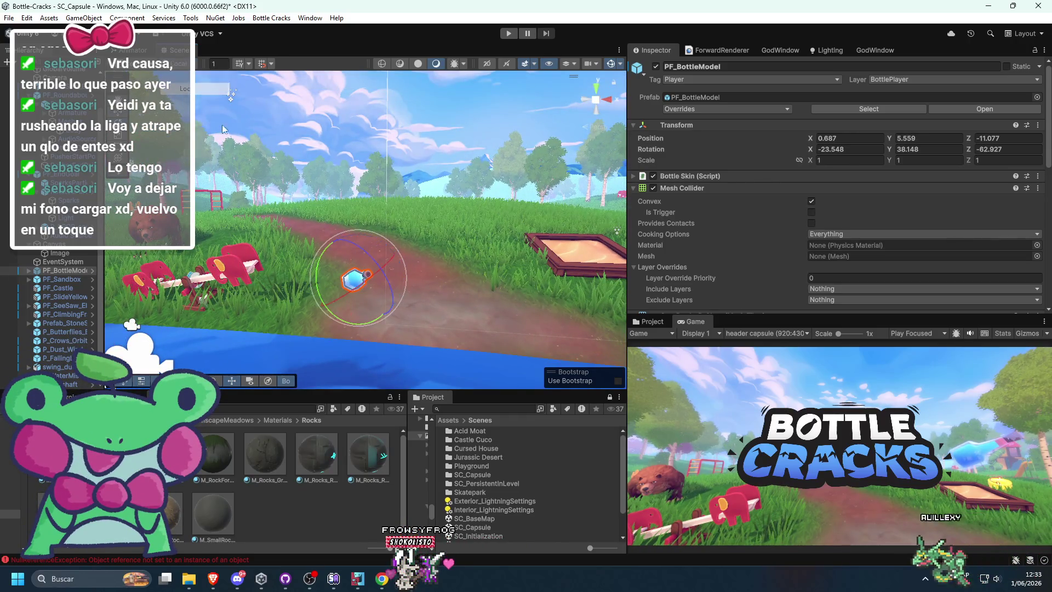
mouse_move(370, 257)
mouse_down()
mouse_move(337, 226)
mouse_move(359, 237)
mouse_move(361, 274)
mouse_move(355, 265)
mouse_up()
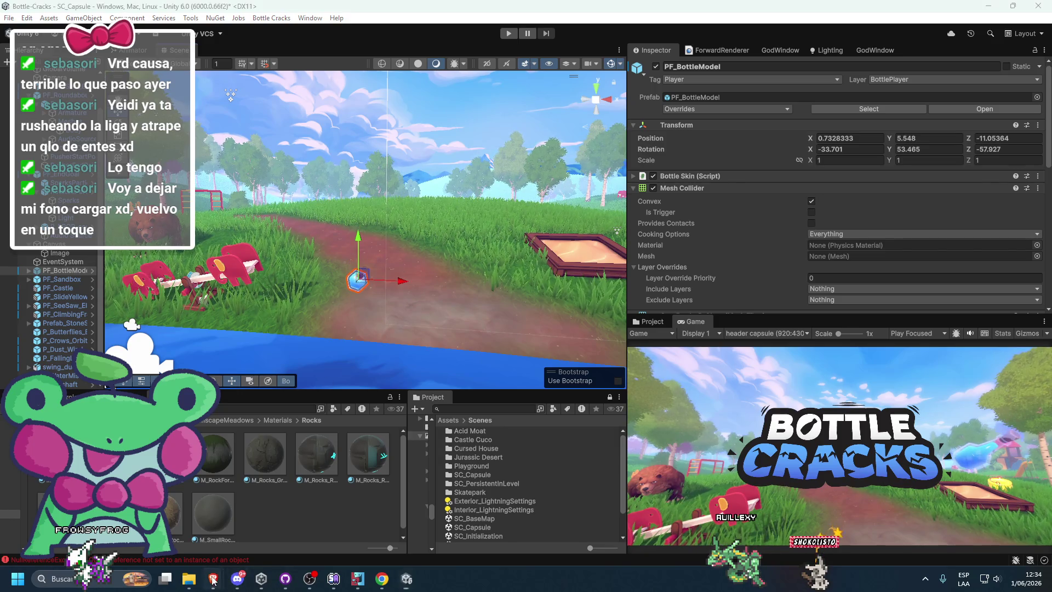
mouse_move(212, 580)
mouse_move(177, 544)
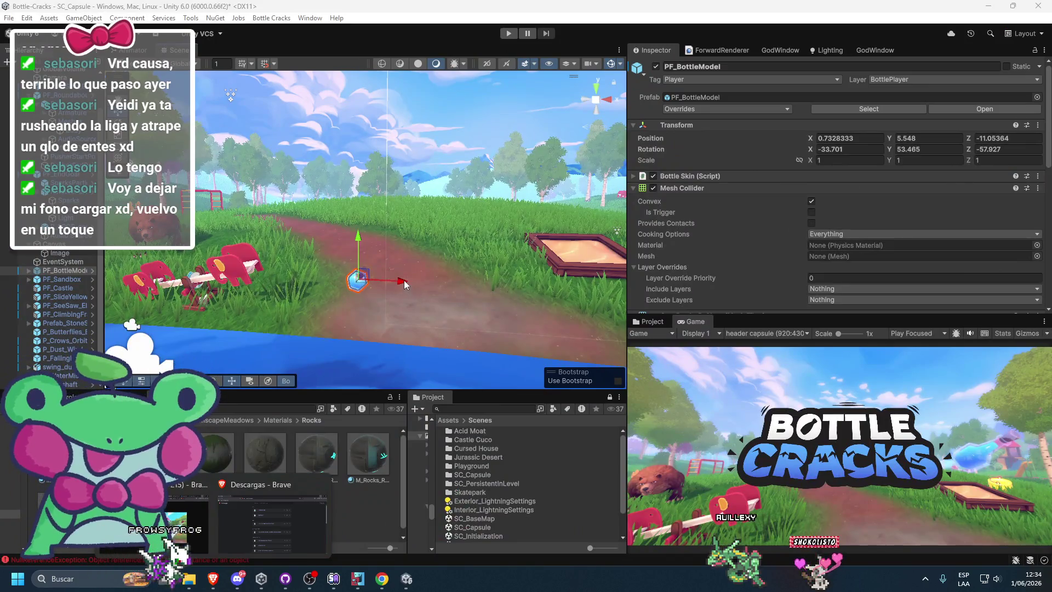
drag(404, 281, 398, 281)
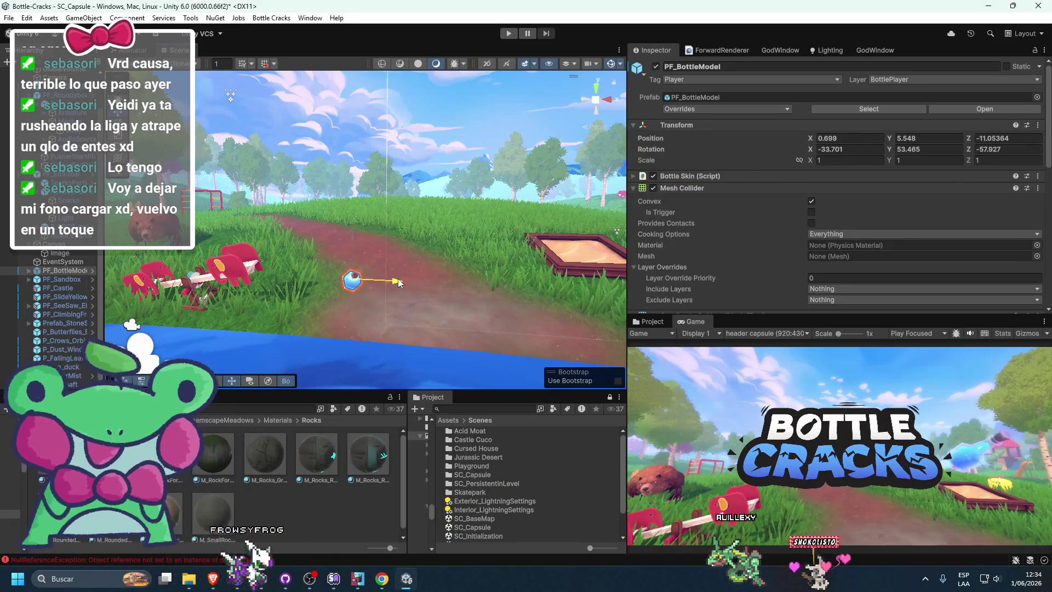
Step: With Local handles, nudge the bottle to rotation -24.71, 39.161, -42.998
click(184, 63)
click(209, 88)
key(e)
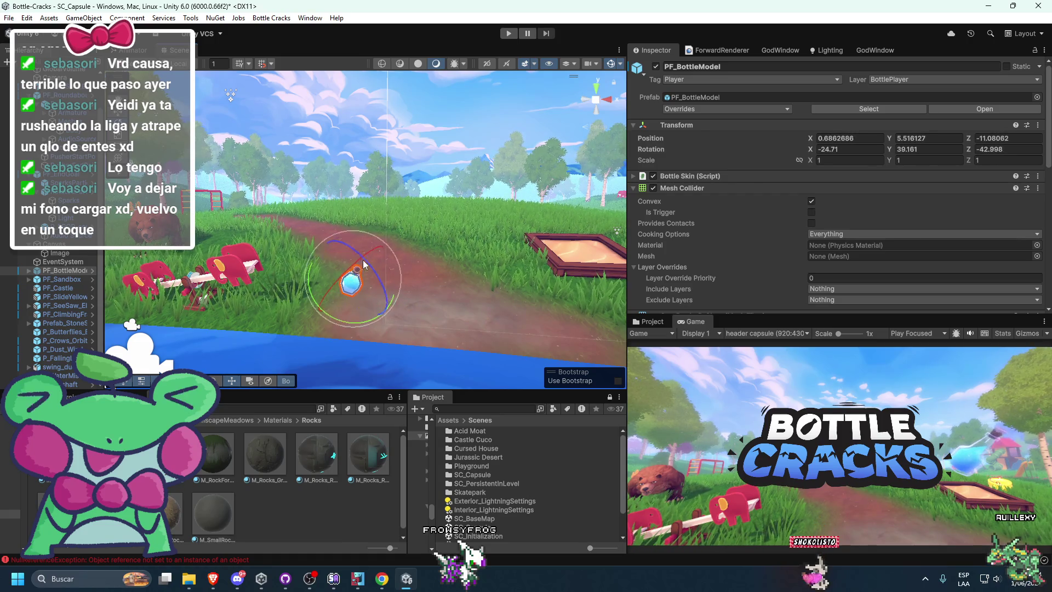
drag(362, 260, 357, 264)
scroll(382, 308, down, 5)
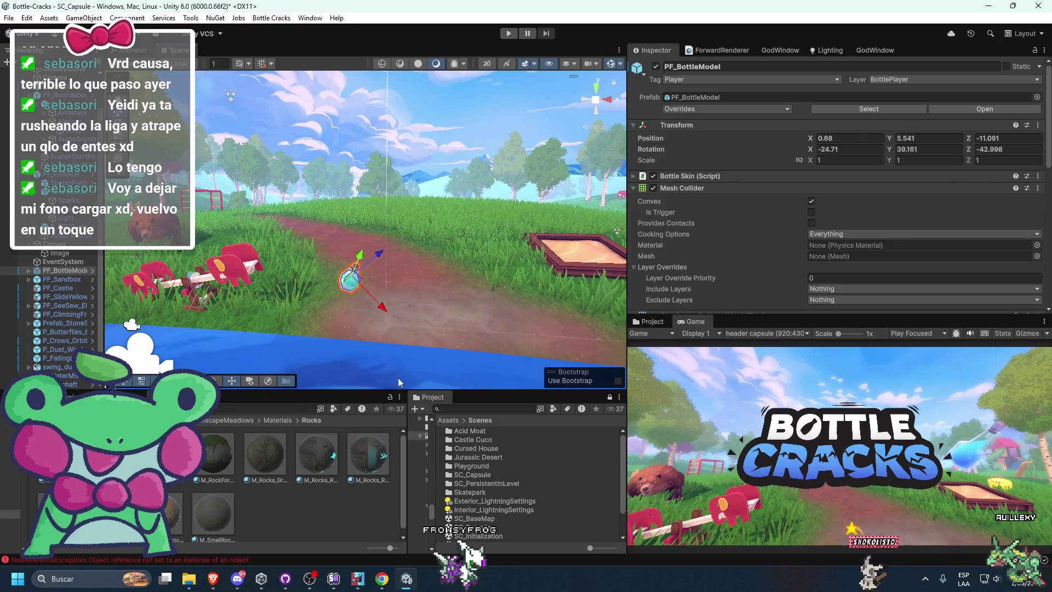
Step: Reselect PF_BottleModel and widen the Hierarchy panel
click(390, 339)
drag(404, 325, 434, 272)
scroll(428, 278, up, 10)
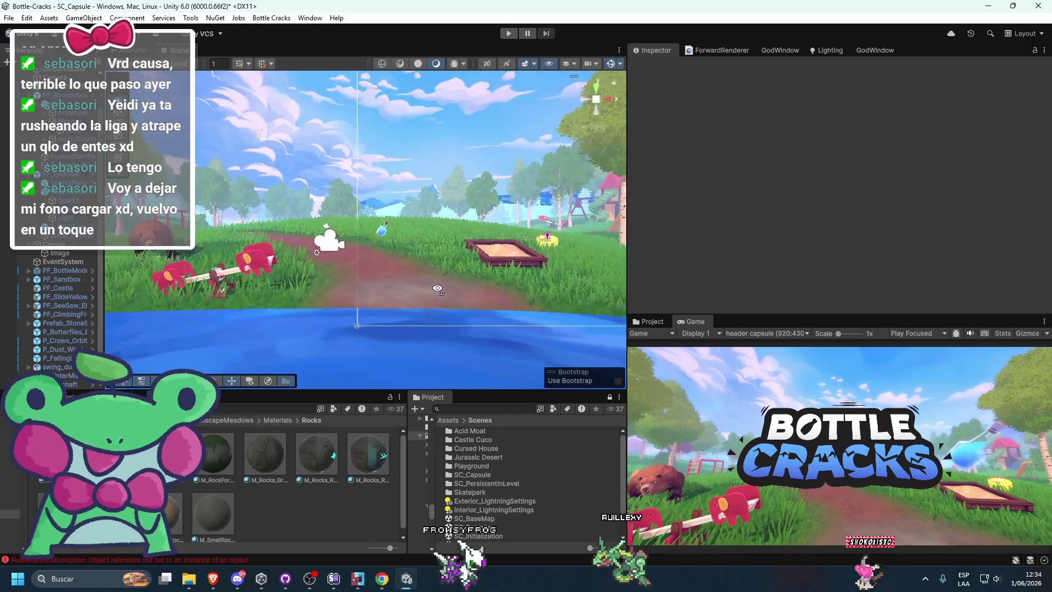
click(549, 262)
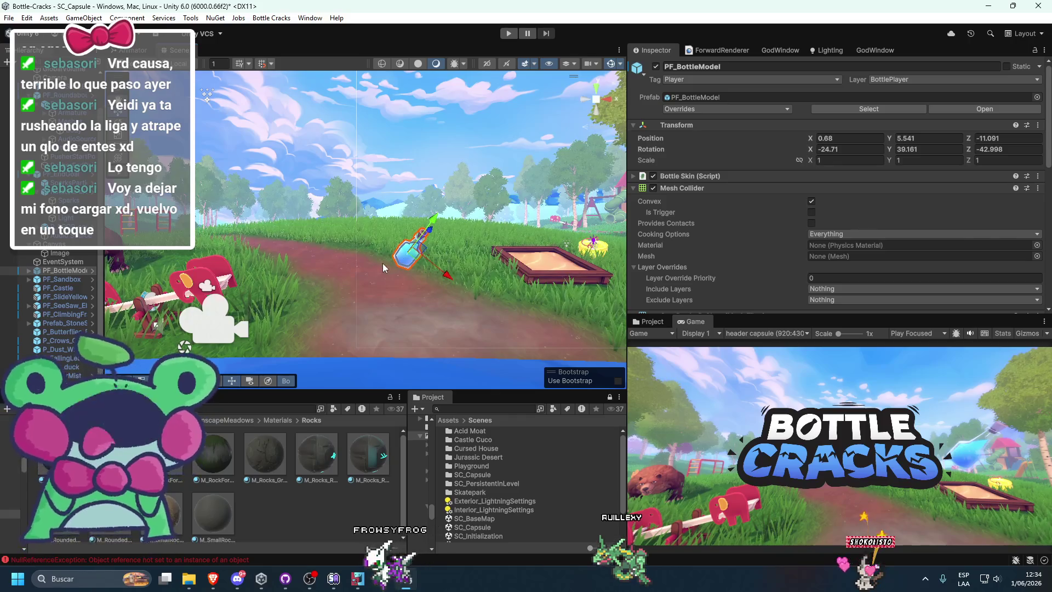
click(55, 271)
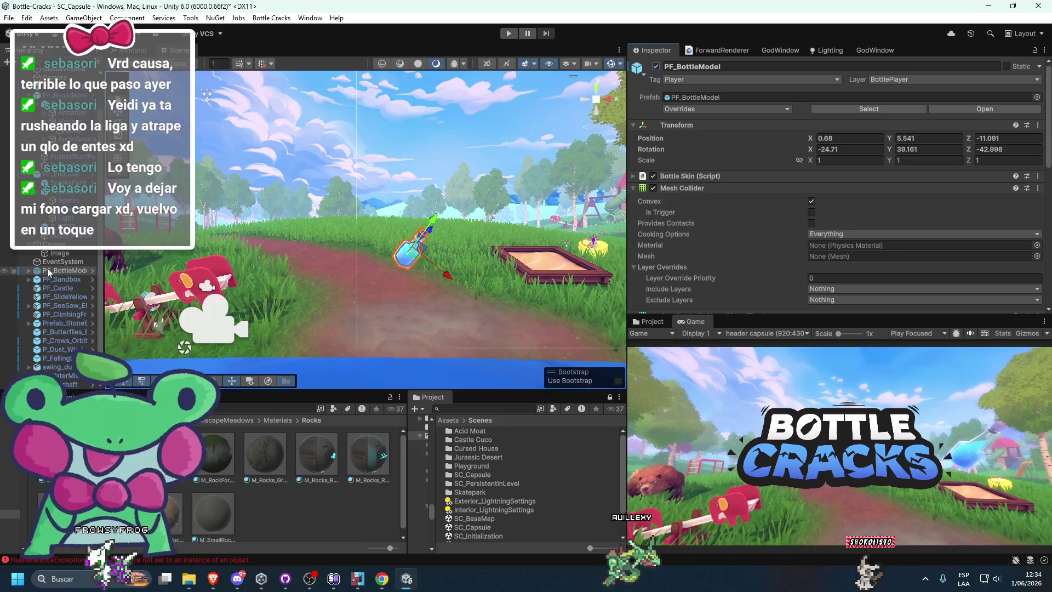
mouse_move(103, 282)
mouse_down()
mouse_move(281, 285)
mouse_move(251, 297)
mouse_move(213, 279)
mouse_up()
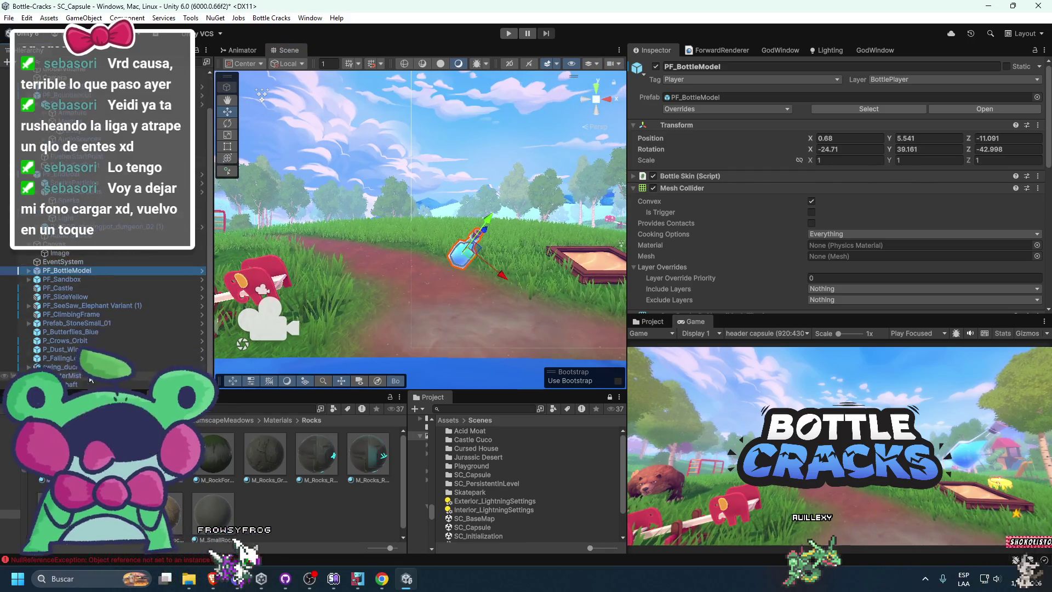
Step: Create an empty GameObject from PF_BottleModel and move it to the scene root
click(43, 487)
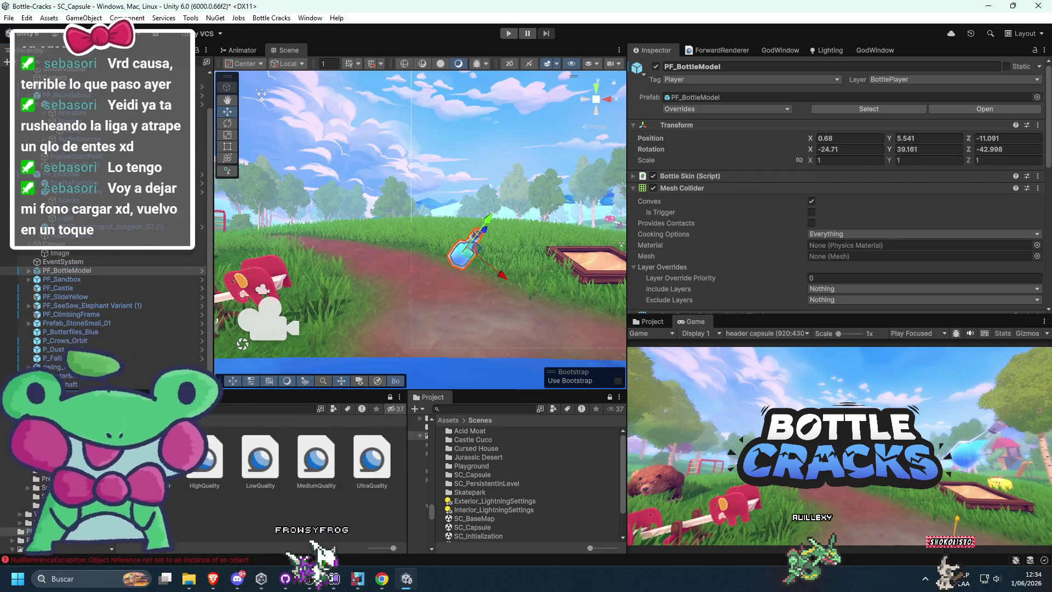
scroll(394, 293, down, 3)
click(410, 306)
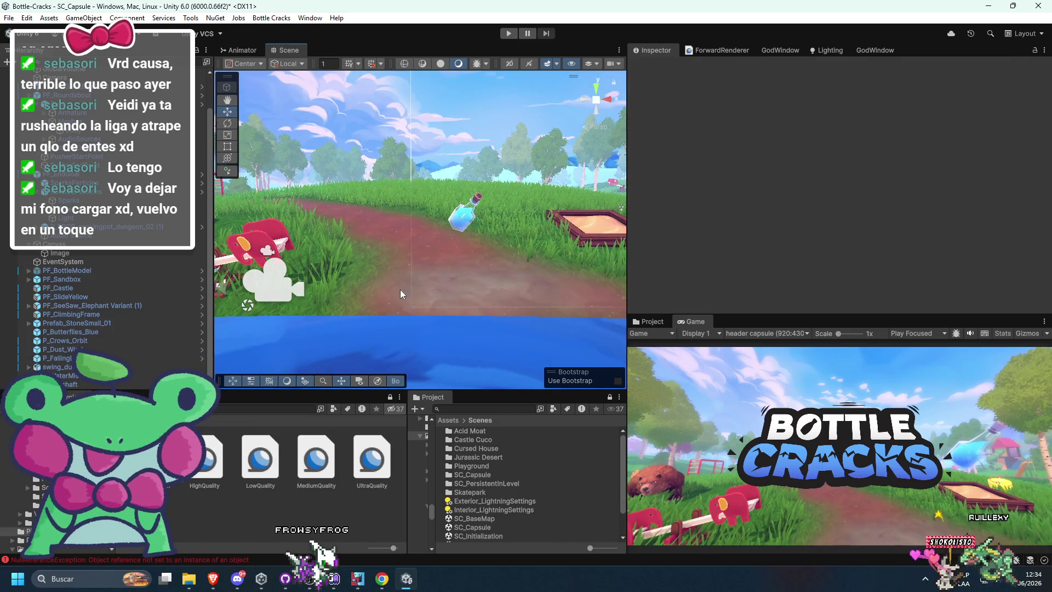
click(127, 269)
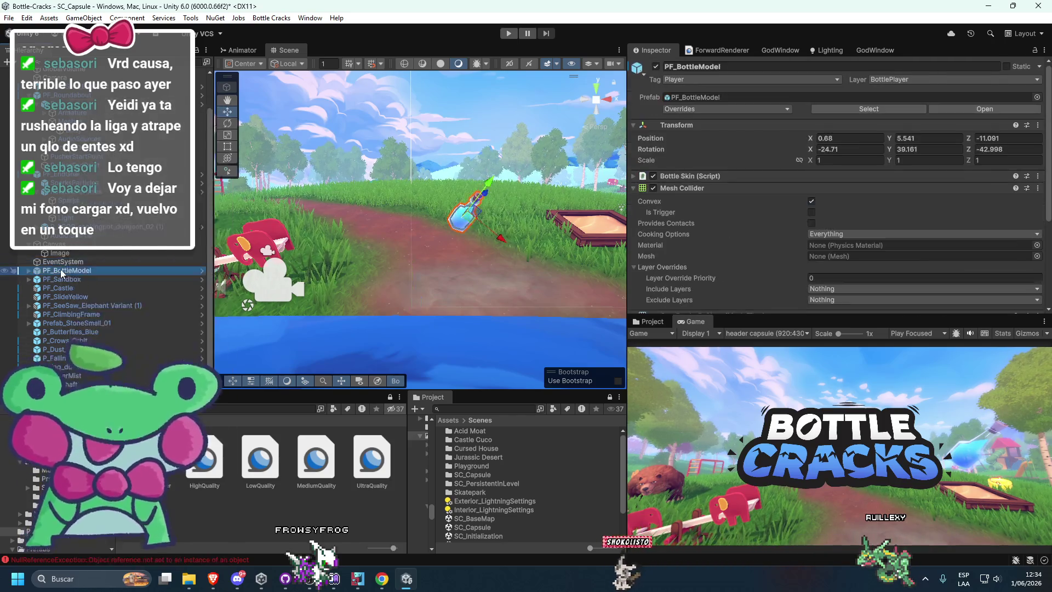
right_click(62, 271)
click(87, 298)
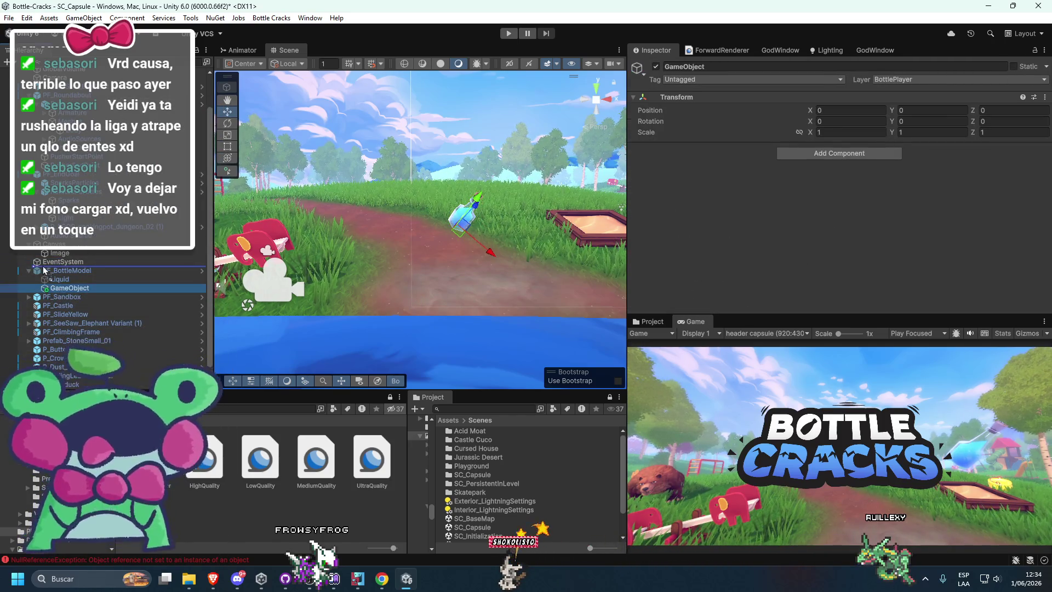
drag(44, 270, 44, 267)
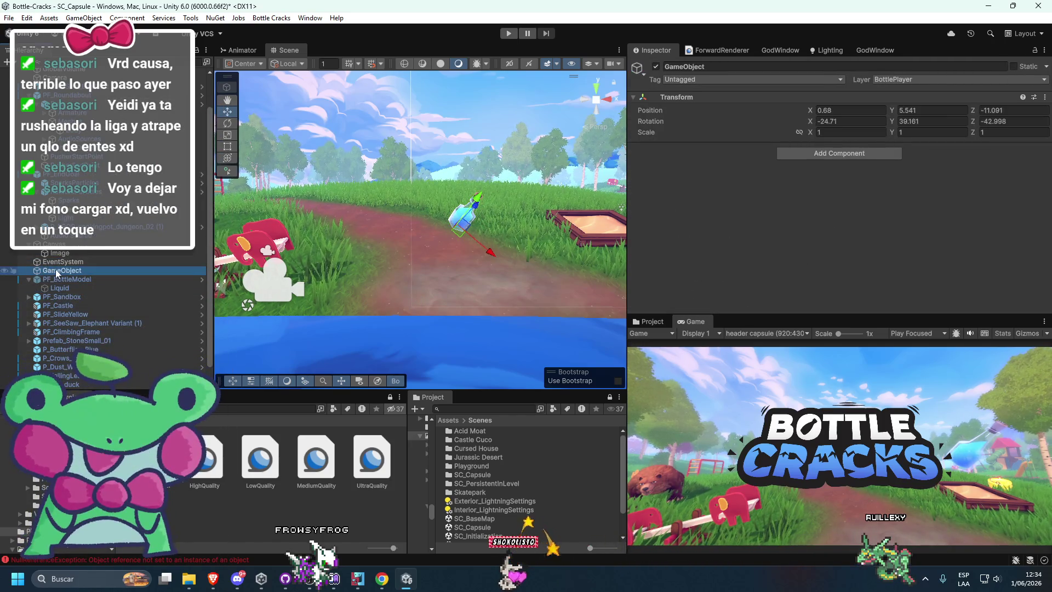
Step: Reset the empty to the origin, parent PF_BottleModel under it, and name it OTHER THINGS
right_click(709, 98)
click(734, 106)
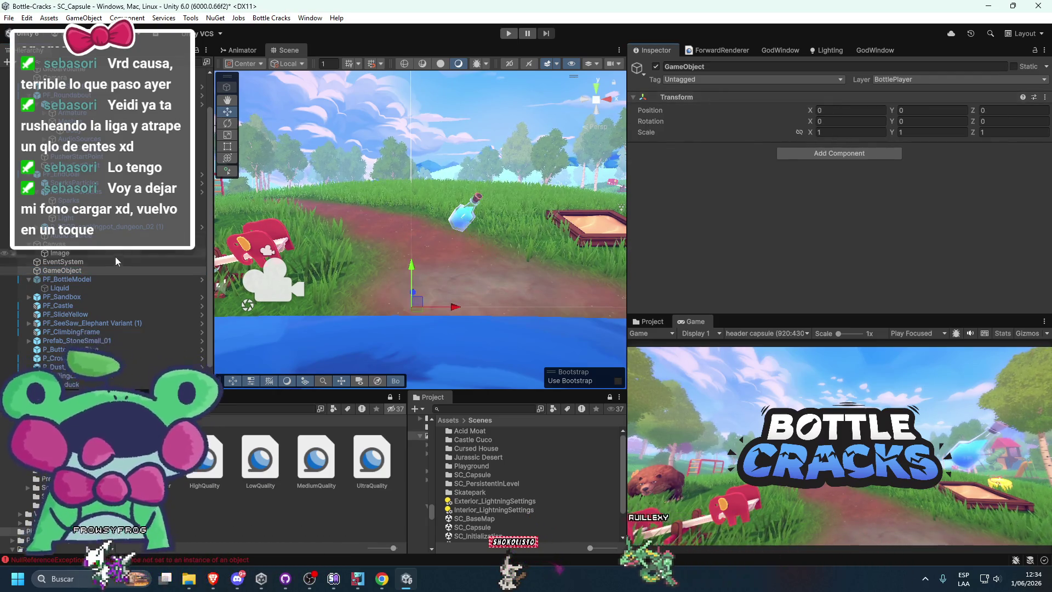
drag(74, 271, 63, 285)
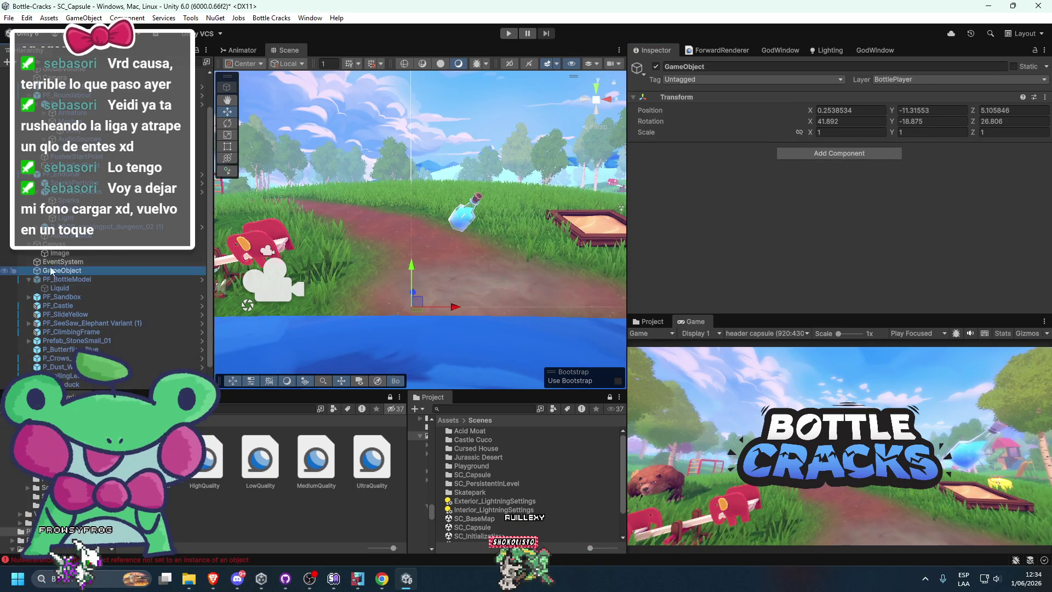
drag(40, 279, 67, 270)
click(66, 271)
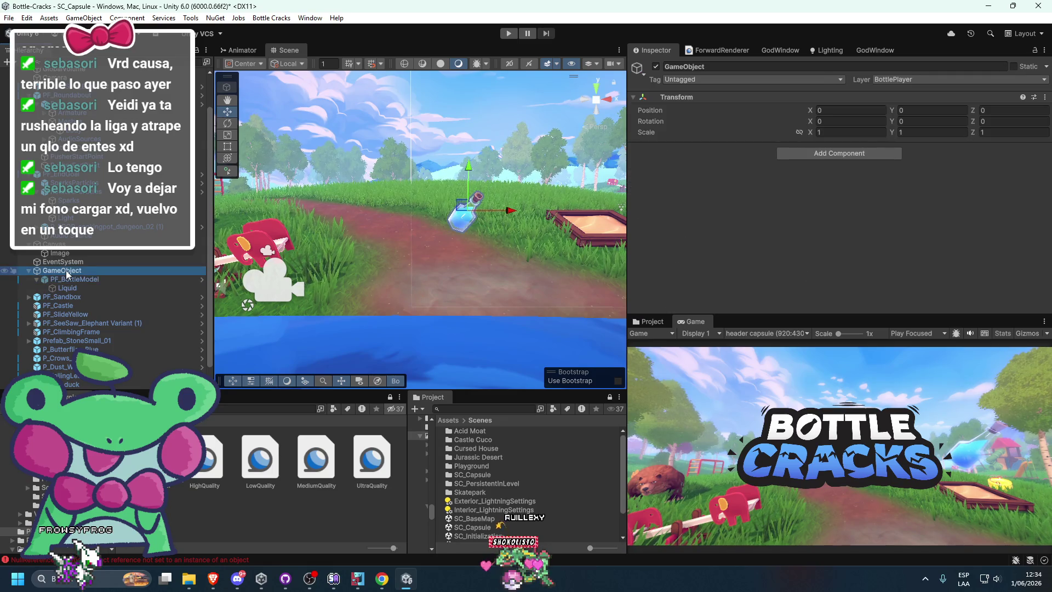
click(66, 271)
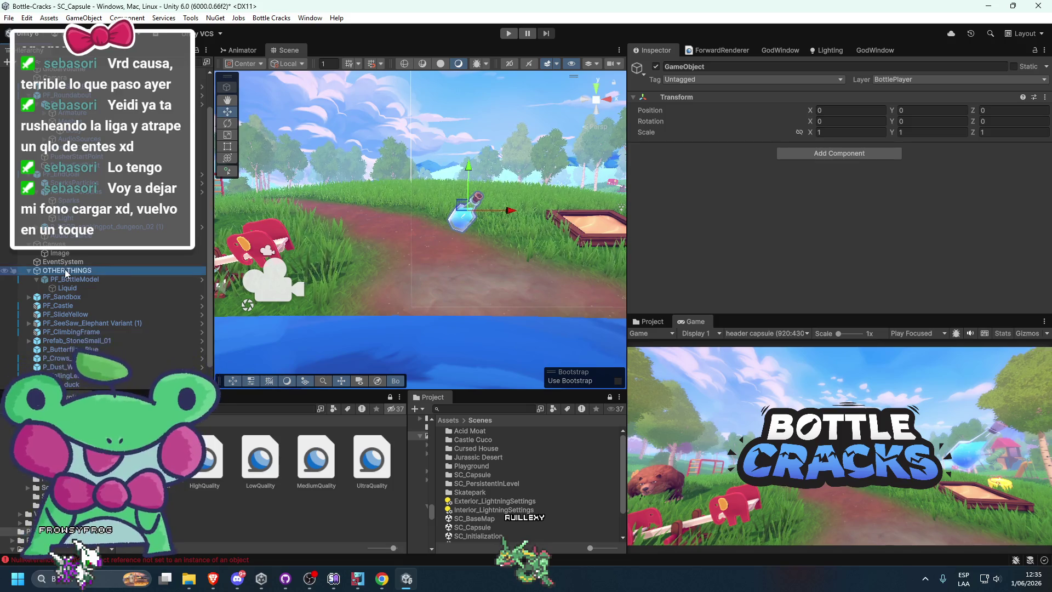
key(Down)
Step: Add a new user layer named caca
click(920, 80)
click(920, 230)
scroll(849, 237, down, 4)
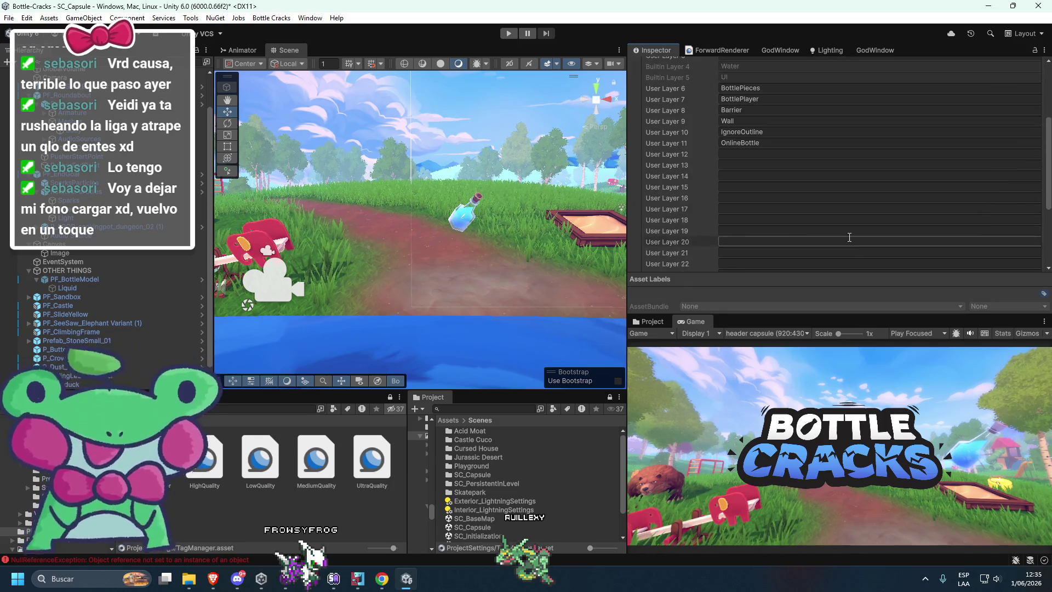
click(74, 280)
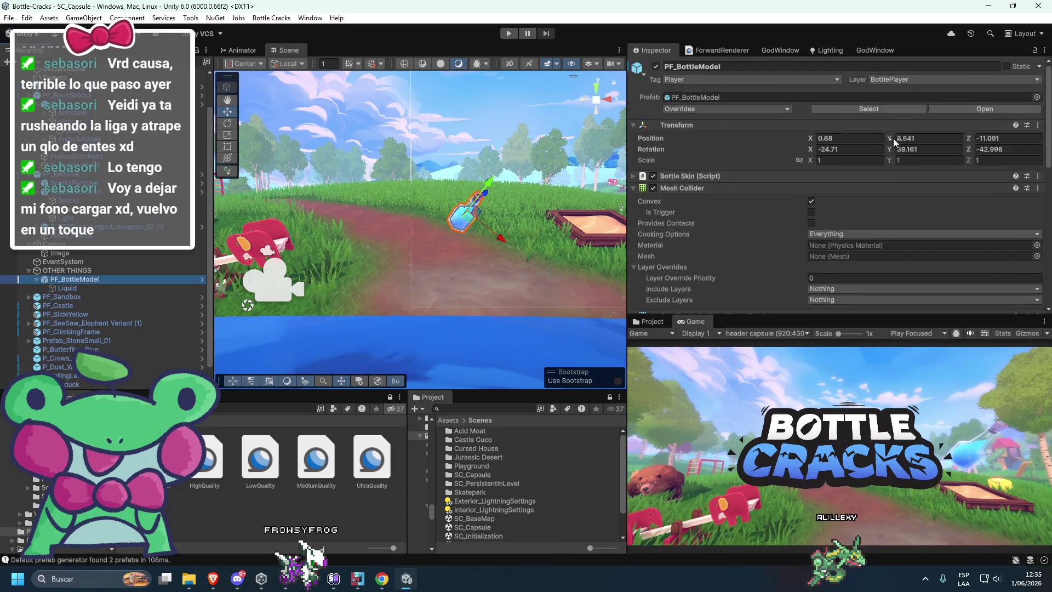
Step: Set PF_BottleModel's Layer to caca
click(970, 80)
click(901, 224)
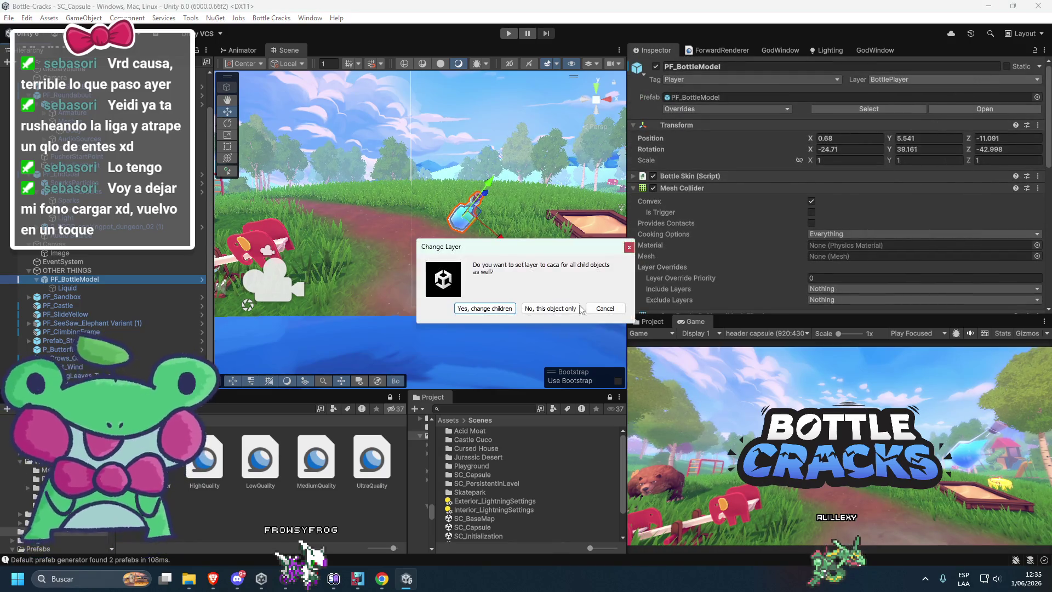
click(471, 308)
scroll(117, 232, up, 2)
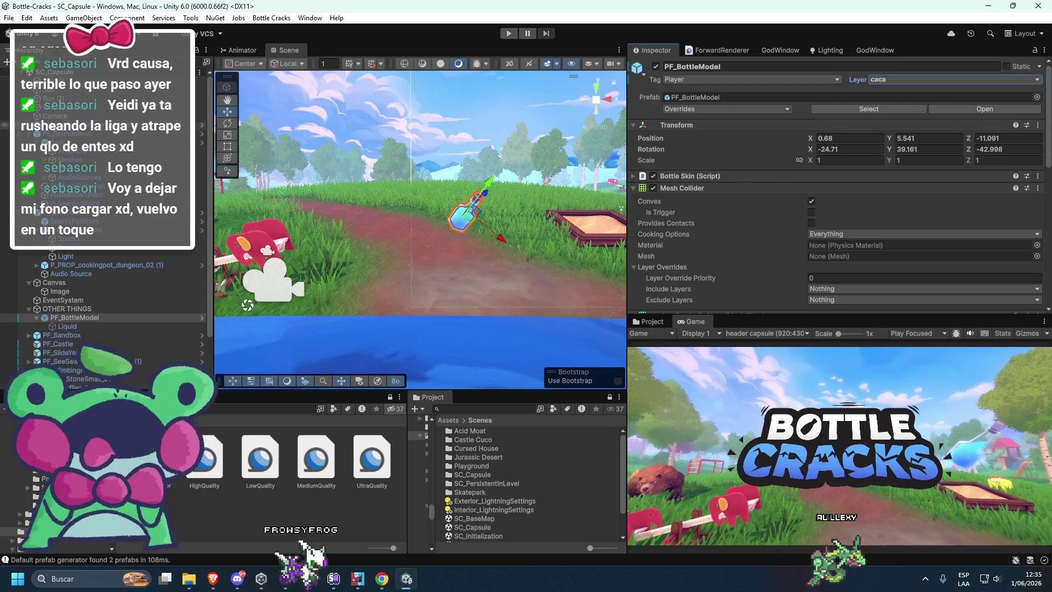
click(54, 116)
scroll(767, 248, down, 10)
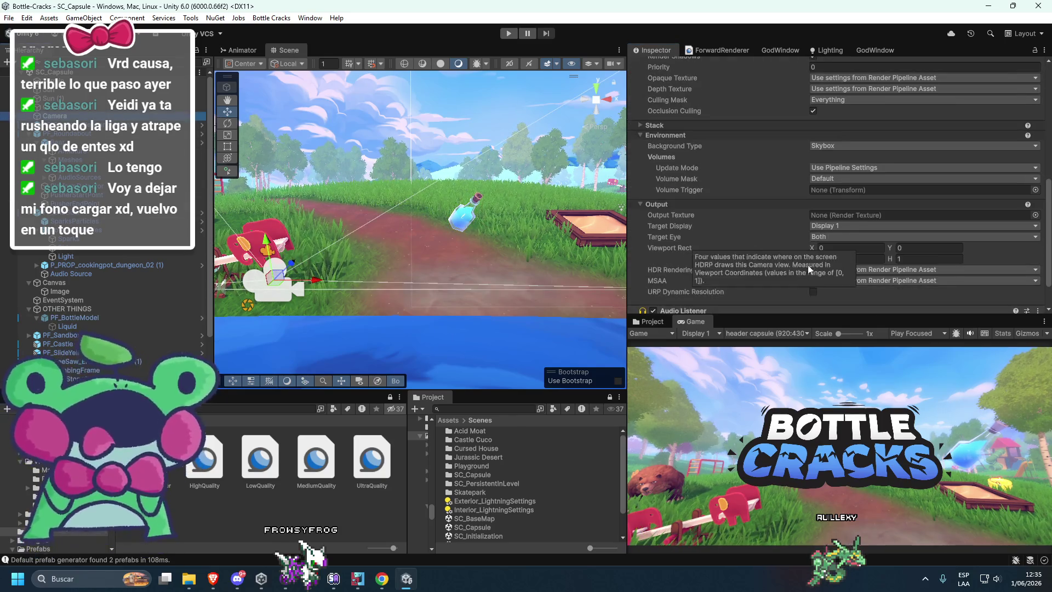
Step: Review the camera's settings, keeping Display 1, No Anti-aliasing and Base render type
click(827, 225)
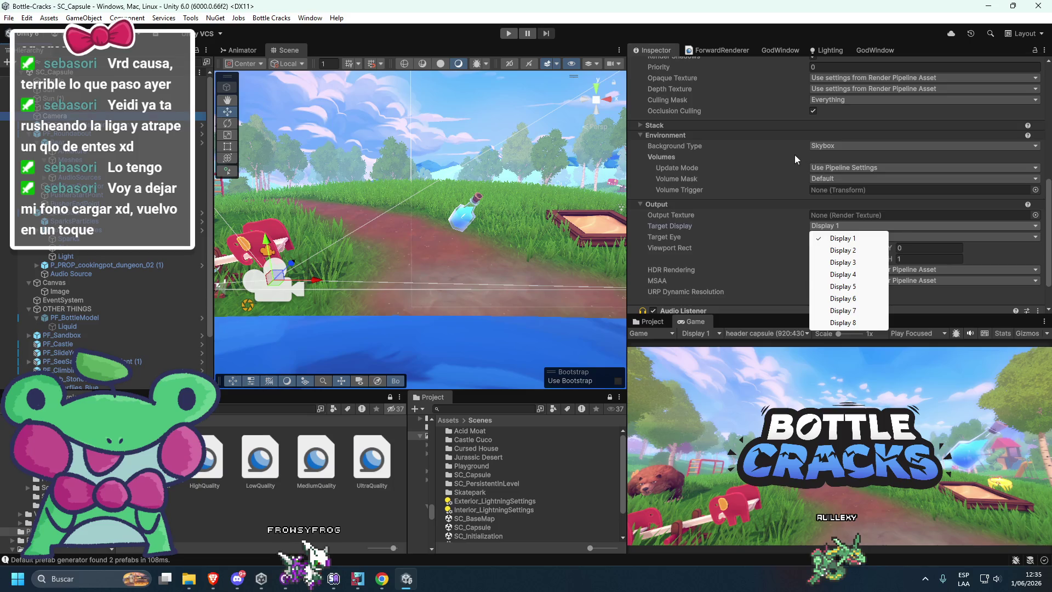
click(800, 155)
scroll(804, 167, up, 3)
click(831, 237)
click(793, 229)
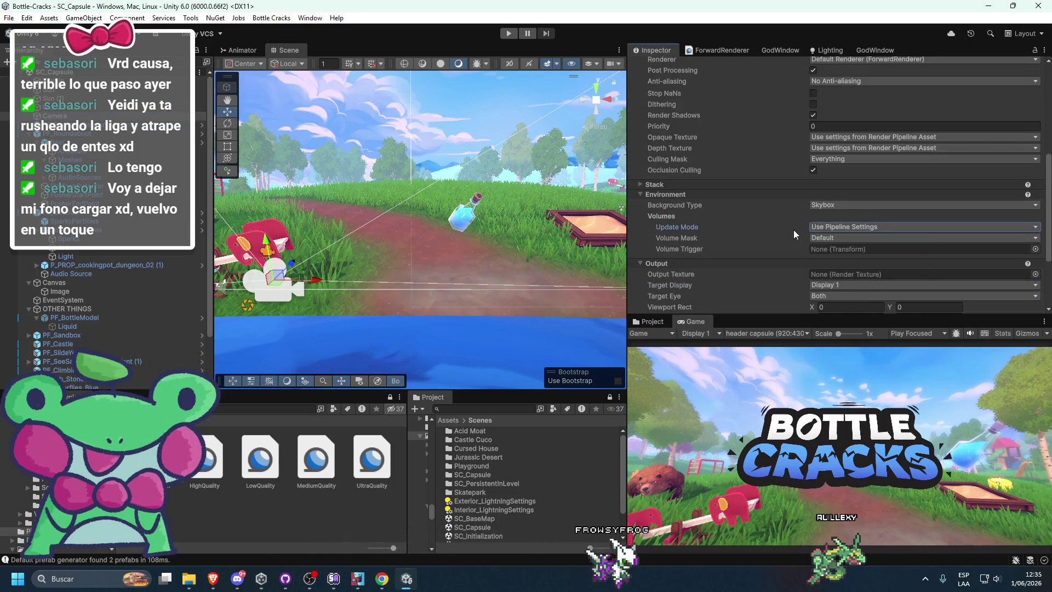
scroll(811, 203, up, 7)
click(775, 225)
click(820, 229)
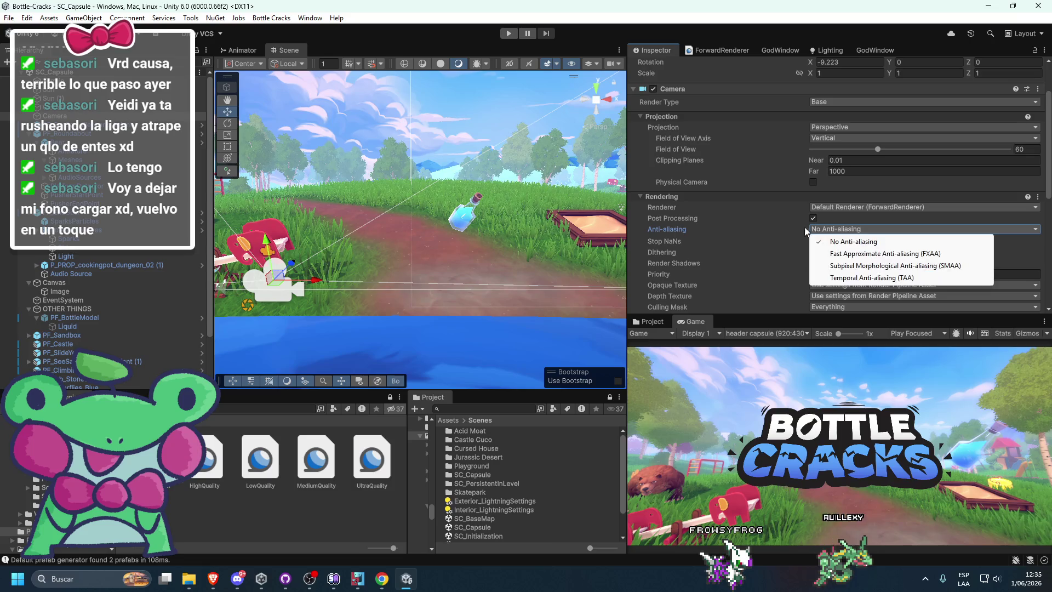
click(782, 232)
scroll(789, 236, down, 4)
scroll(805, 247, up, 7)
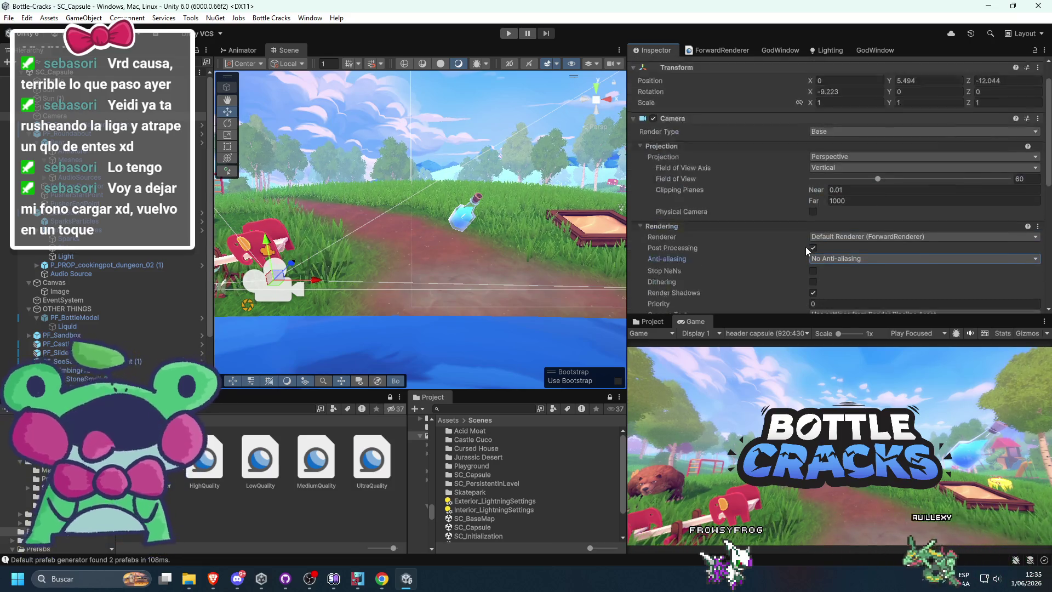
click(836, 160)
click(782, 196)
scroll(758, 275, down, 15)
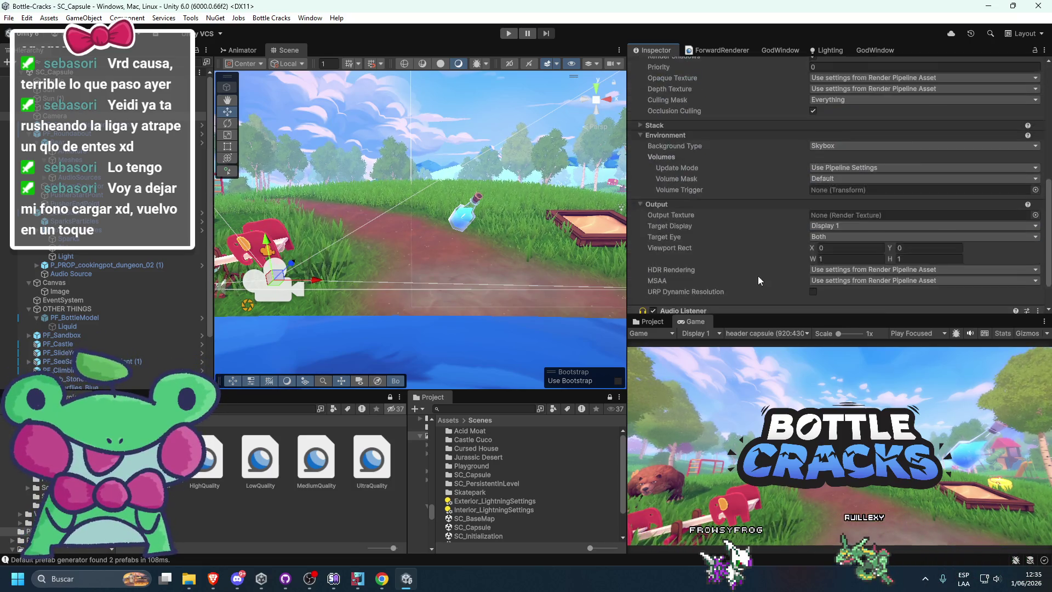
scroll(759, 272, up, 8)
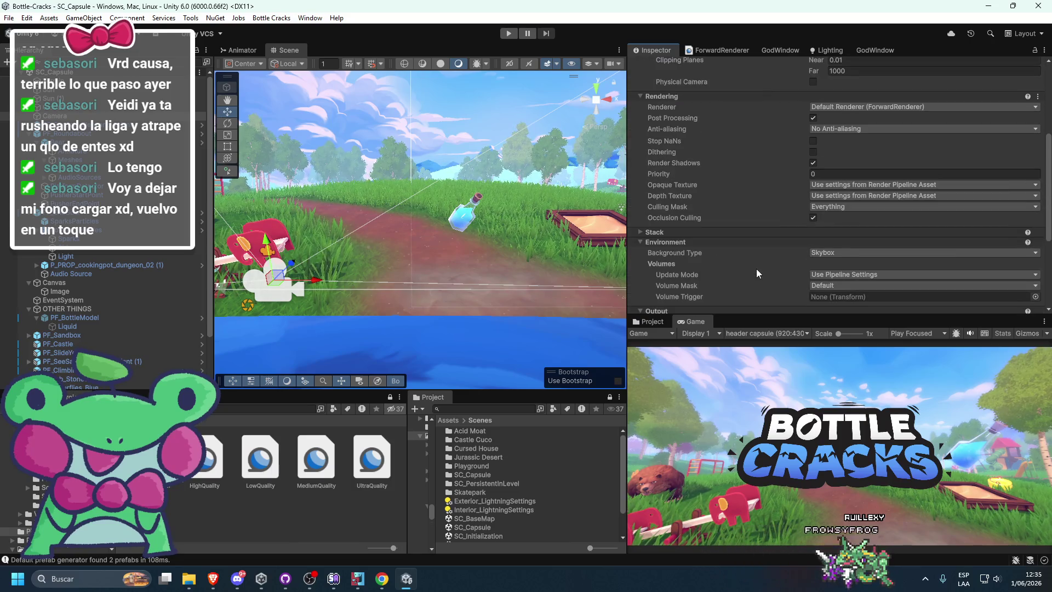
click(725, 232)
click(724, 232)
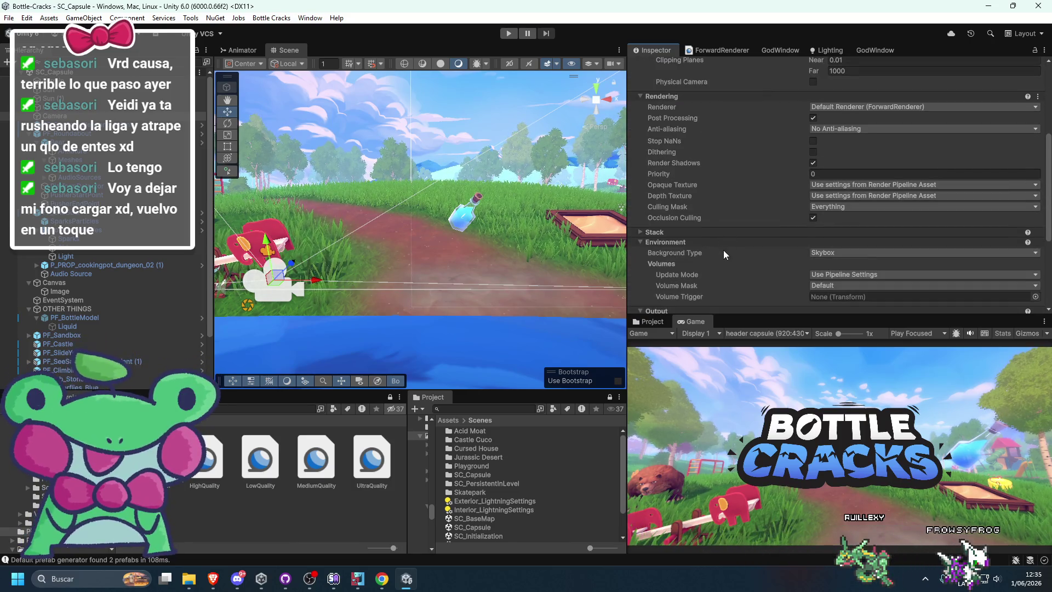
Step: Exclude the caca layer from the camera's Culling Mask so it reads Mixed
click(825, 287)
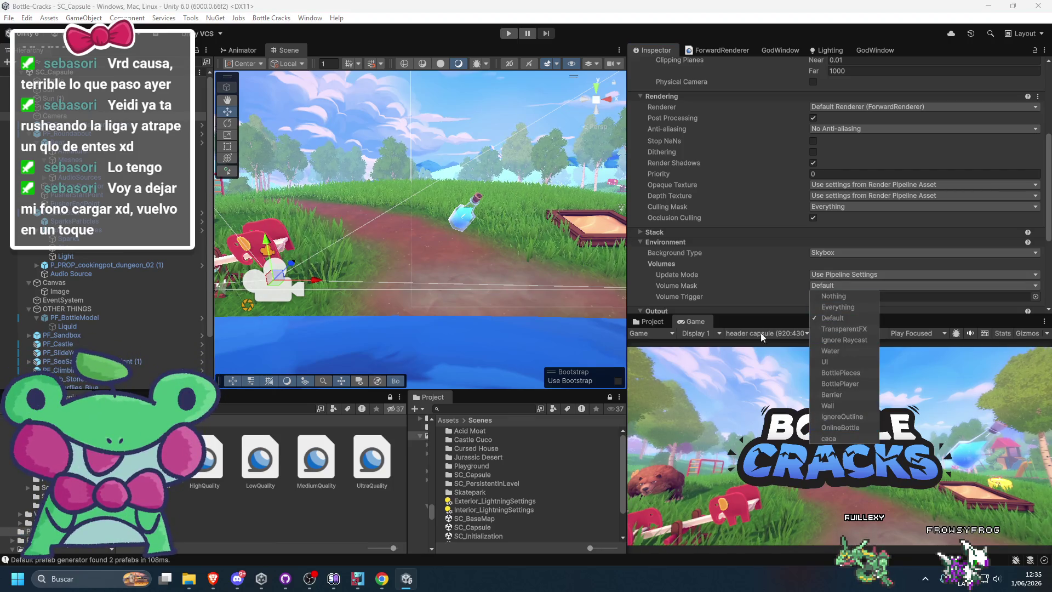
click(646, 281)
scroll(679, 274, up, 3)
click(835, 265)
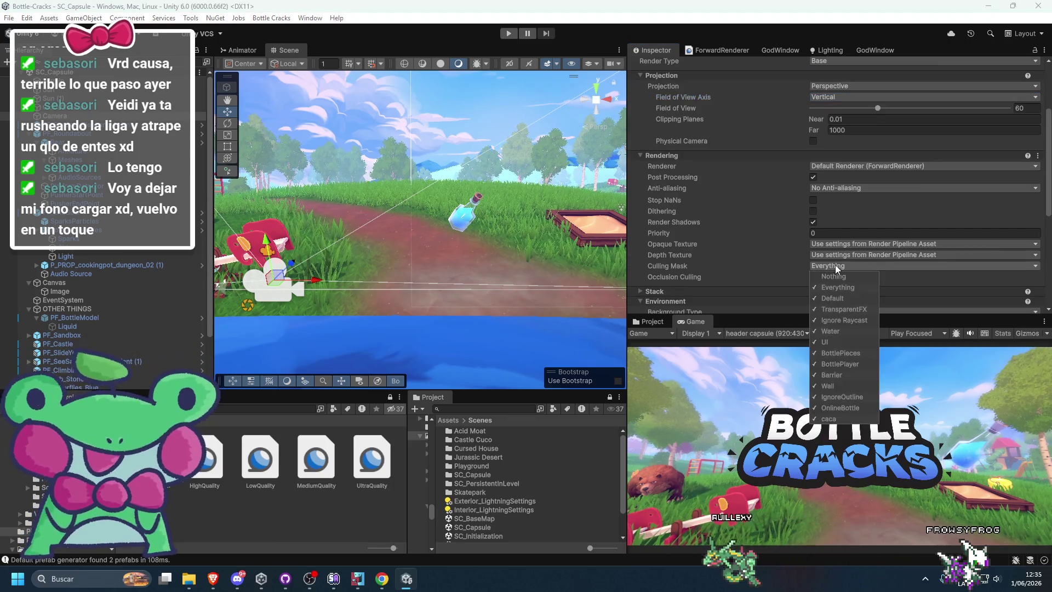
click(838, 419)
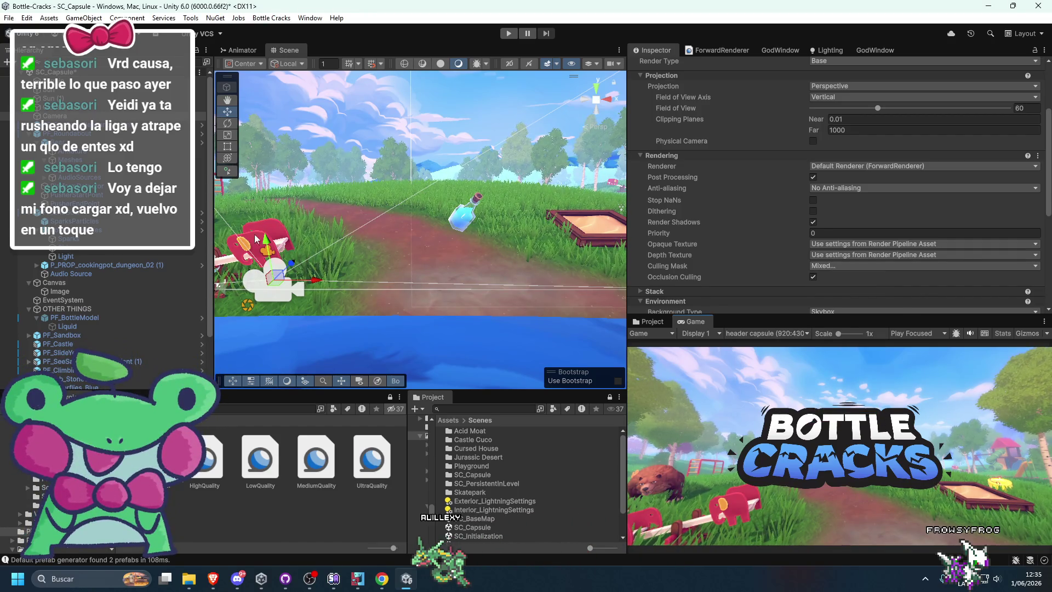
click(120, 308)
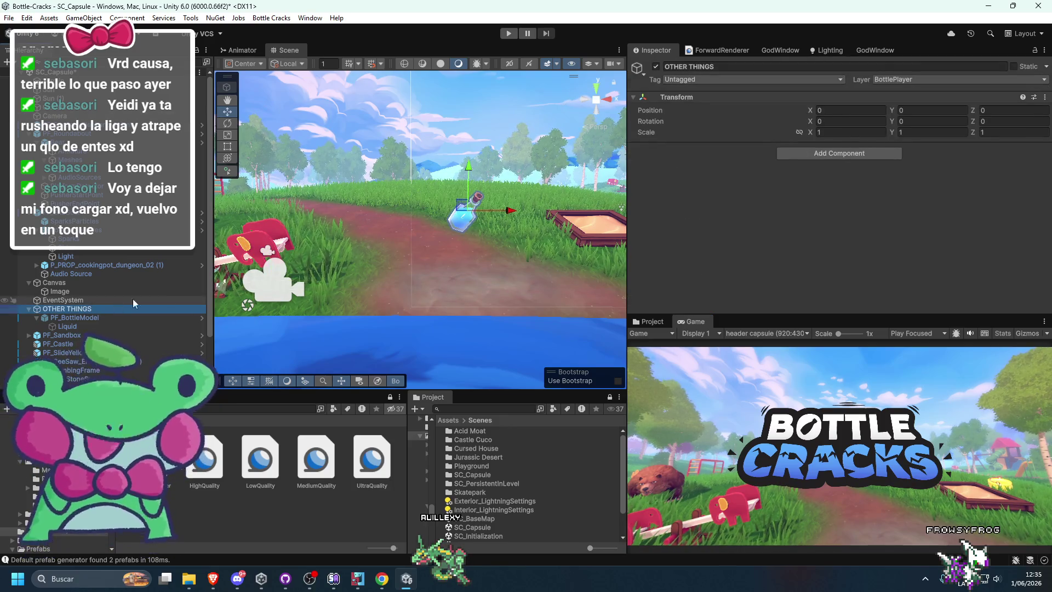
Step: Move Camera (1) under Canvas and switch its Render Type to Overlay and back to Base
click(281, 288)
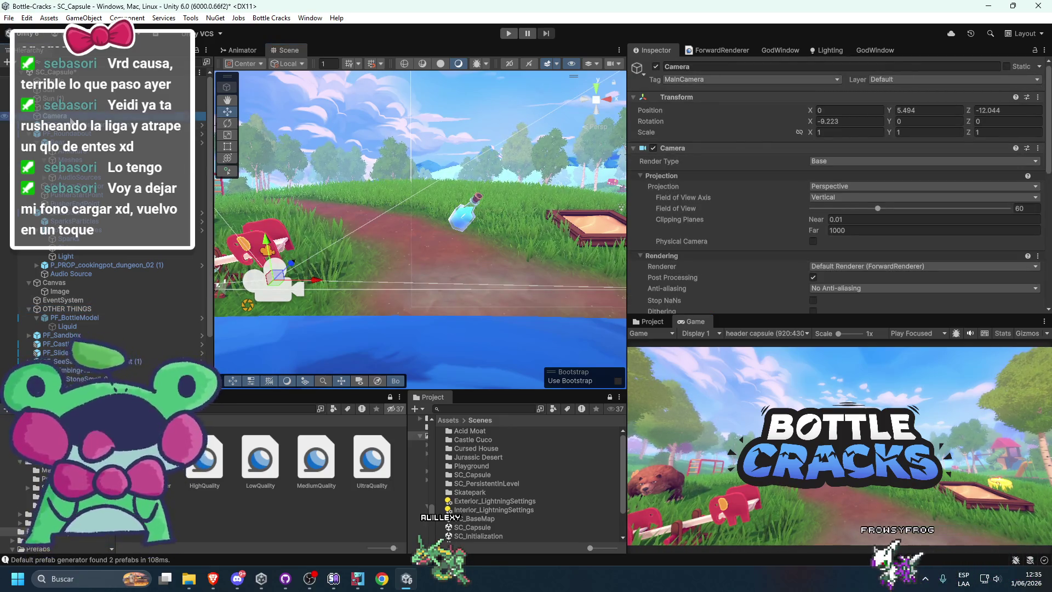
click(277, 282)
drag(55, 124, 100, 298)
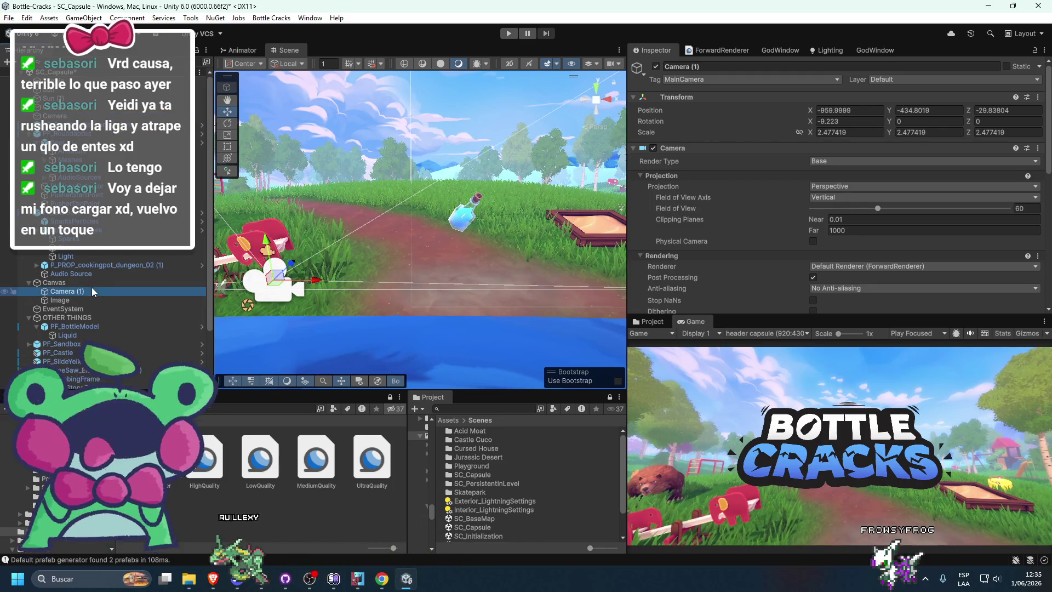
click(832, 161)
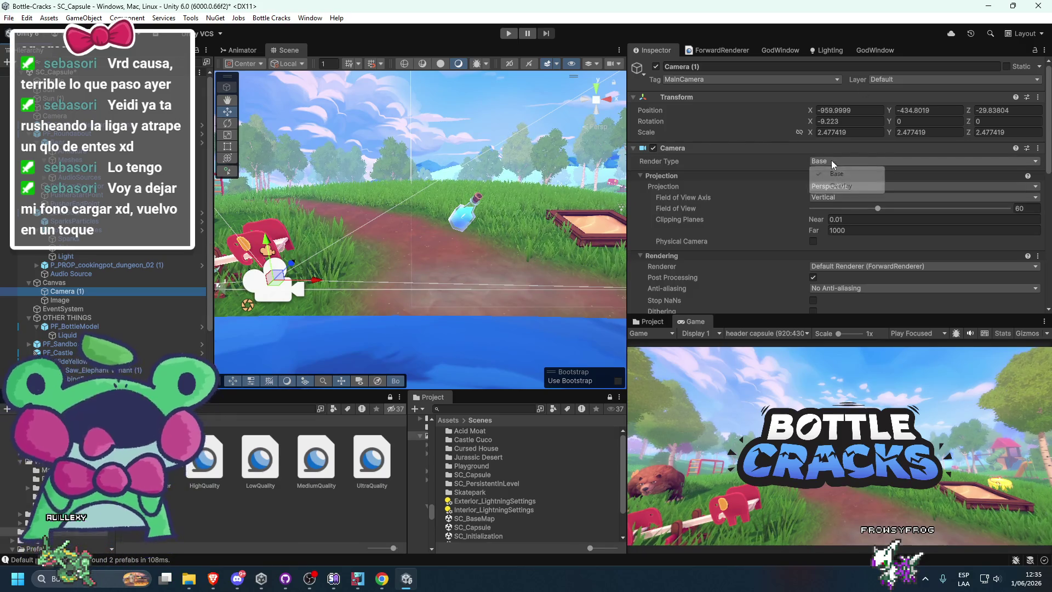
click(829, 187)
click(827, 160)
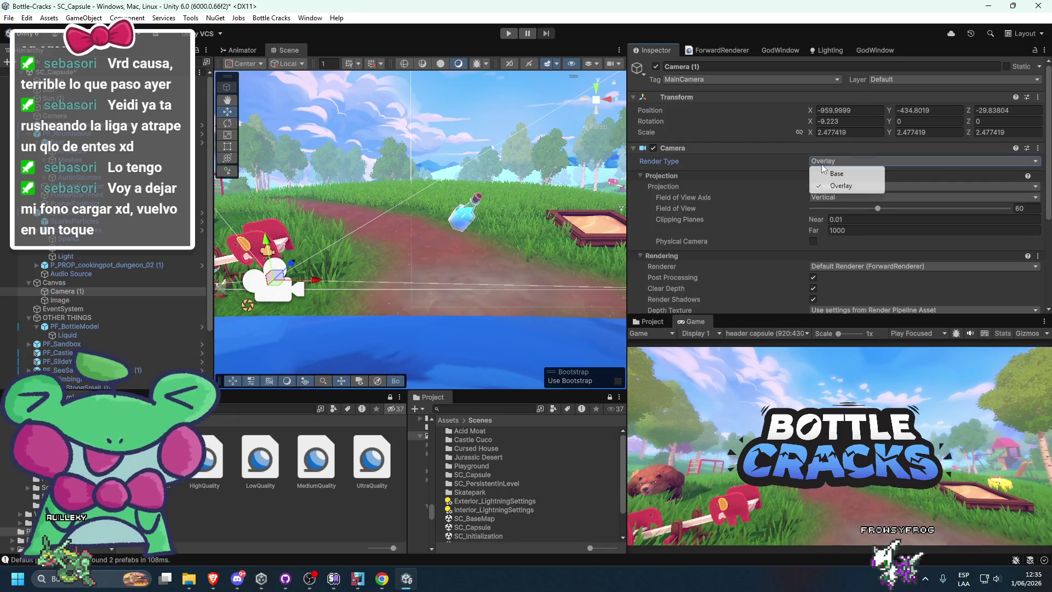
click(825, 173)
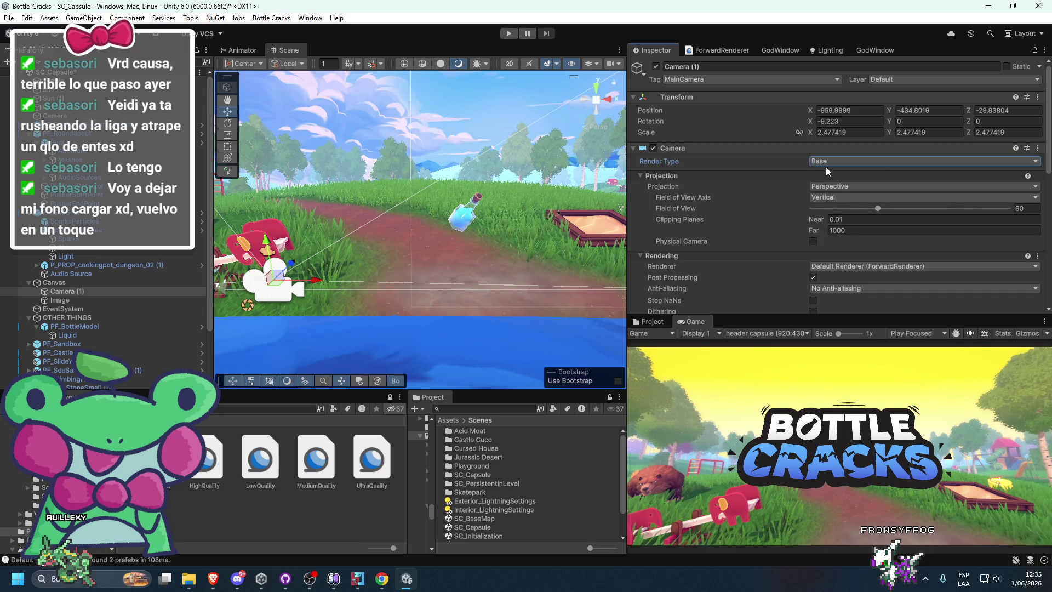
Step: Scroll through Camera (1)'s settings and retry Overlay before returning it to Base
scroll(747, 206, down, 5)
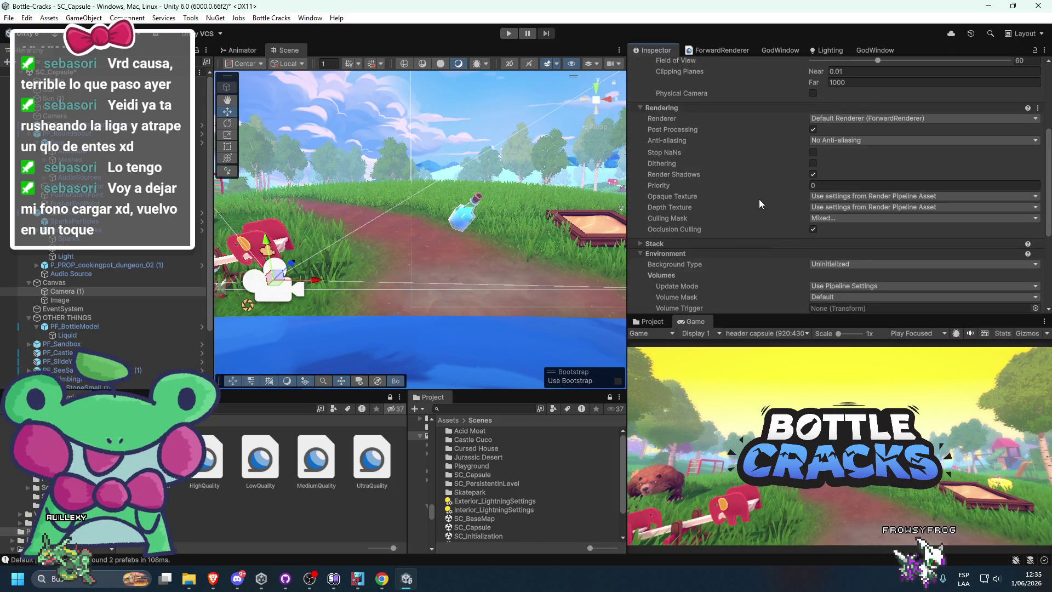
scroll(758, 199, up, 2)
scroll(748, 272, down, 2)
scroll(793, 247, down, 3)
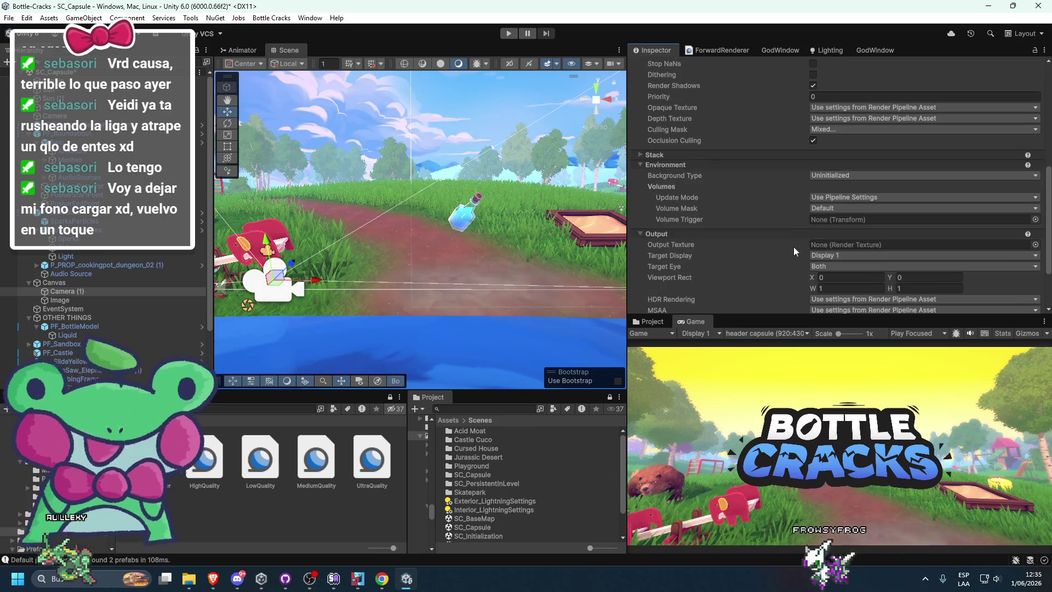
scroll(801, 235, down, 2)
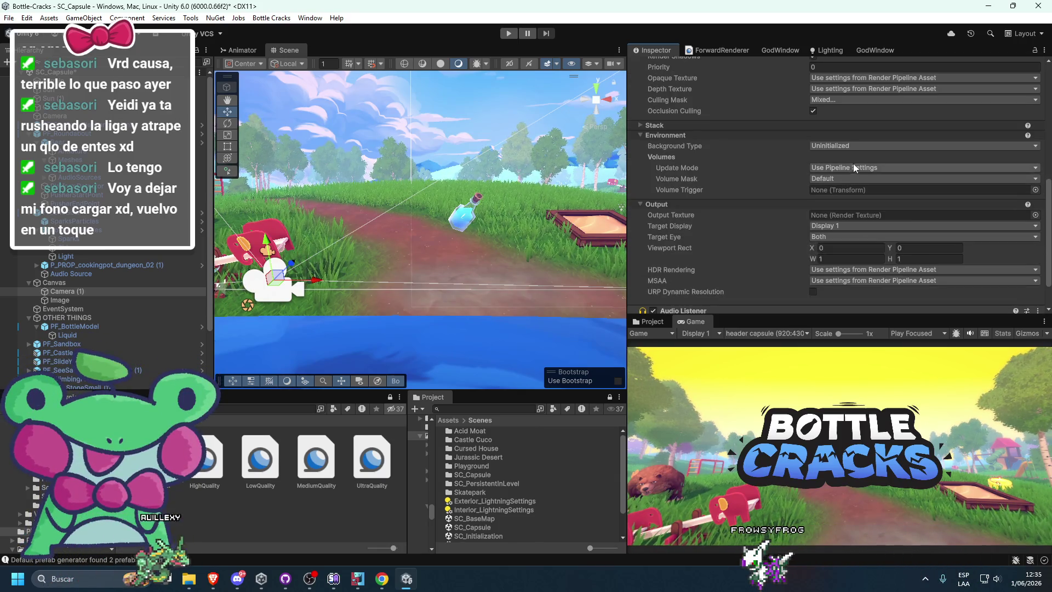
scroll(790, 219, up, 3)
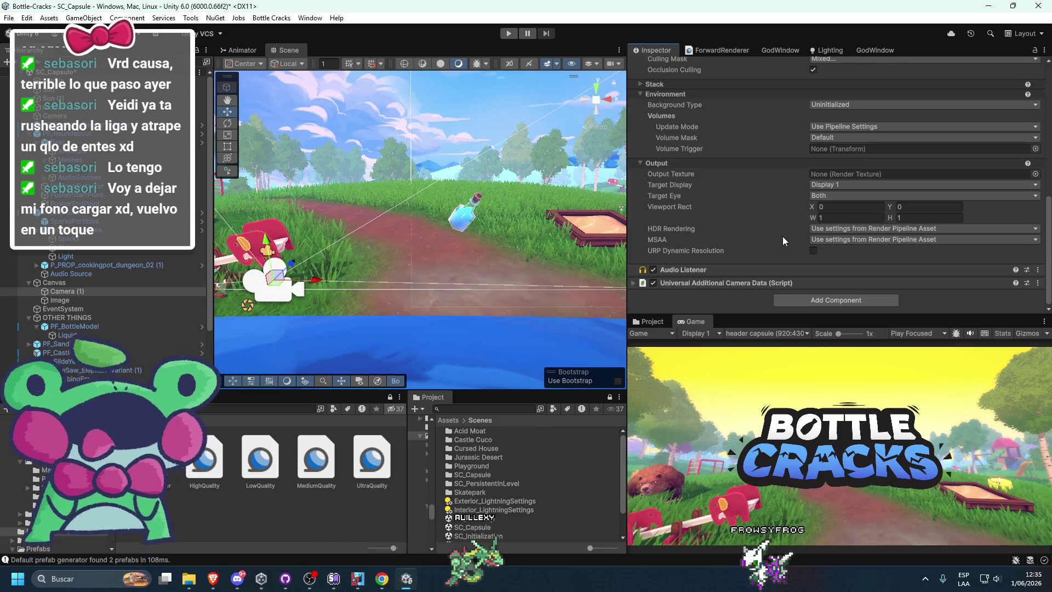
scroll(778, 244, up, 4)
scroll(776, 248, up, 3)
scroll(784, 214, down, 7)
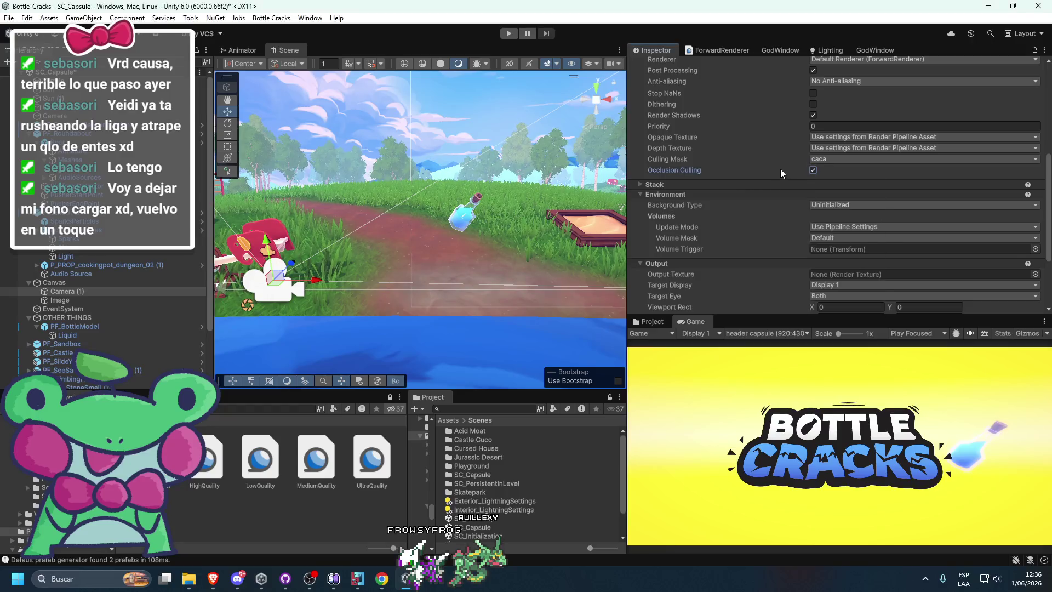
scroll(672, 223, up, 7)
click(830, 161)
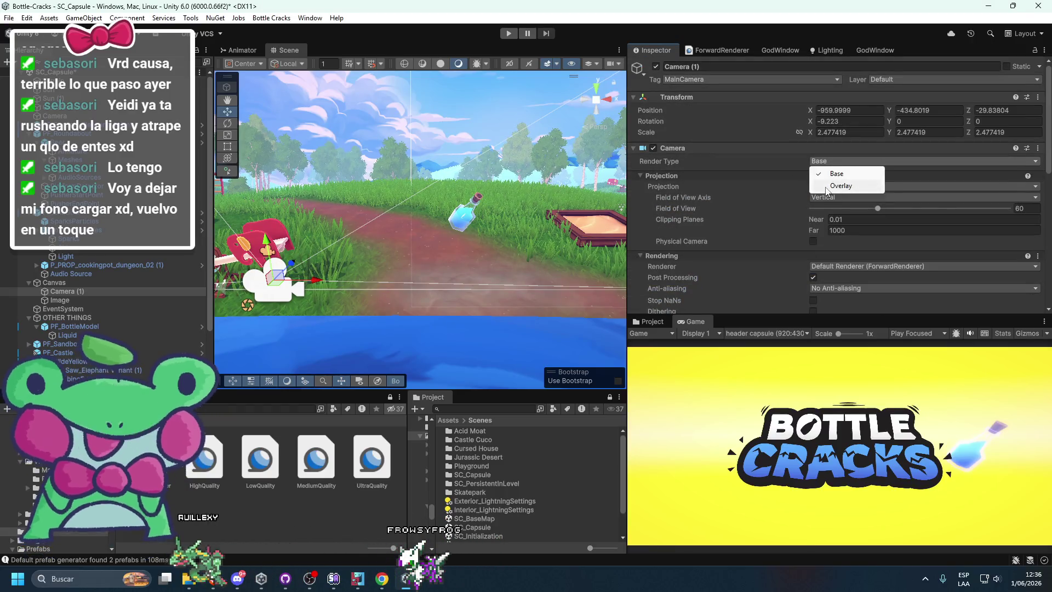
click(828, 186)
click(825, 161)
click(816, 174)
scroll(748, 226, down, 5)
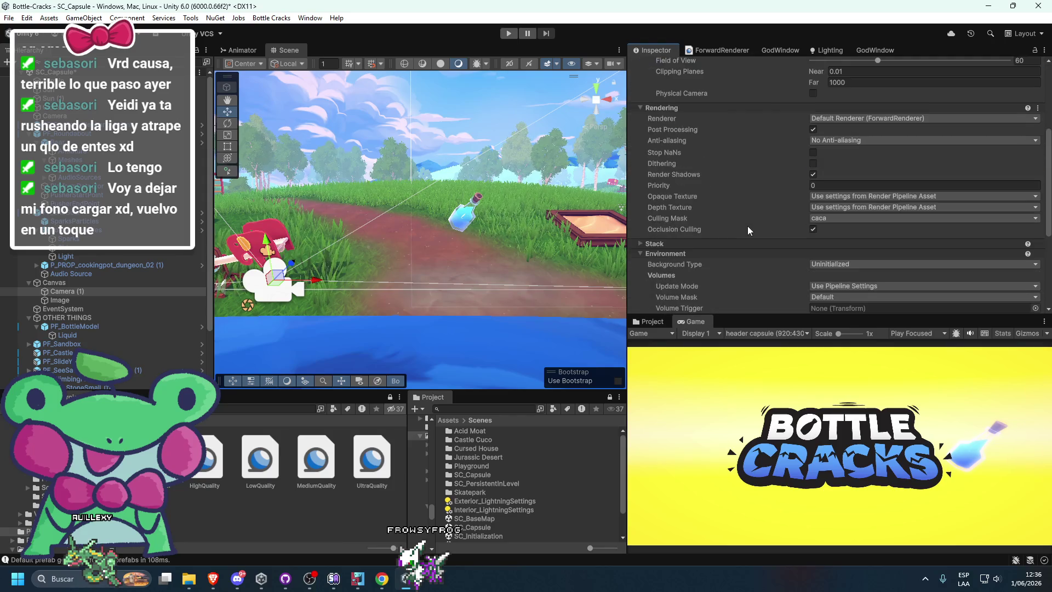
scroll(820, 238, down, 4)
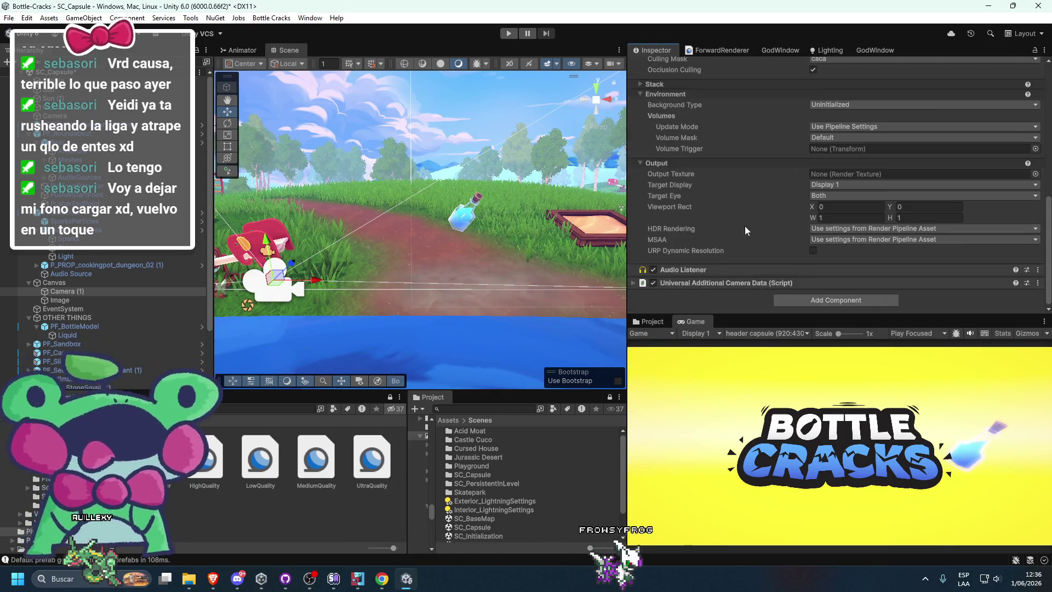
scroll(768, 226, up, 6)
Step: Check Camera (1)'s projection options and toggle its Post Processing off and back on
click(842, 165)
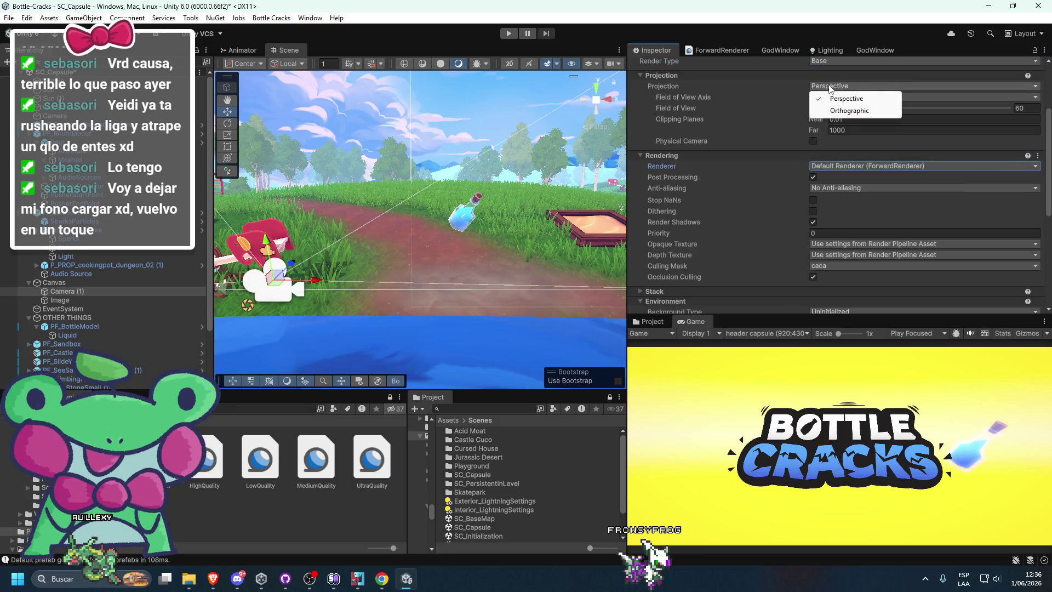
click(834, 97)
click(837, 86)
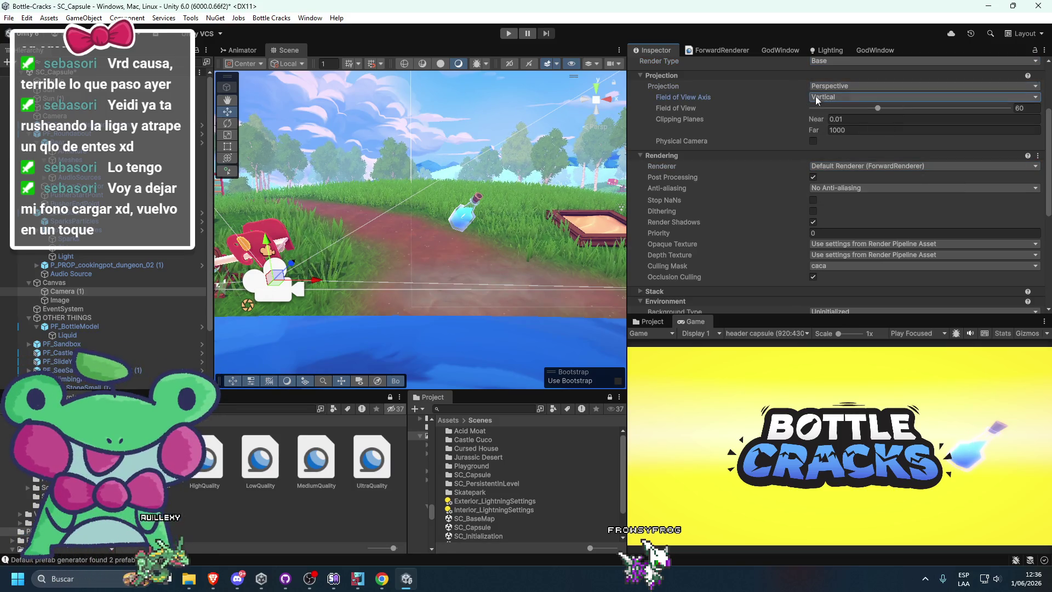
scroll(828, 267, down, 3)
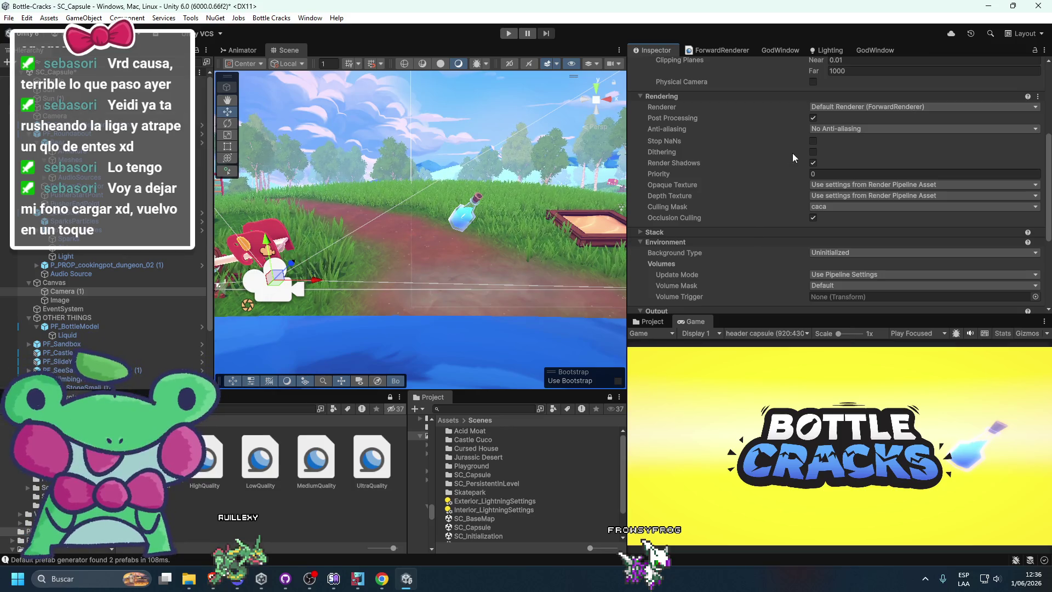
click(812, 119)
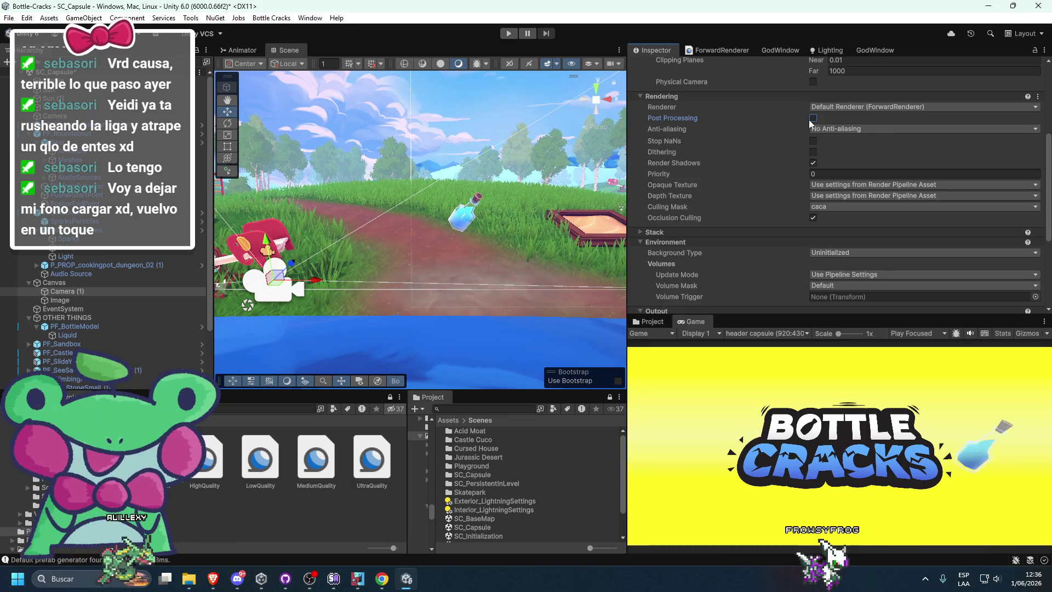
click(813, 118)
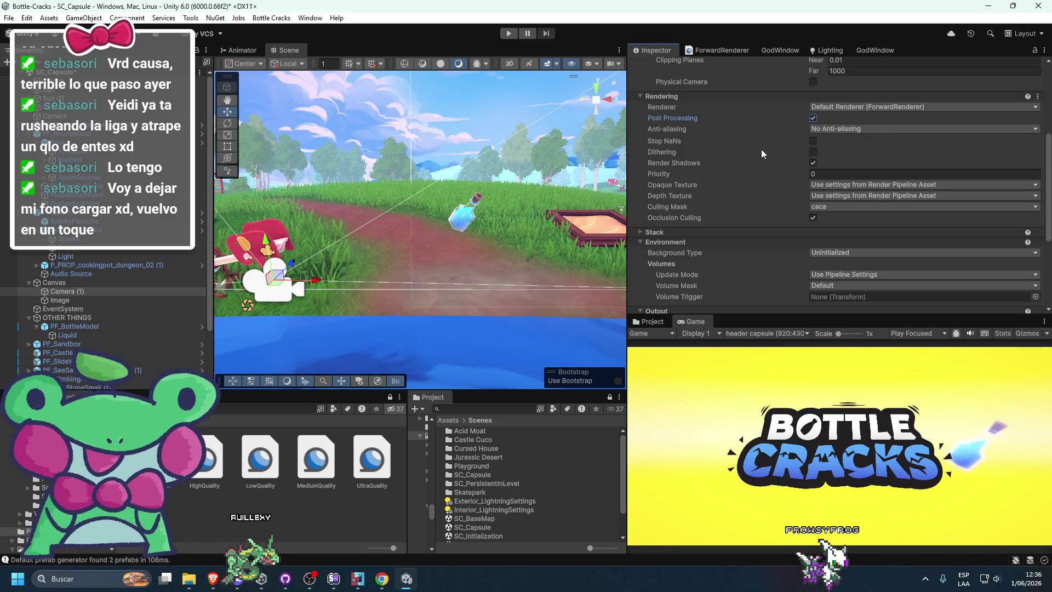
scroll(736, 192, up, 3)
scroll(737, 199, down, 7)
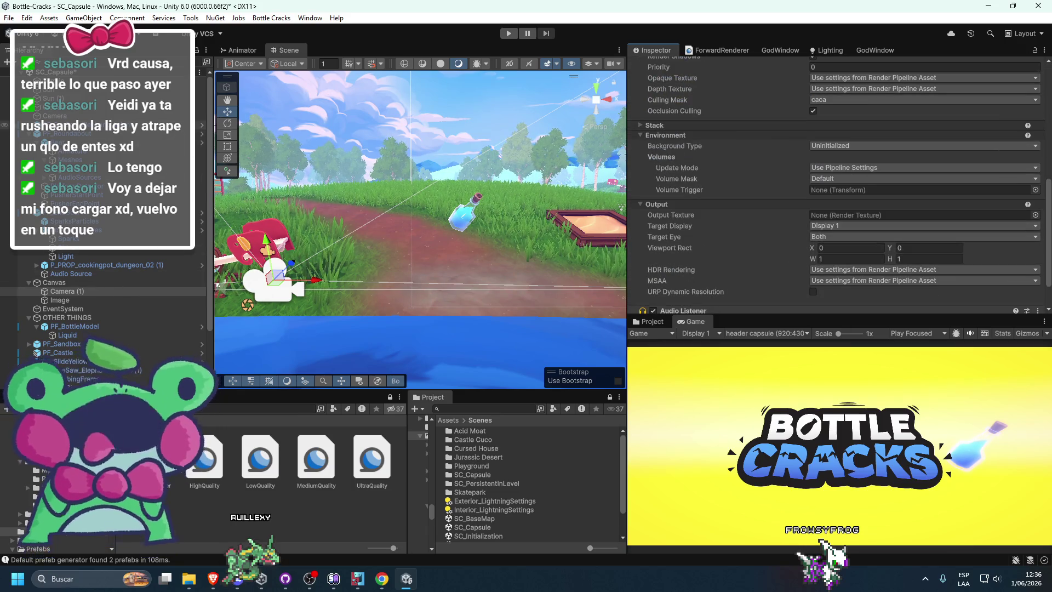
click(257, 237)
click(270, 281)
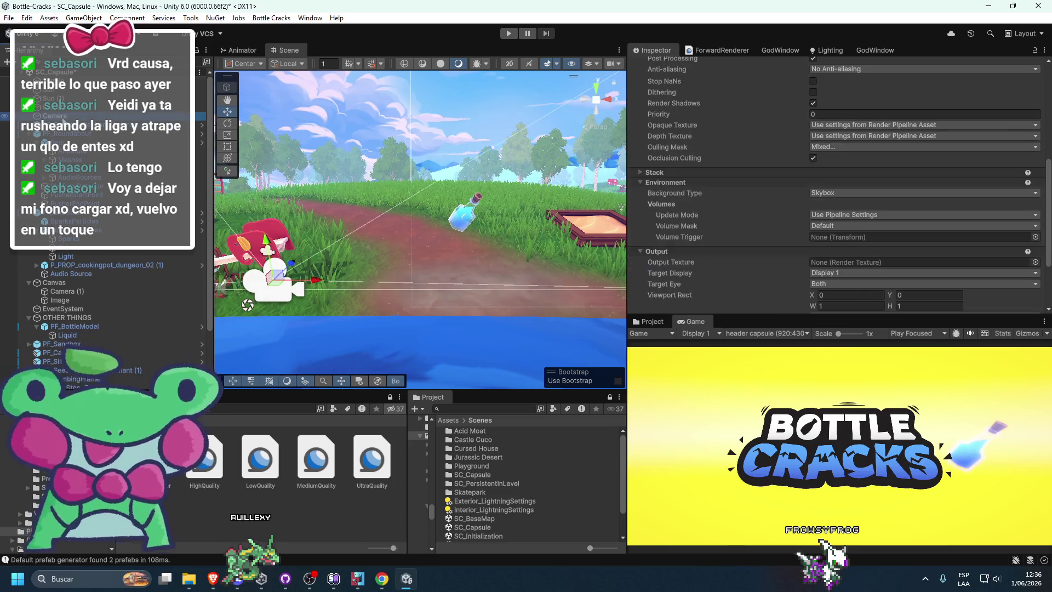
Step: Set Camera (1) to Overlay and add it to the main Camera's Stack list
click(767, 172)
click(1015, 212)
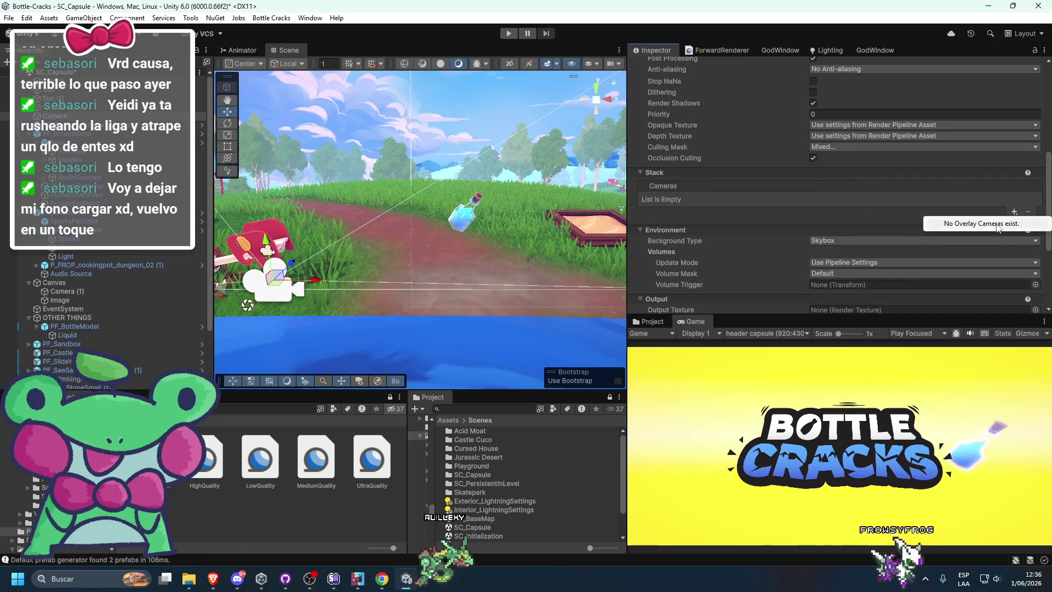
click(63, 292)
click(838, 186)
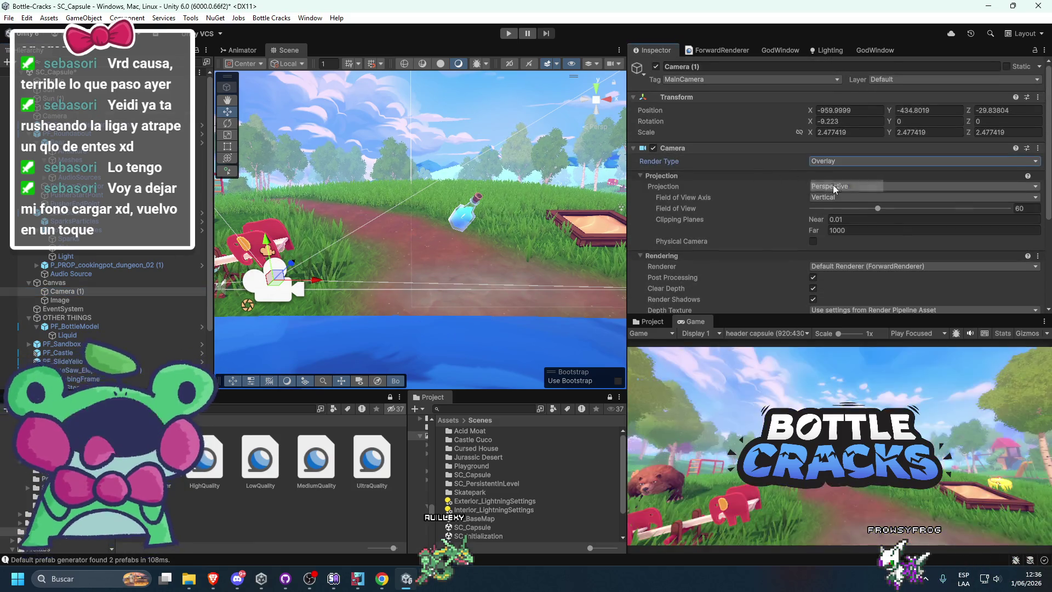
click(56, 115)
scroll(725, 274, down, 6)
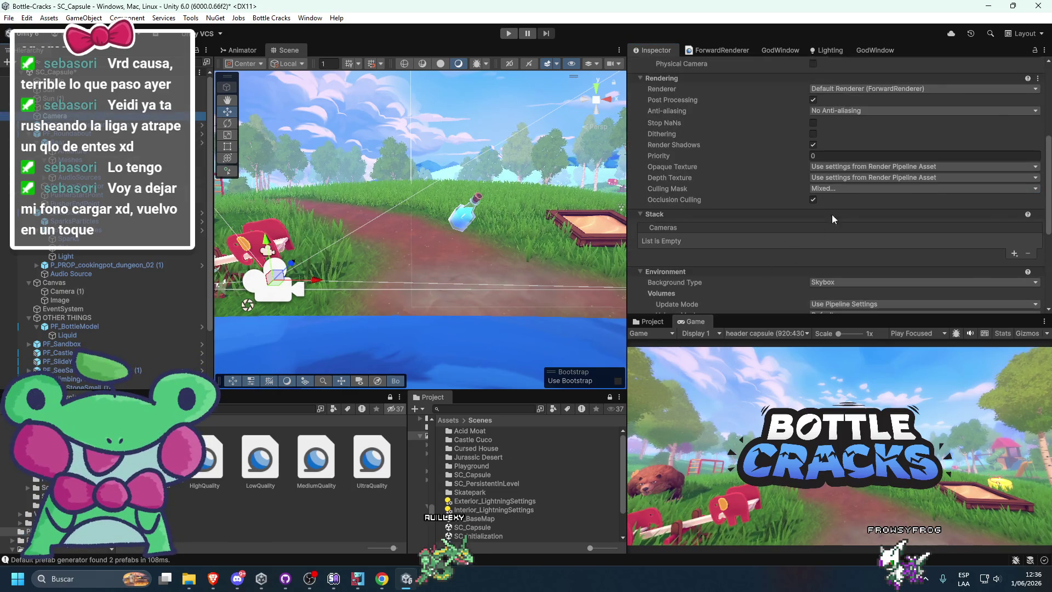
scroll(857, 187, up, 3)
scroll(791, 229, down, 6)
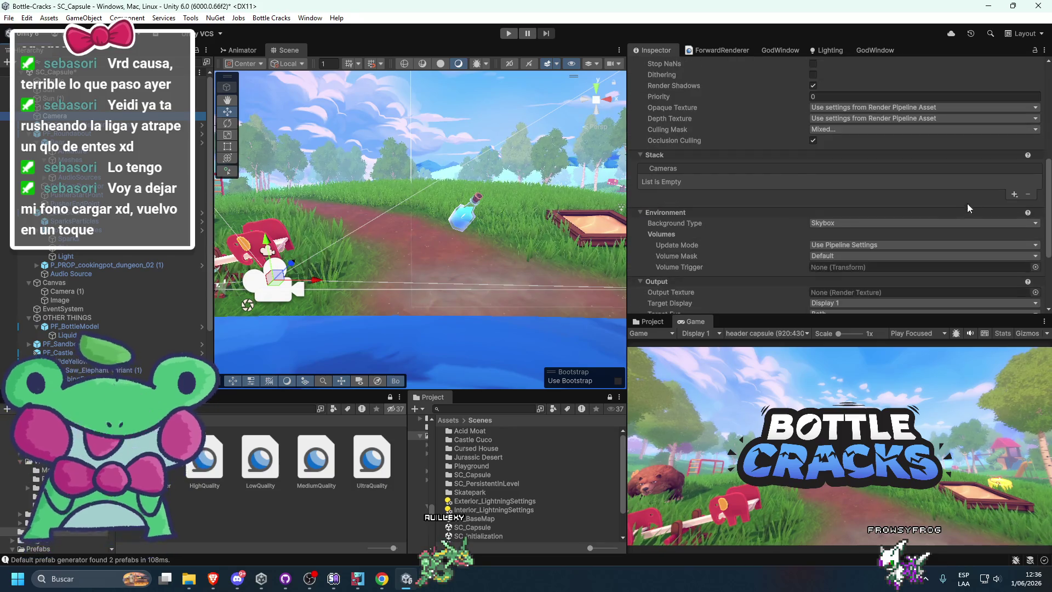
click(995, 207)
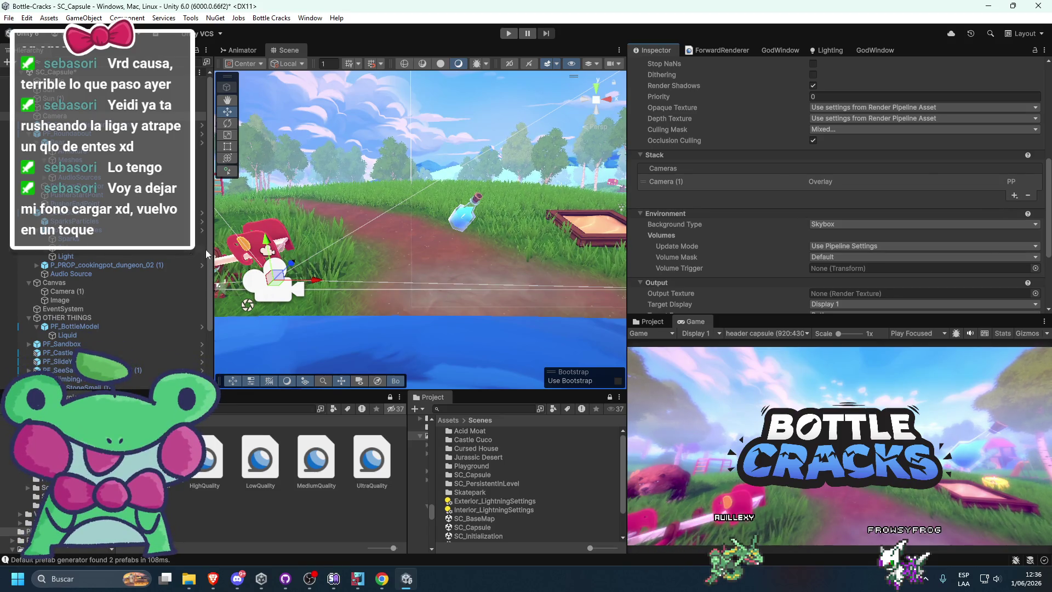
click(61, 291)
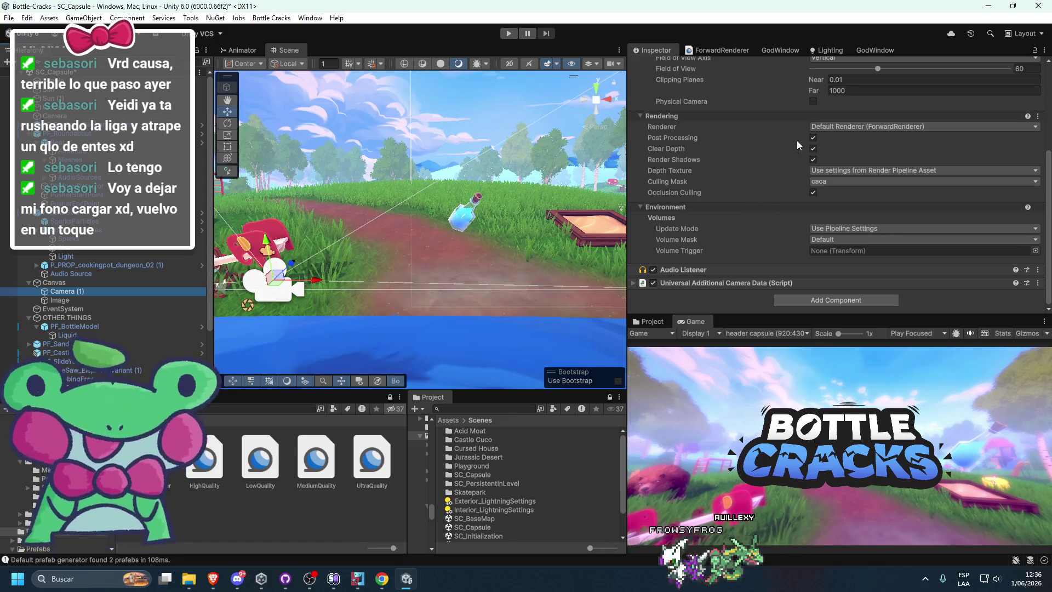
Step: Keep Post Processing on for Camera (1), turn it off on the main Camera, and maximize the Game view
click(813, 138)
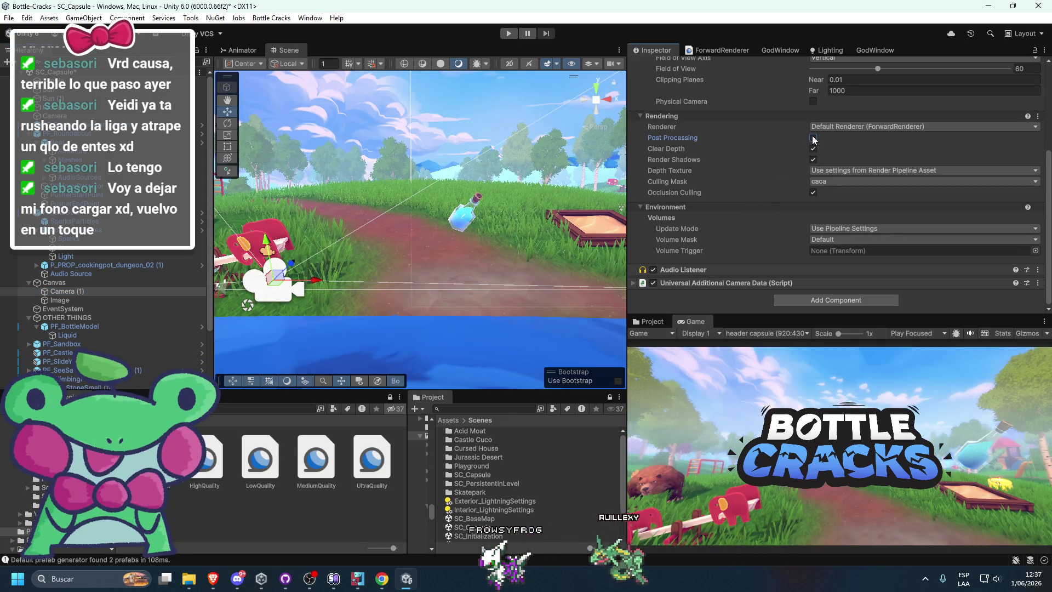
click(814, 139)
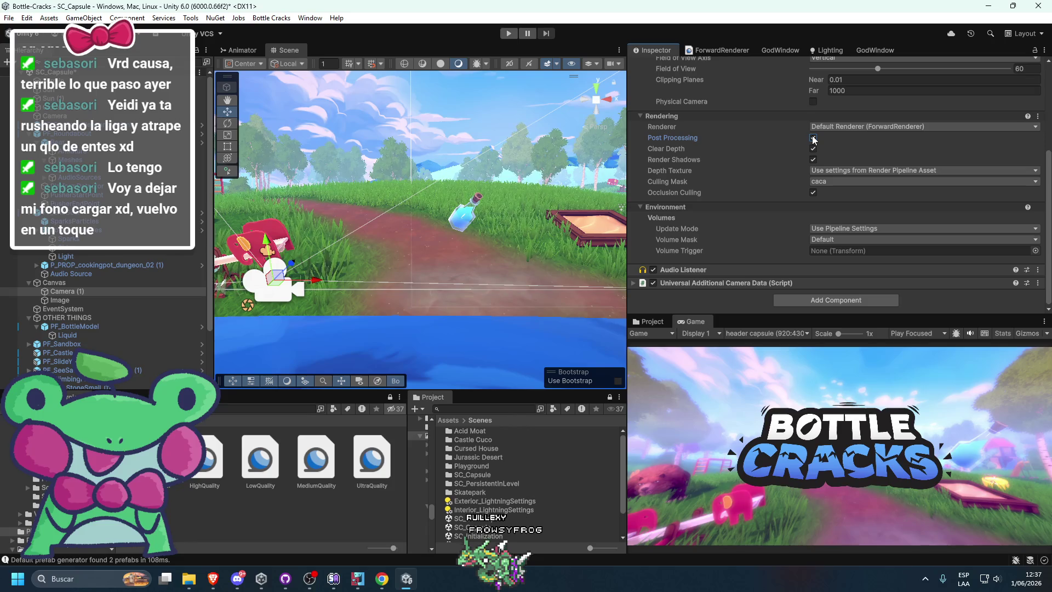
click(55, 117)
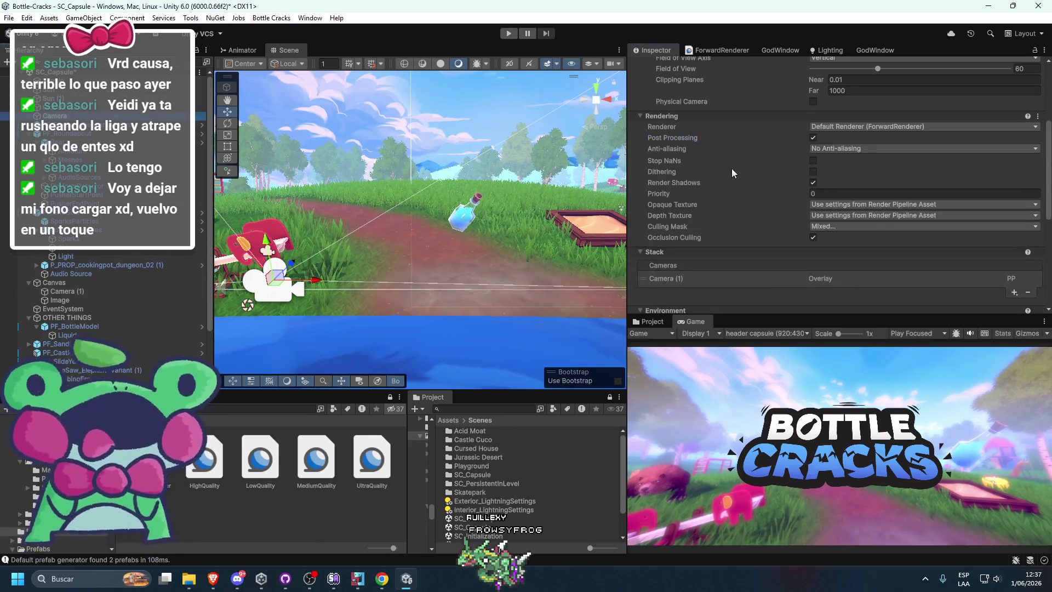
scroll(732, 169, up, 3)
click(813, 227)
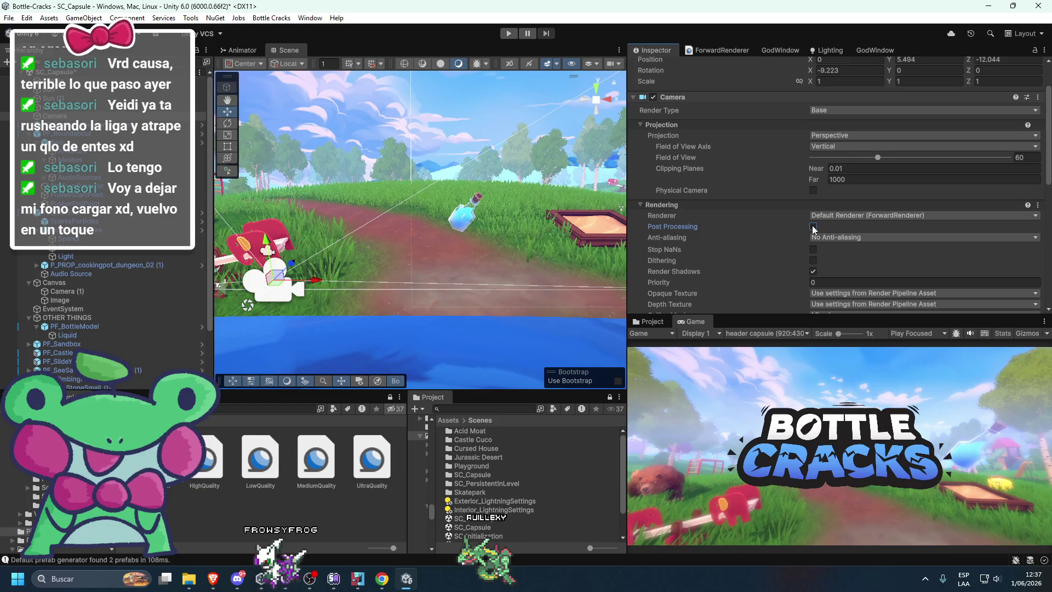
click(814, 227)
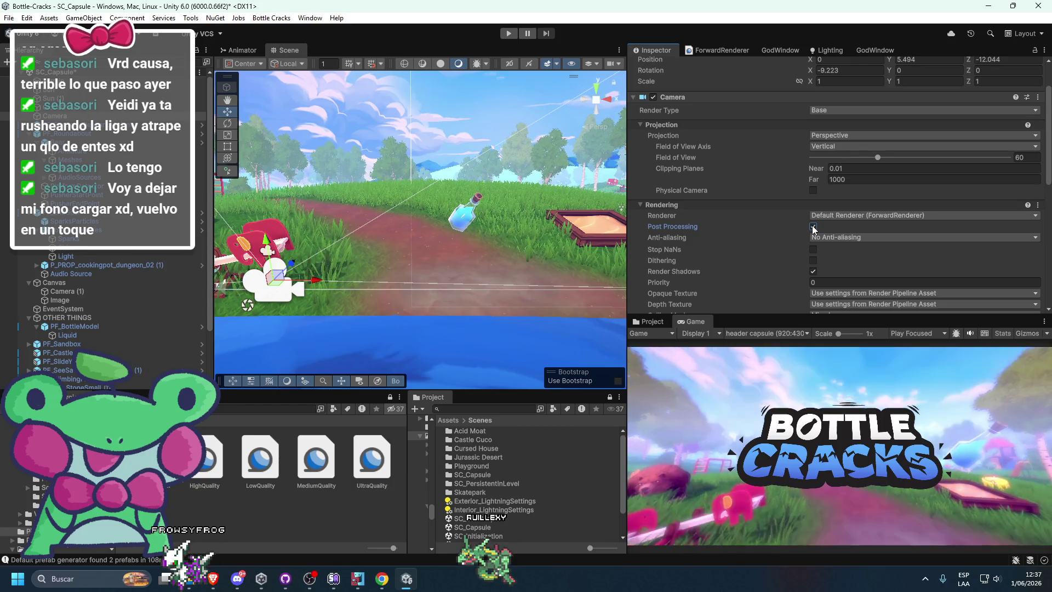
click(814, 227)
double_click(692, 322)
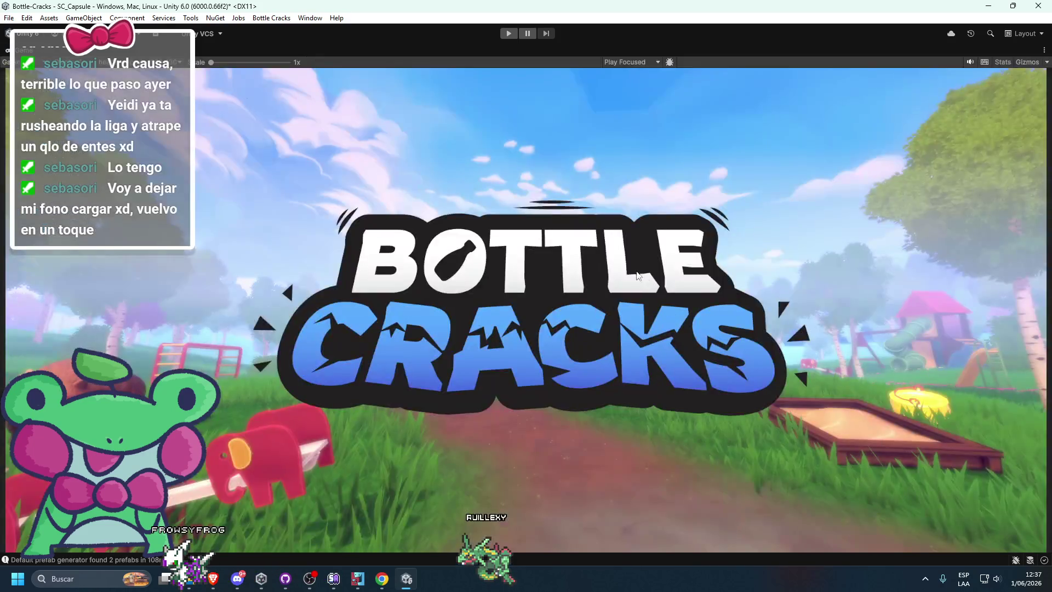
double_click(30, 50)
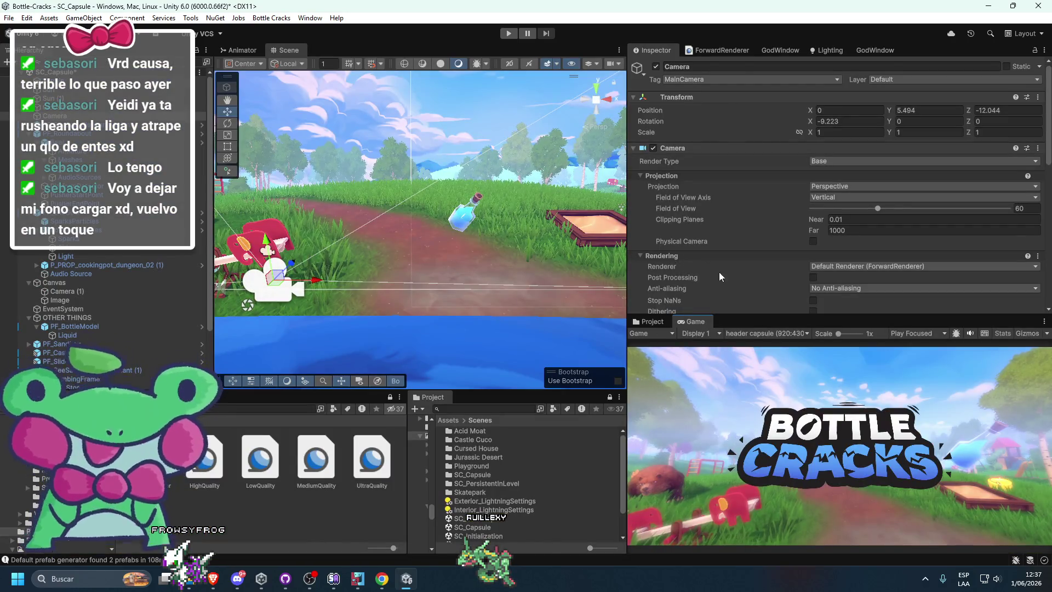
drag(303, 50, 346, 51)
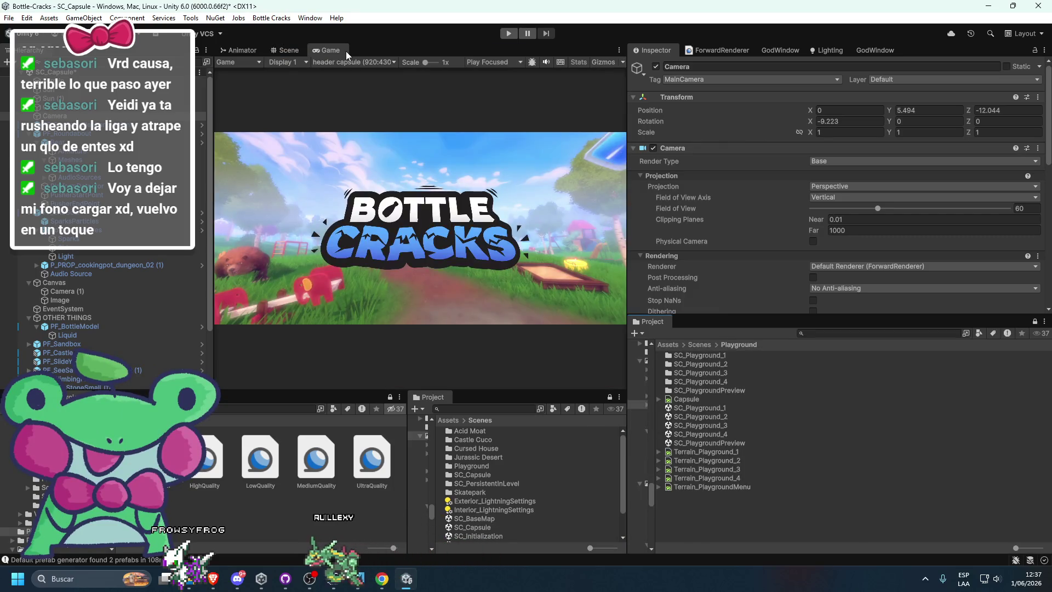
click(292, 51)
click(331, 49)
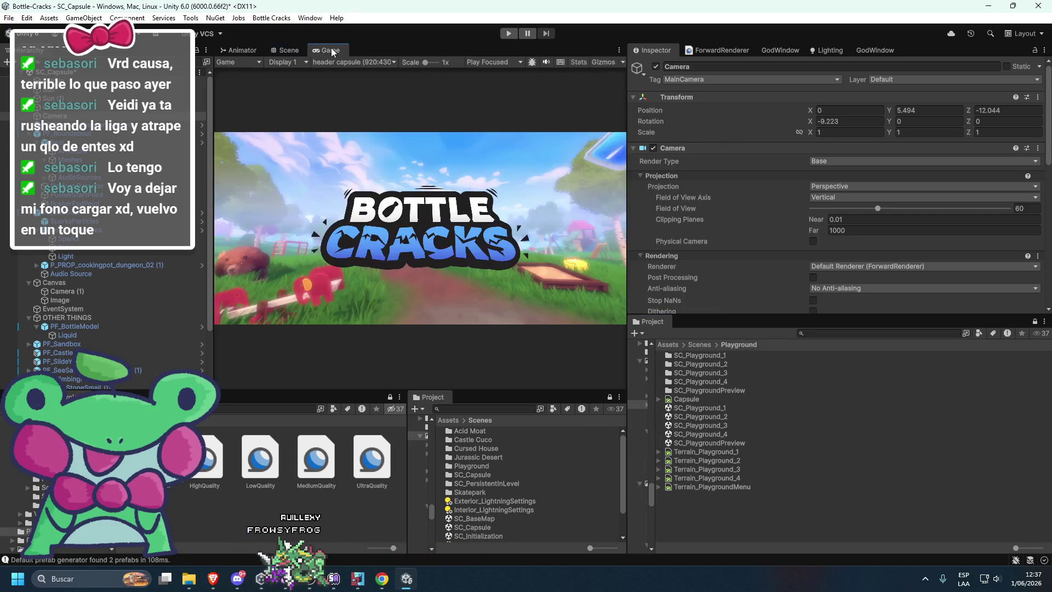
mouse_move(329, 49)
mouse_down()
mouse_move(697, 330)
mouse_move(711, 190)
mouse_move(727, 434)
mouse_move(730, 284)
mouse_move(729, 366)
mouse_move(728, 300)
mouse_up()
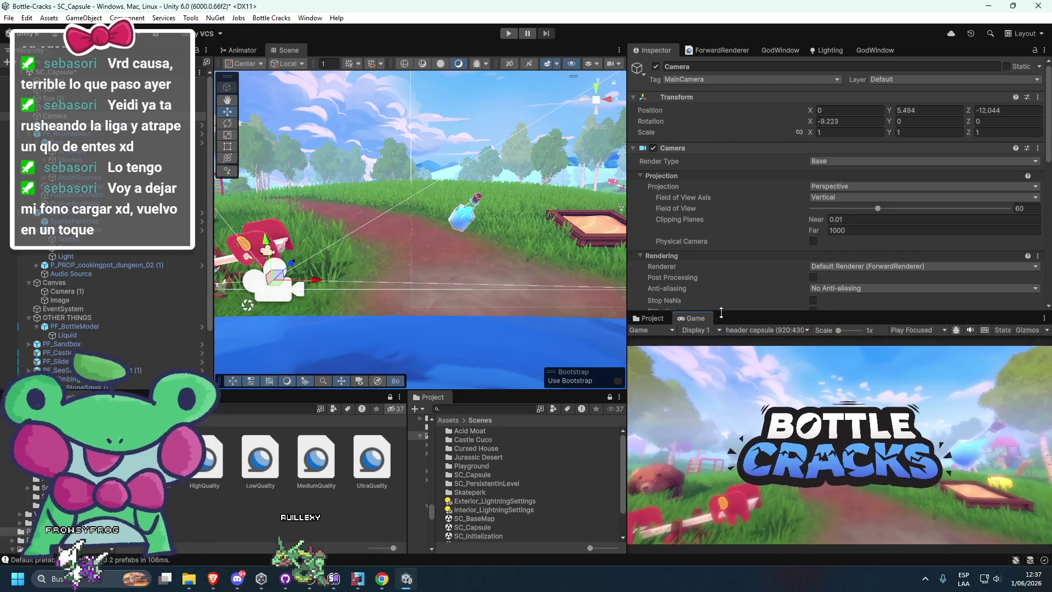
click(749, 330)
click(753, 378)
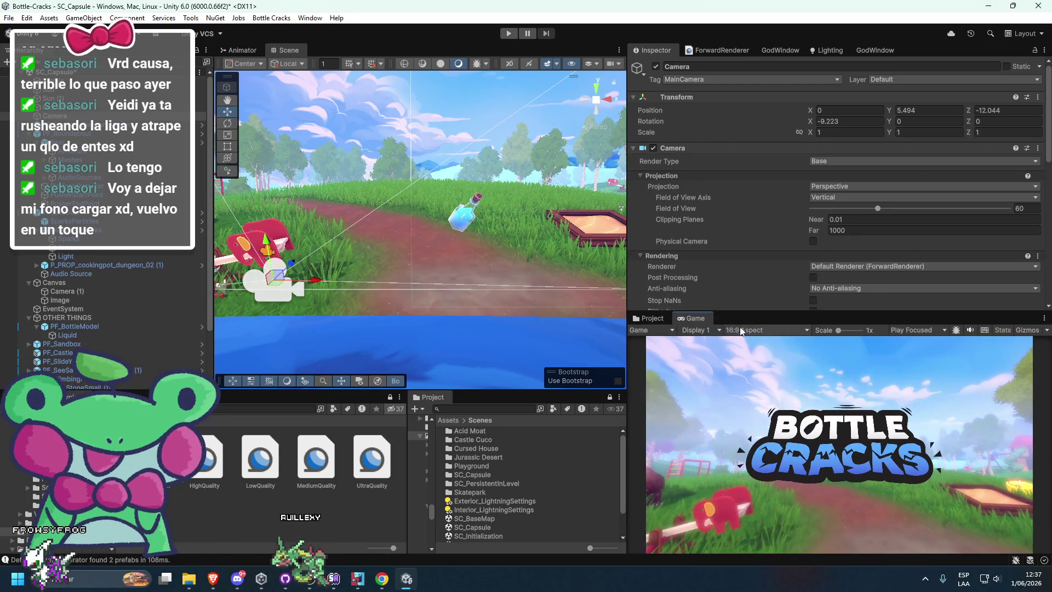
click(767, 330)
click(760, 530)
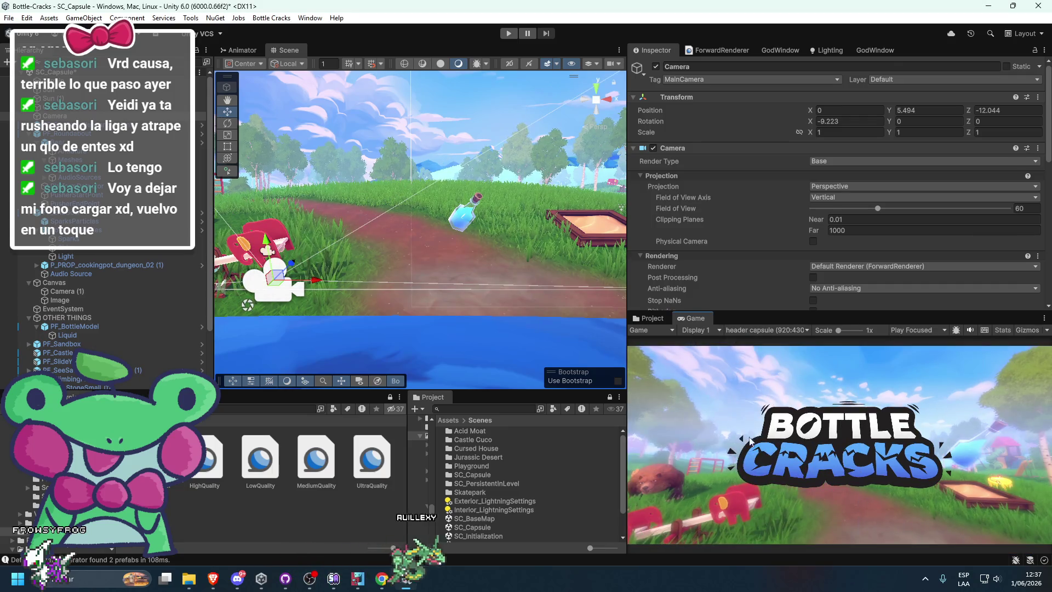
click(63, 291)
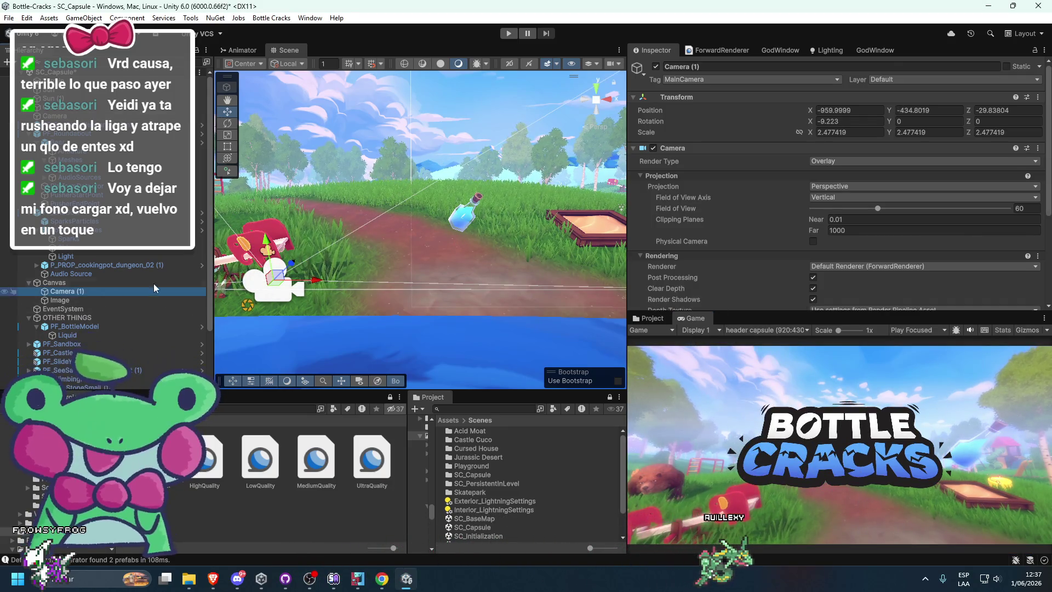
Step: Frame Camera (1) in the scene view and drag the panel splitter to make the Game view taller
key(f)
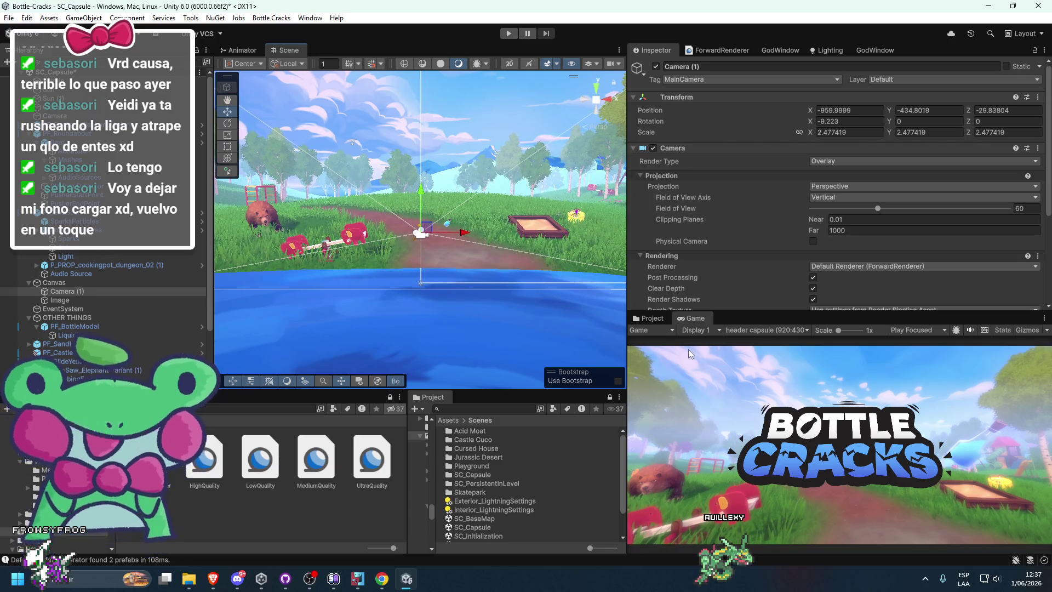
mouse_move(736, 313)
mouse_down()
mouse_move(731, 354)
mouse_move(731, 317)
mouse_move(725, 332)
mouse_move(731, 362)
mouse_up()
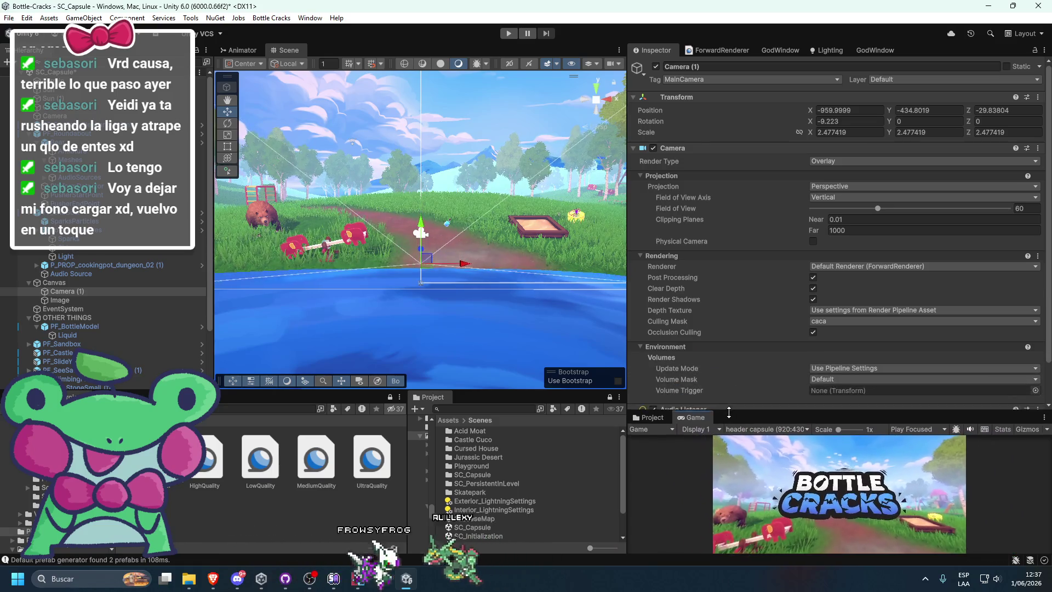
drag(731, 385, 720, 329)
scroll(713, 305, down, 3)
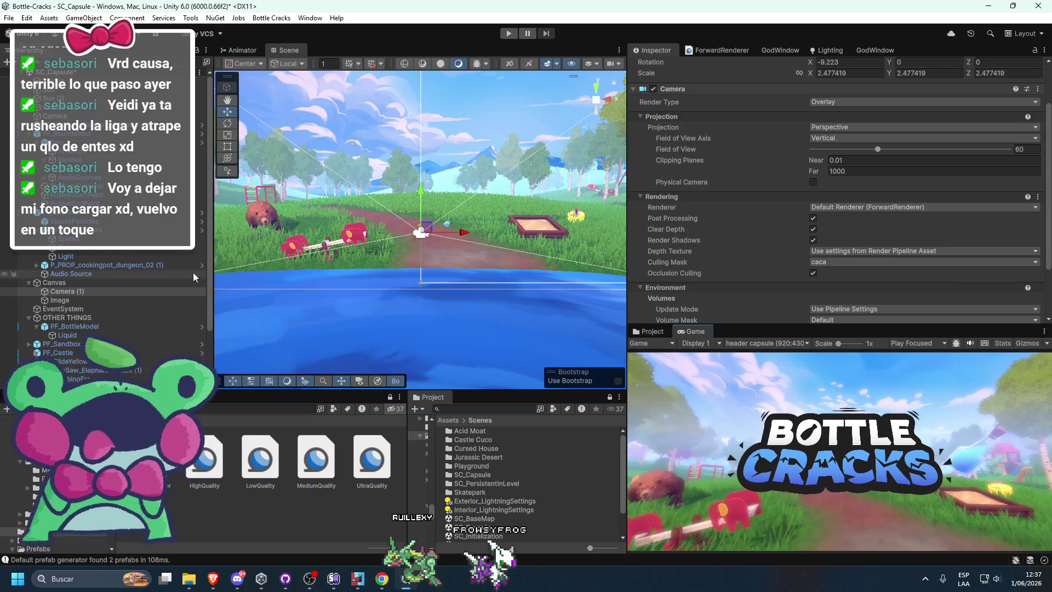
Step: In Twitch stream manager, replace the Arte category with Desarrollo de software y juegos and save
click(213, 577)
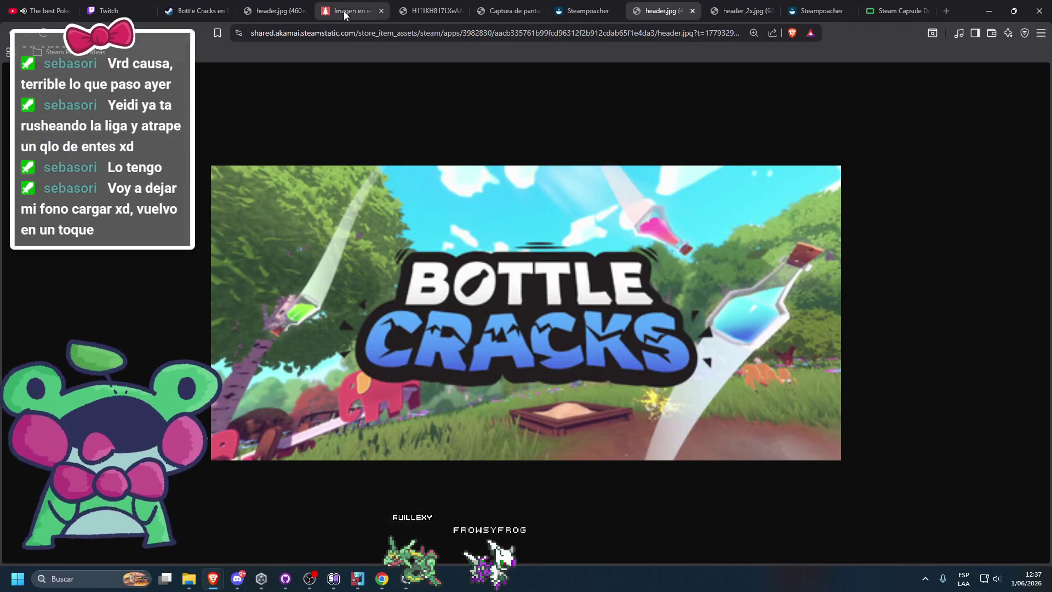
click(200, 10)
click(108, 10)
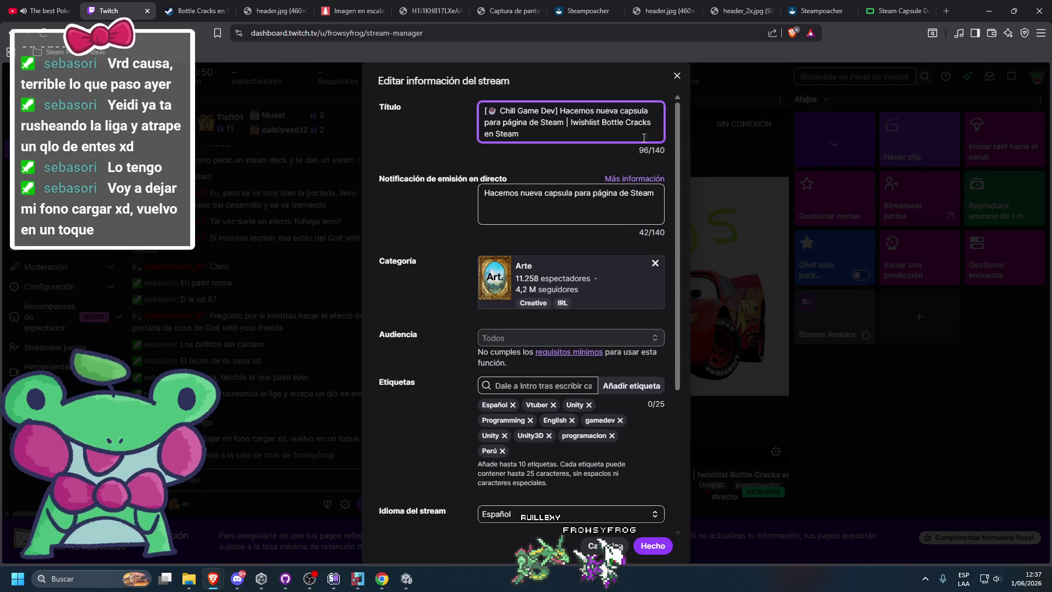
click(655, 263)
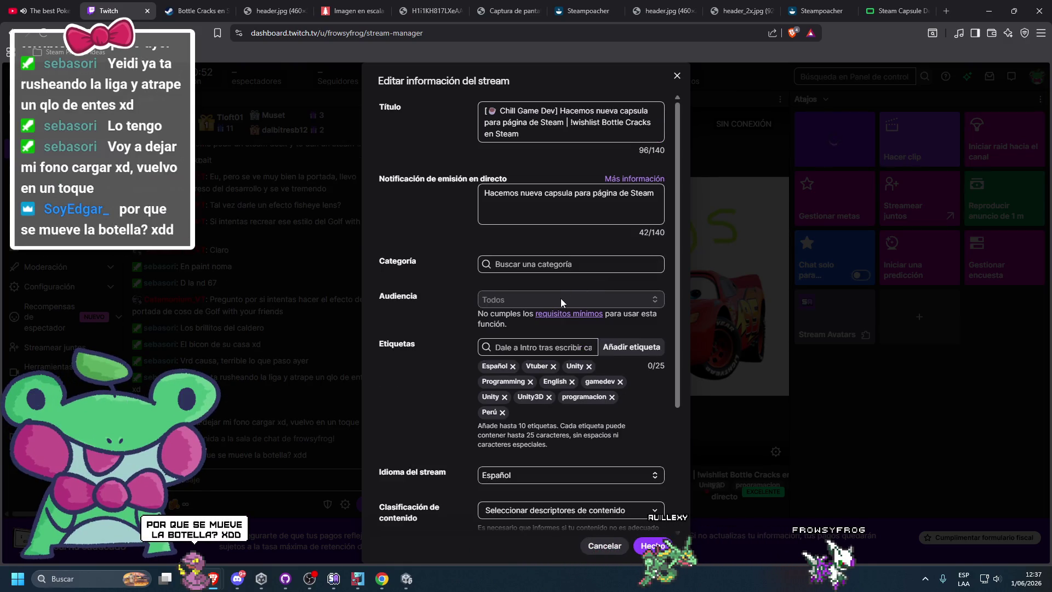
click(542, 258)
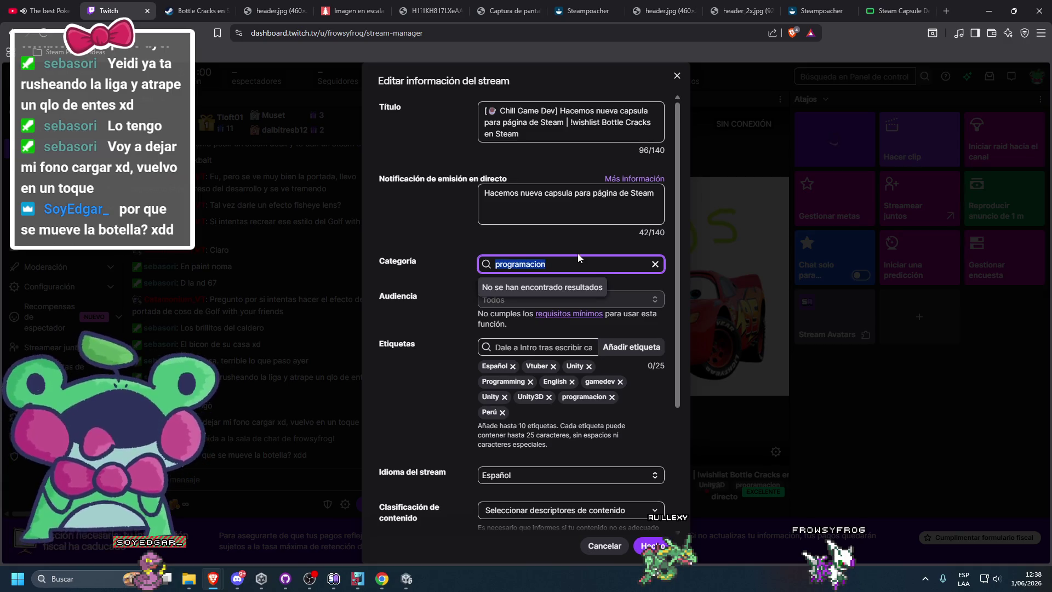
text(desarroll)
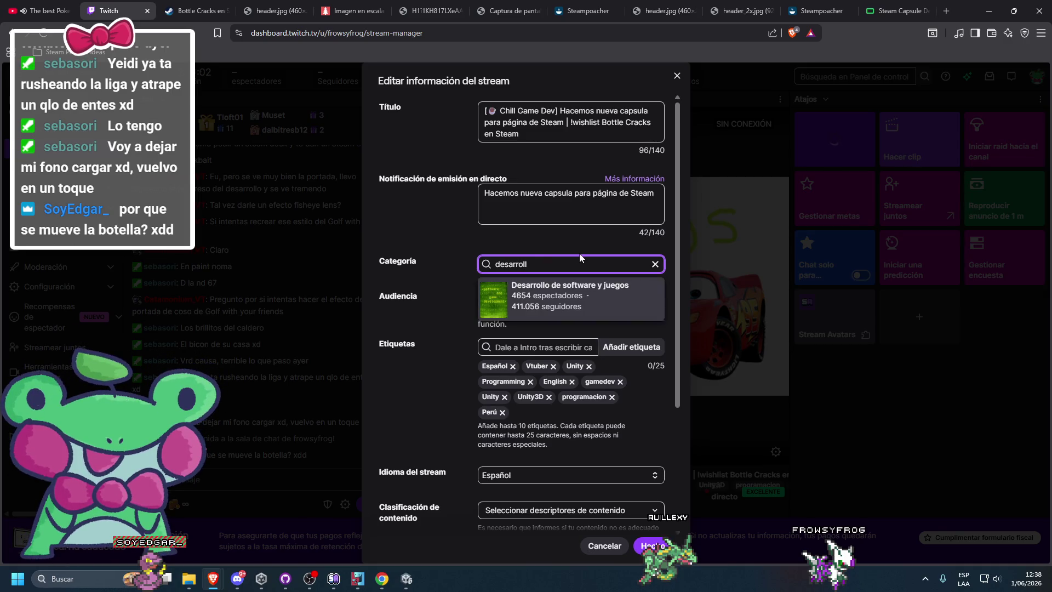
click(535, 297)
click(653, 545)
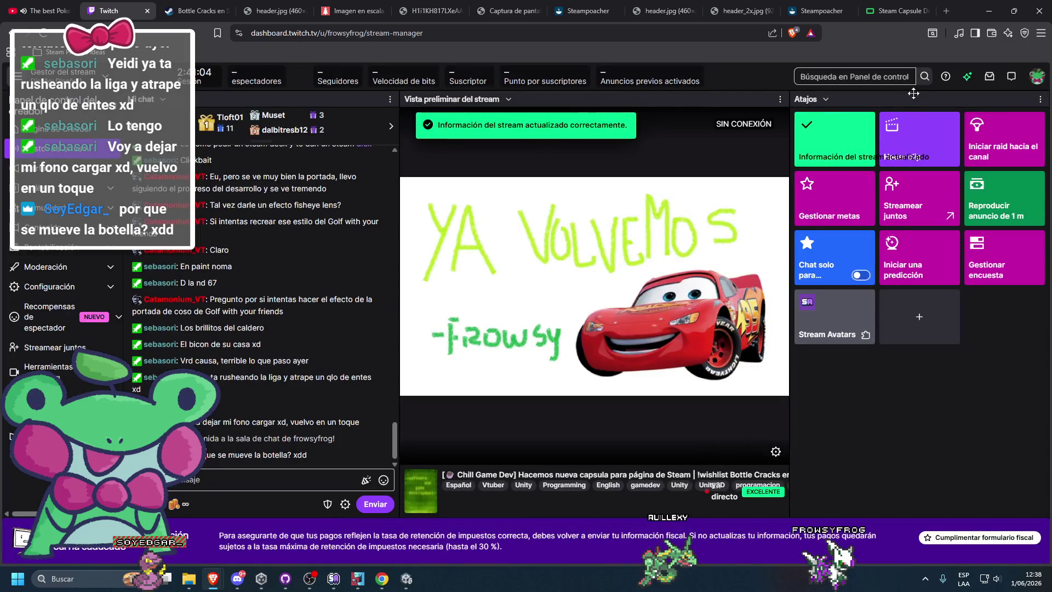
click(986, 7)
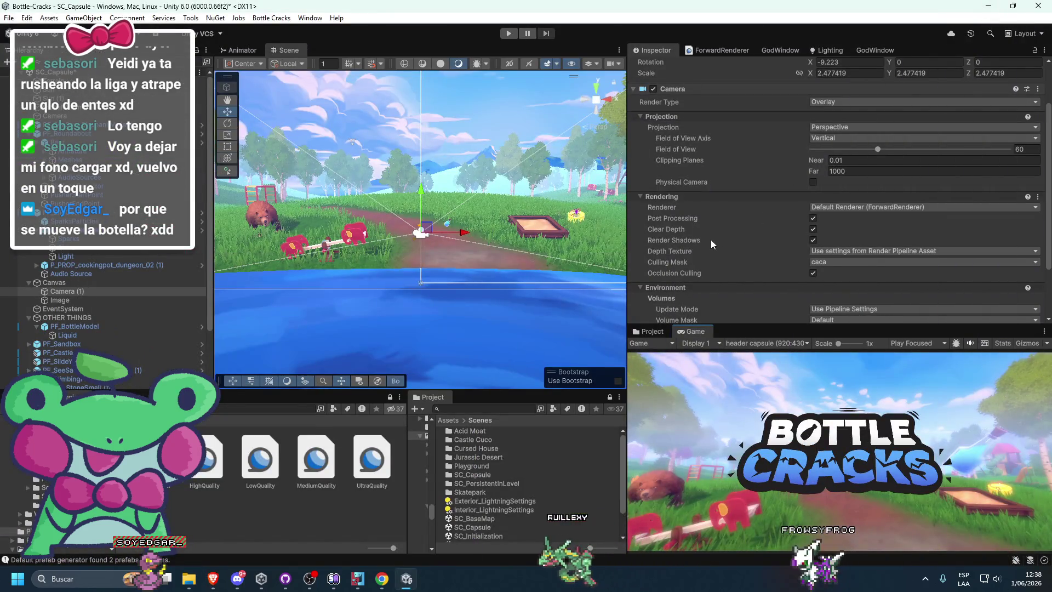
Step: Switch Camera (1)'s render type to Base, then back to Overlay
mouse_move(763, 328)
mouse_down()
mouse_move(762, 364)
mouse_move(746, 332)
mouse_move(749, 292)
mouse_move(736, 346)
mouse_move(724, 314)
mouse_up()
scroll(716, 262, down, 2)
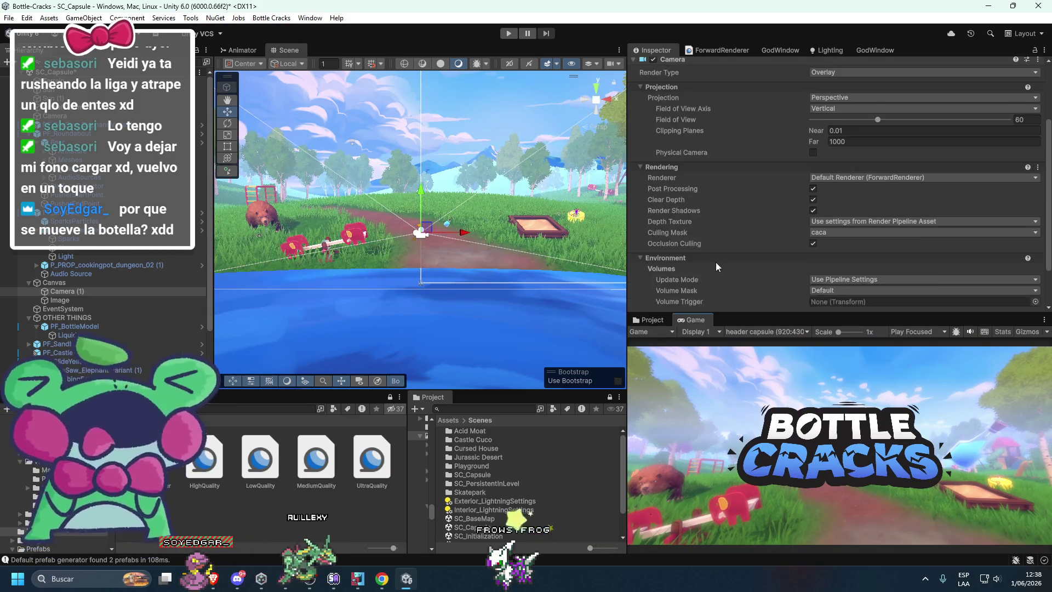
scroll(720, 262, up, 5)
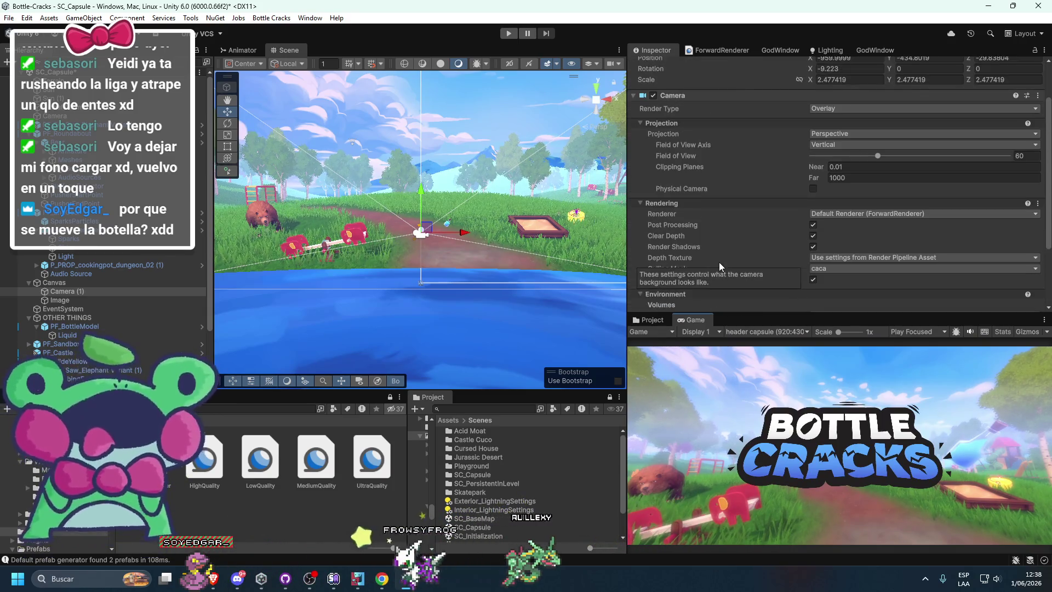
click(822, 138)
click(827, 148)
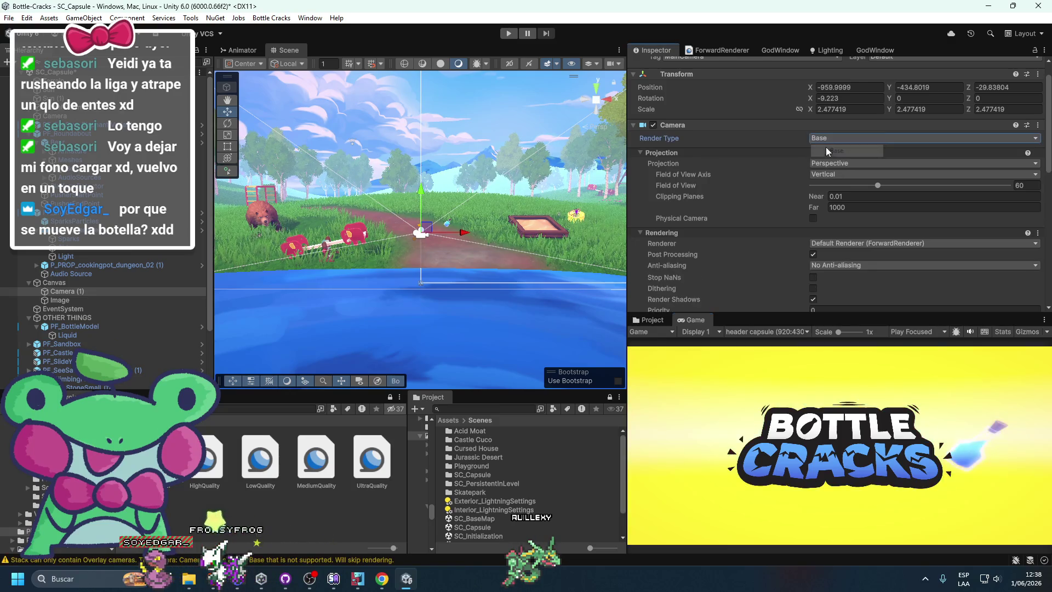
click(828, 139)
click(822, 162)
Step: Turn off Post Processing on the overlay camera and recheck it on the base camera
scroll(751, 228, down, 4)
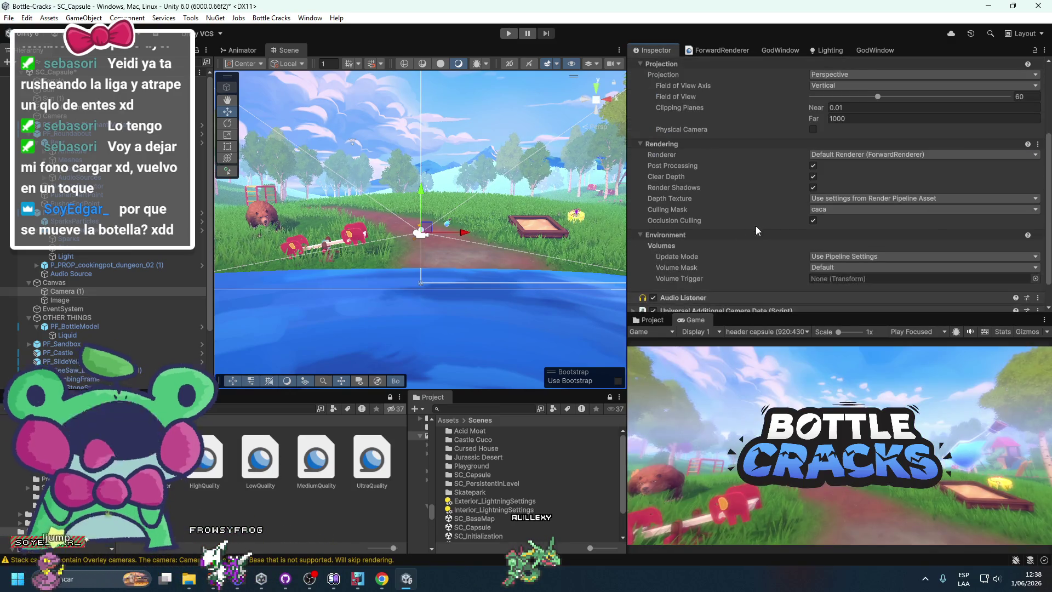
click(814, 166)
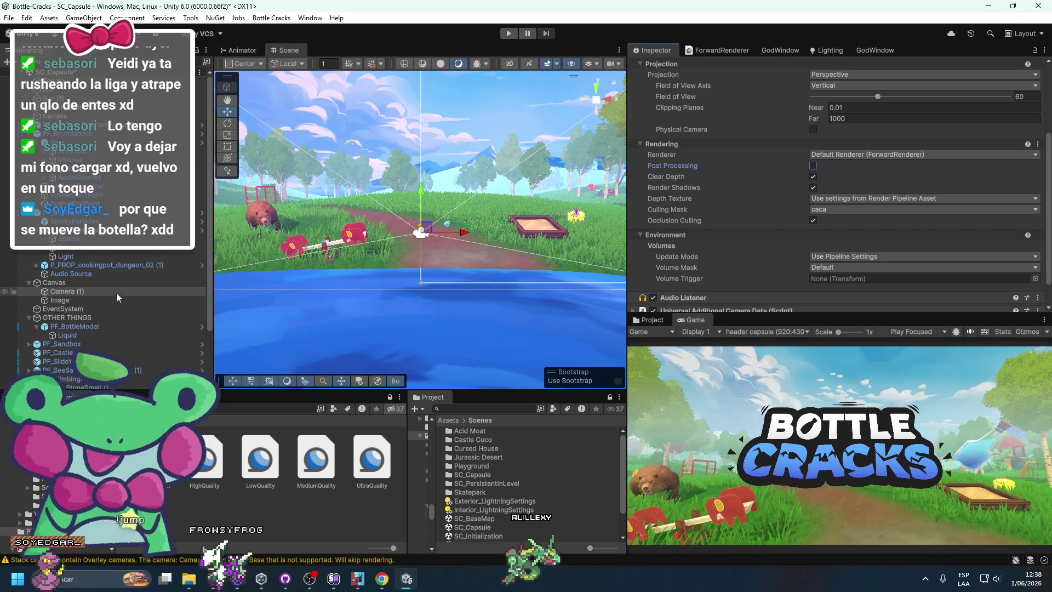
click(55, 116)
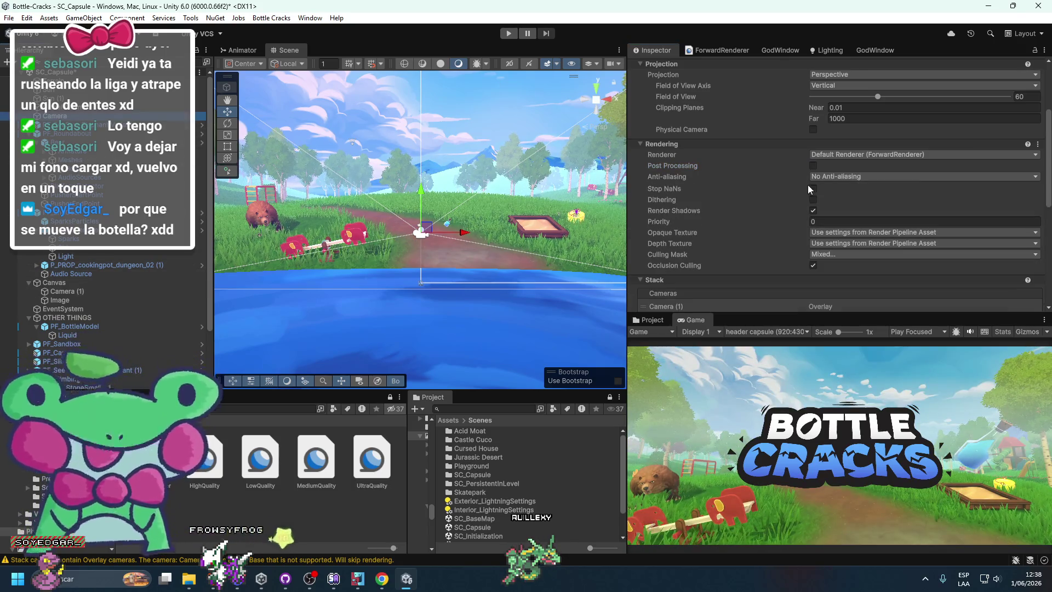
click(813, 165)
click(814, 166)
click(813, 165)
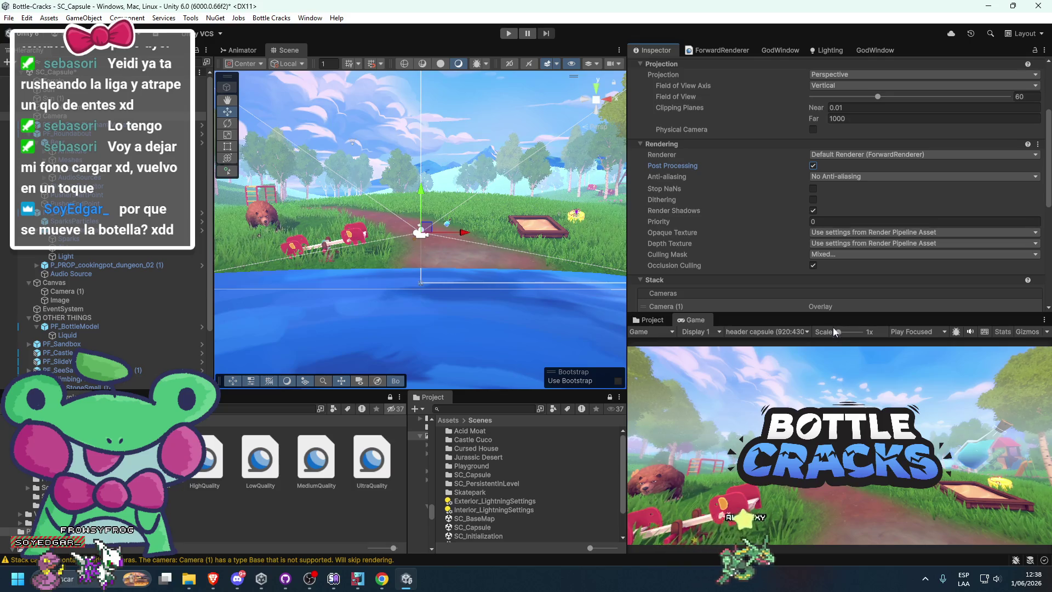
mouse_move(816, 314)
mouse_down()
mouse_move(805, 363)
mouse_move(762, 312)
mouse_up()
Step: Preview Camera (1) at 16:9, then return the Game view to header capsule 920:430
click(85, 292)
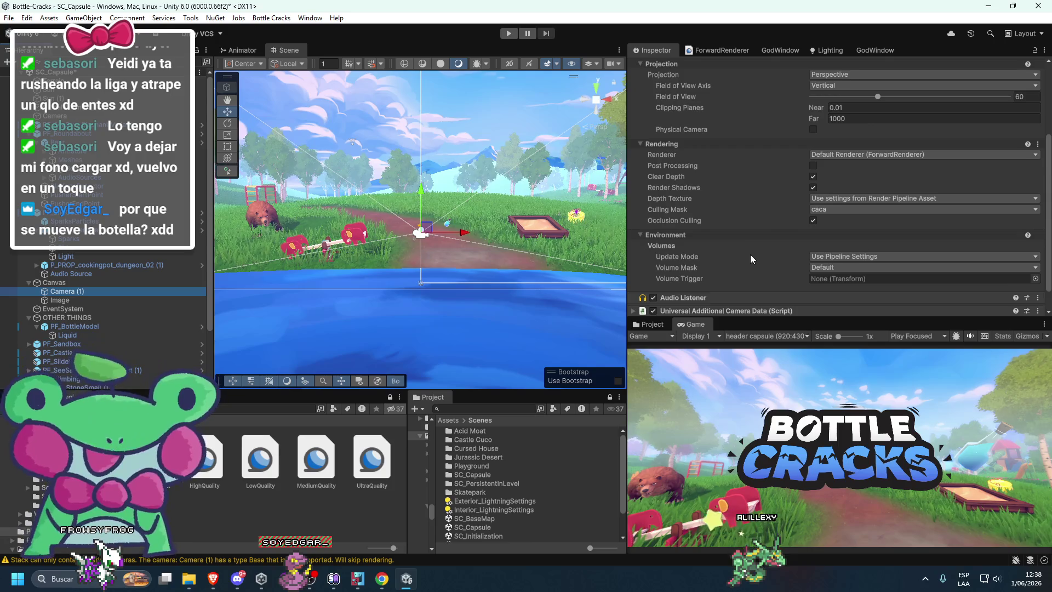
scroll(749, 255, down, 1)
click(766, 336)
click(754, 384)
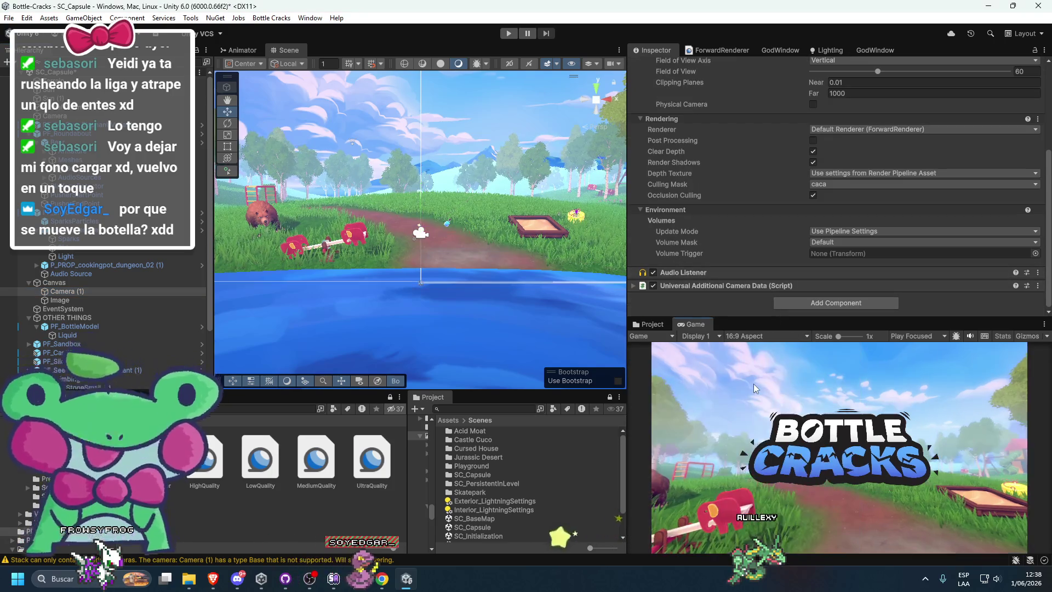
click(746, 337)
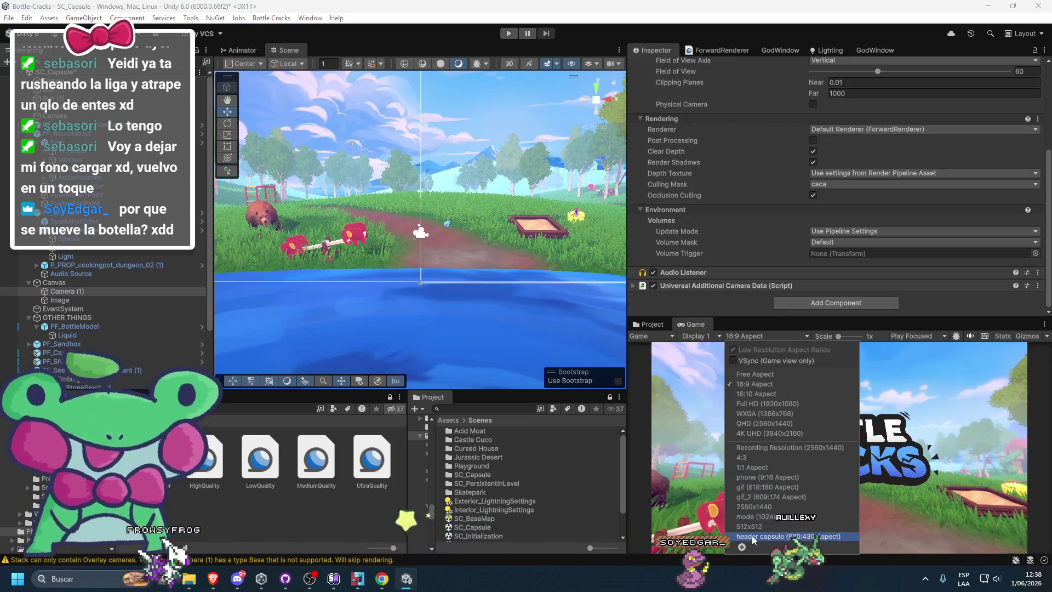
click(768, 537)
mouse_move(197, 557)
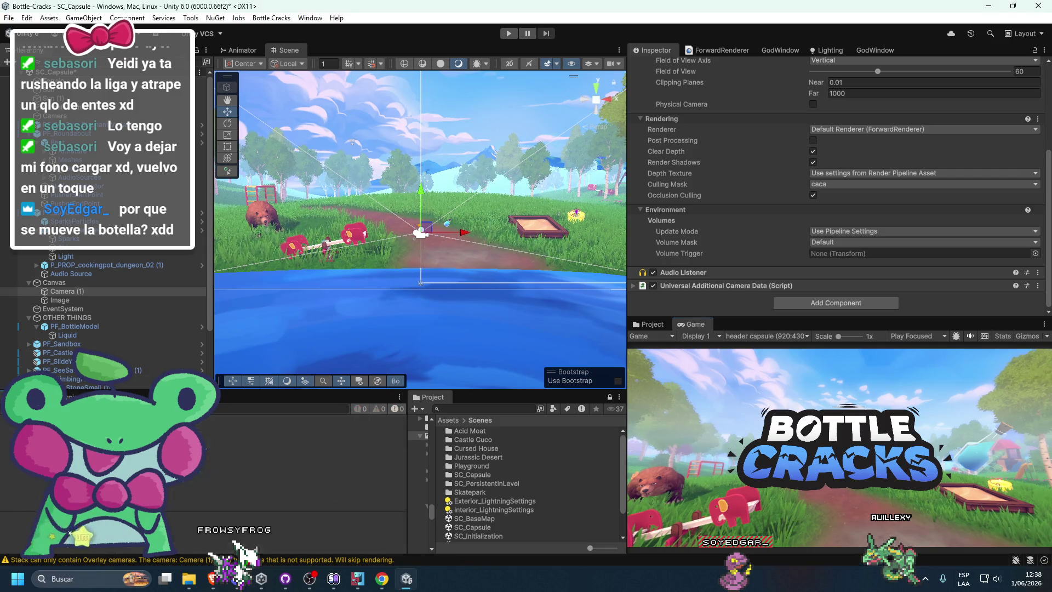
Step: Remove the Audio Listener component from Camera (1)
right_click(684, 285)
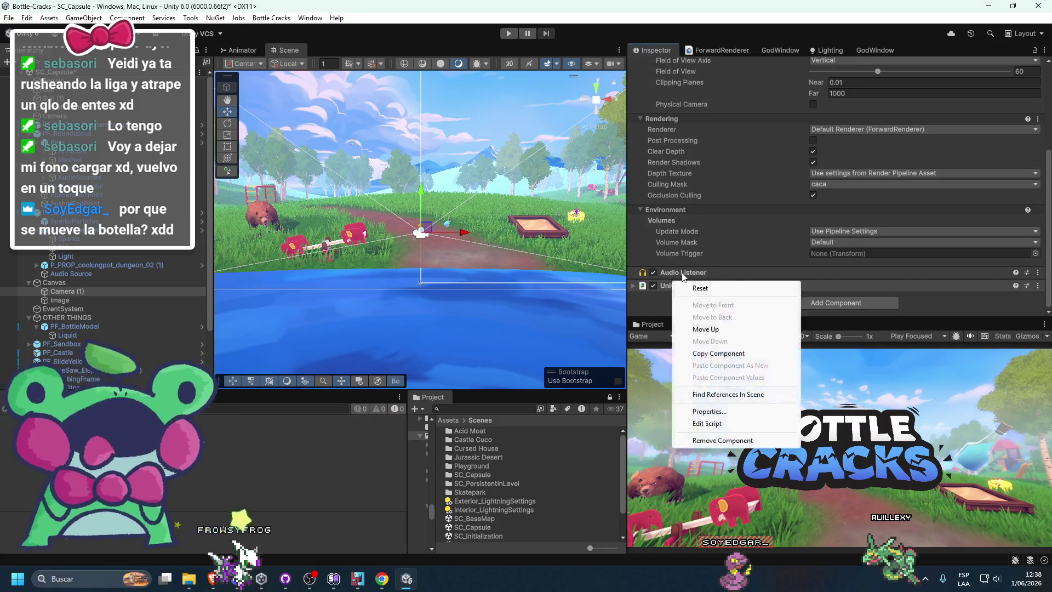
right_click(685, 272)
click(695, 287)
right_click(693, 284)
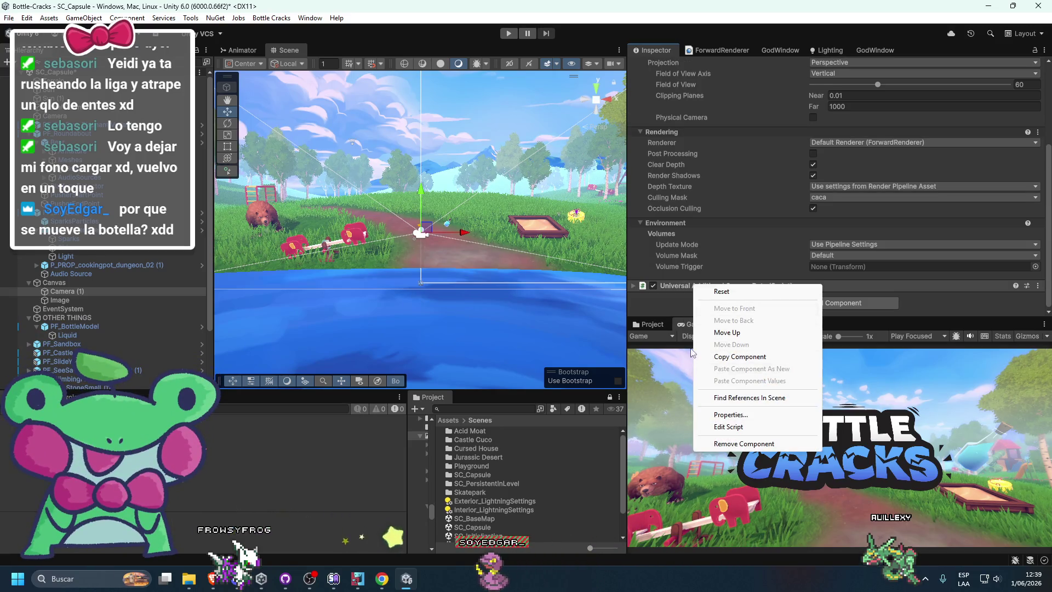
click(666, 311)
click(815, 211)
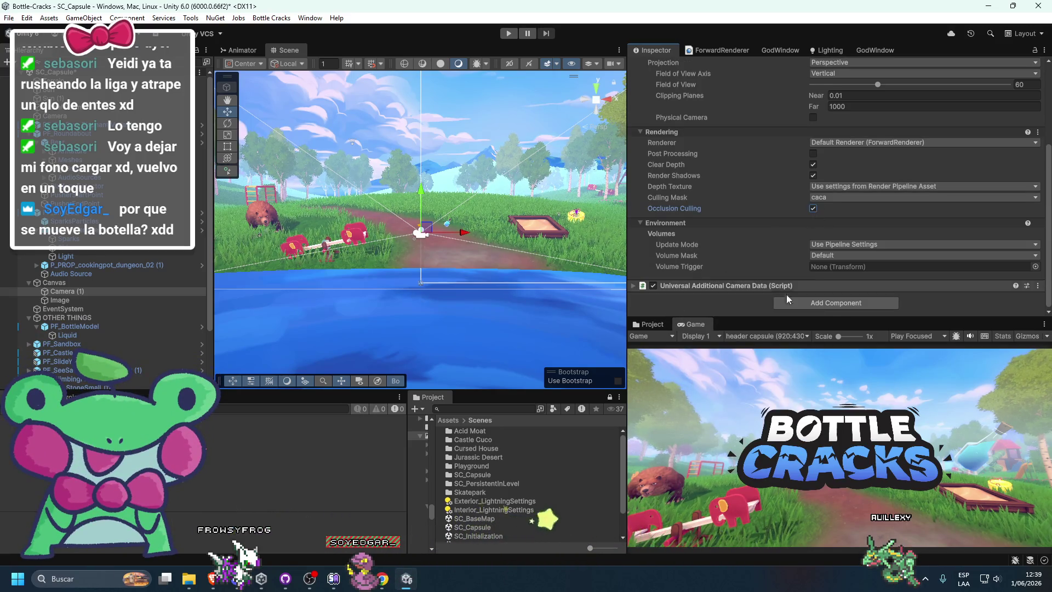
mouse_move(774, 319)
mouse_down()
mouse_move(751, 351)
mouse_move(751, 282)
mouse_up()
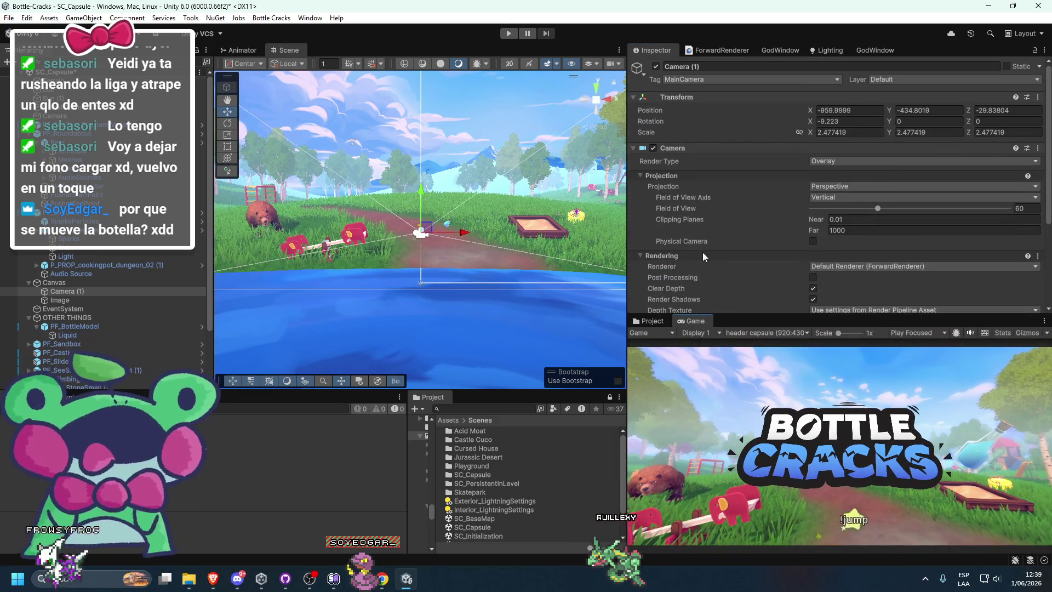
click(213, 579)
Step: Google overlay camera resolution issues in Unity and read the Stacking Cameras With Different Resolutions thread
click(945, 14)
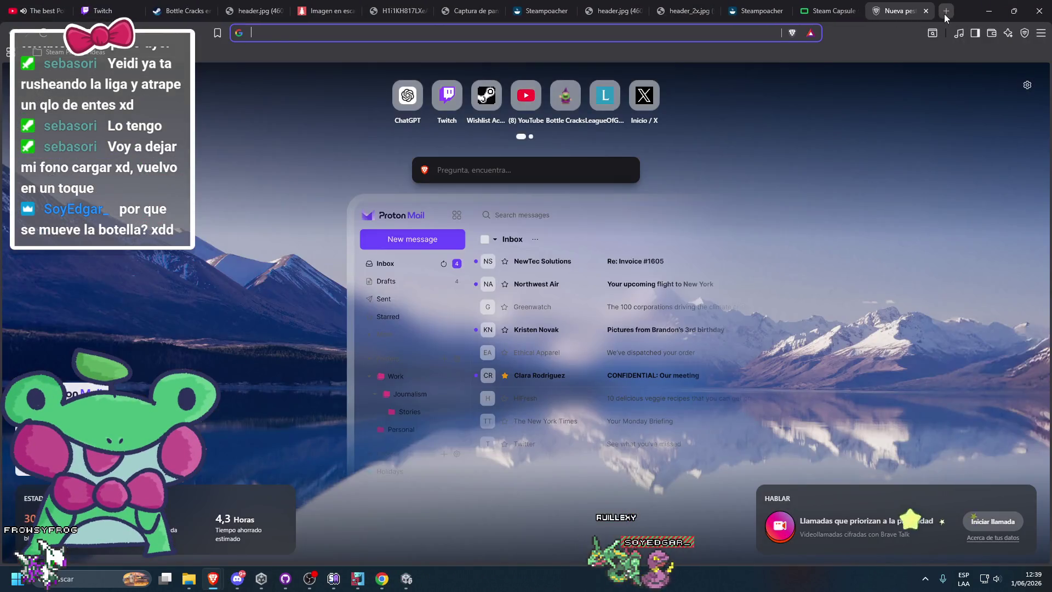
text(overlay camera moves with resoluti)
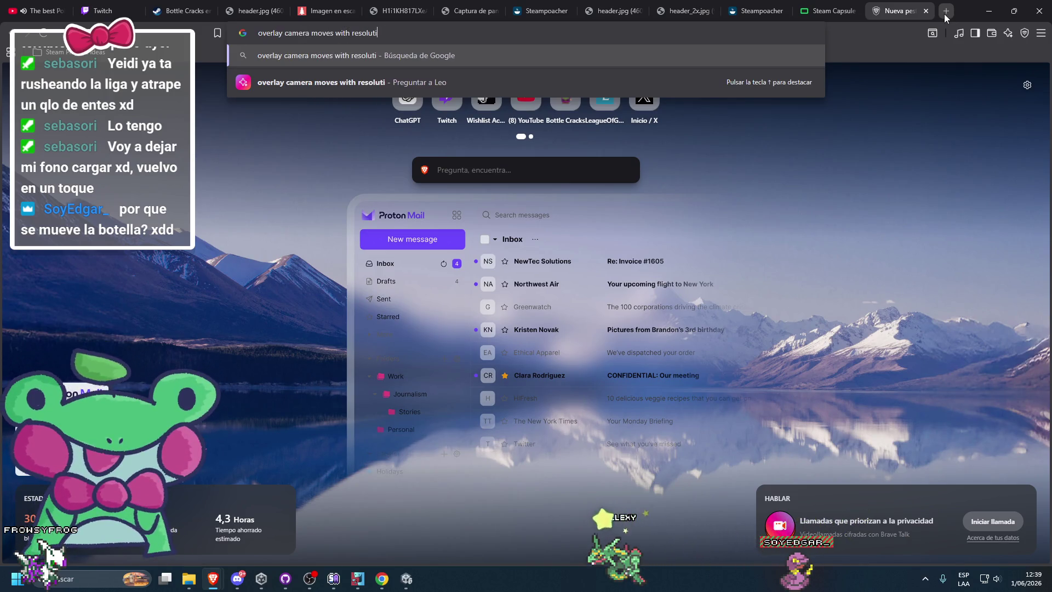
text(ty)
key(Return)
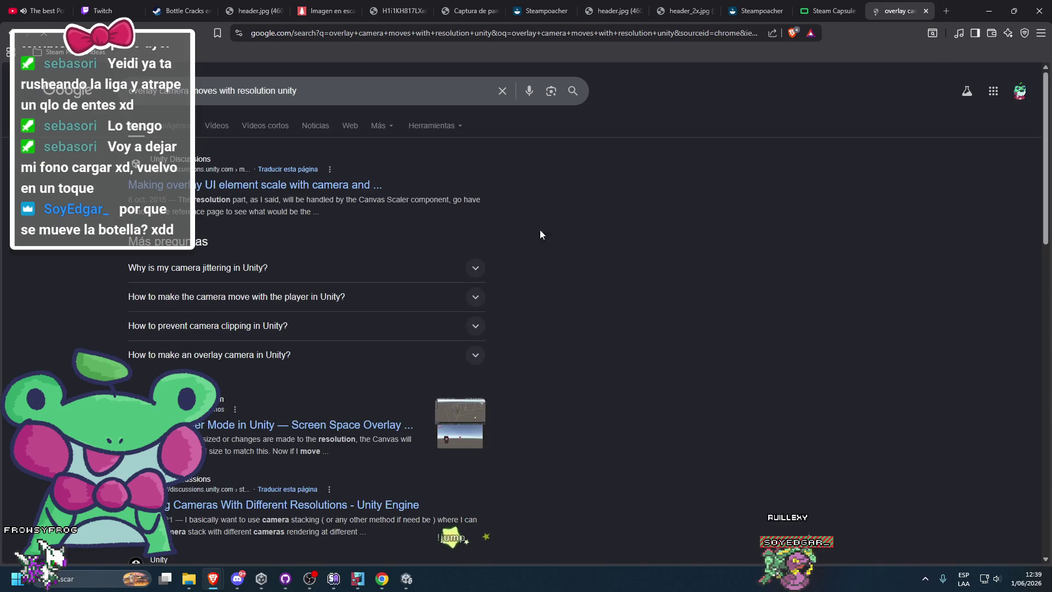
right_click(328, 188)
click(554, 218)
scroll(406, 312, down, 1)
scroll(342, 420, down, 1)
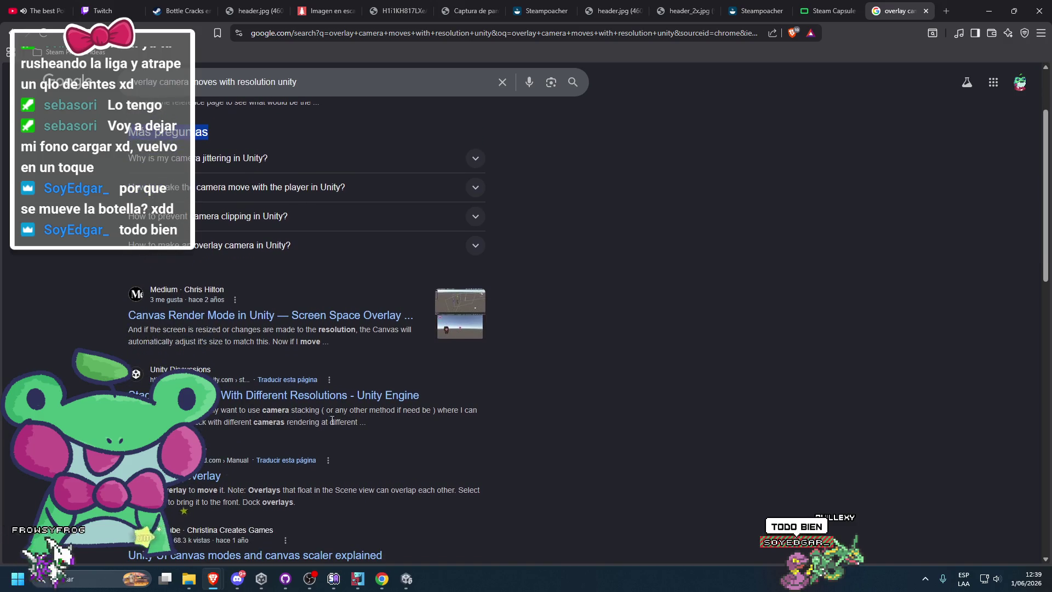
click(291, 405)
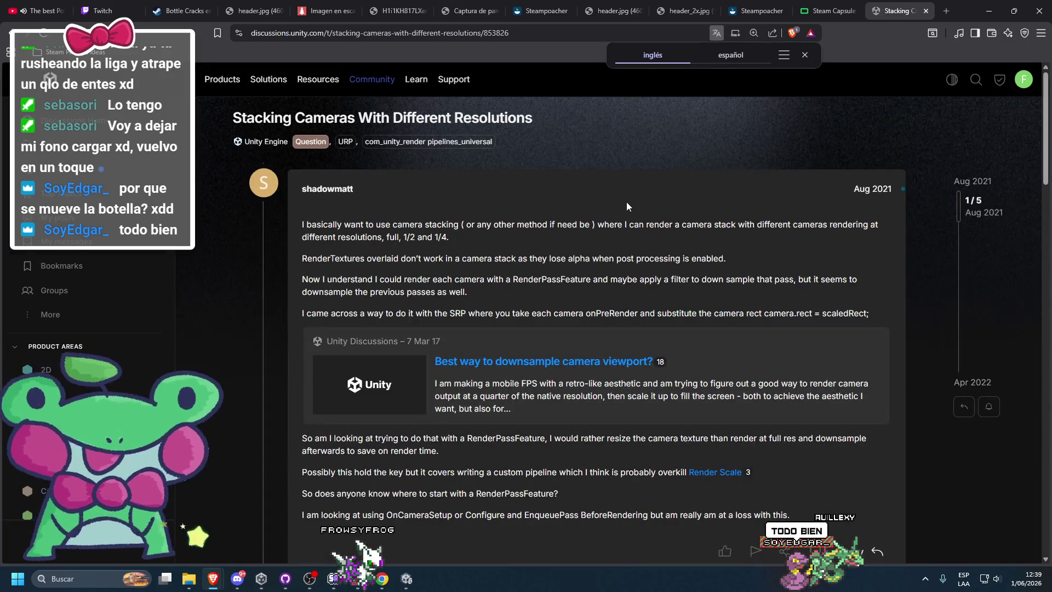
scroll(631, 209, down, 1)
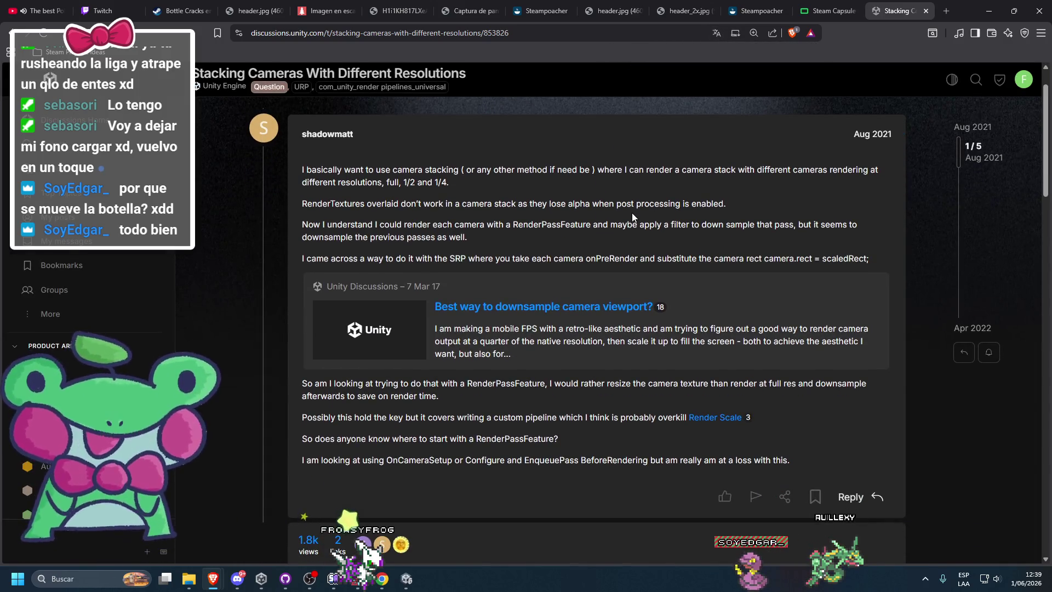
scroll(705, 262, down, 5)
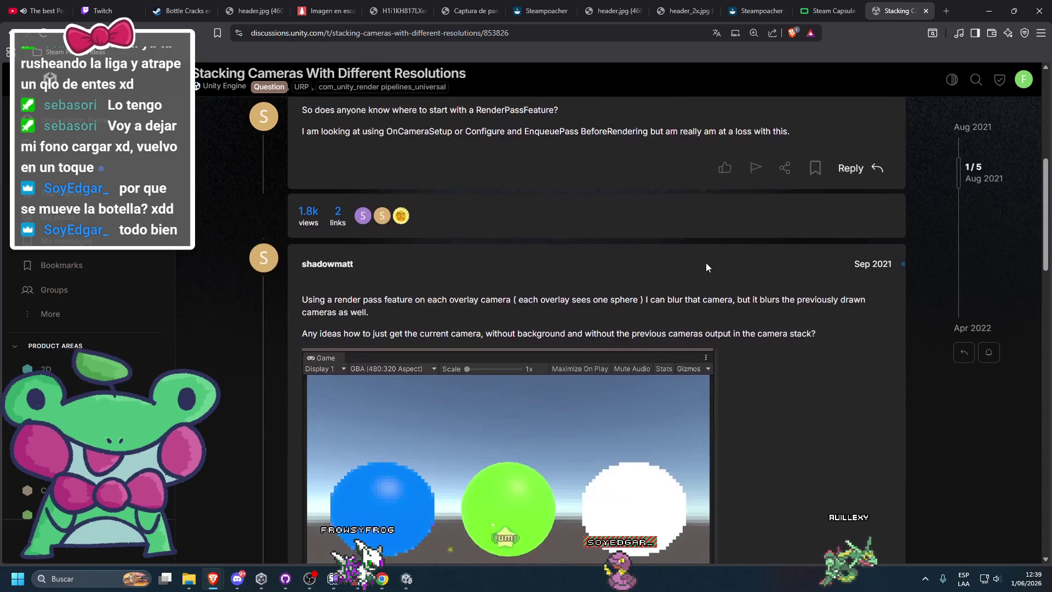
scroll(706, 262, down, 4)
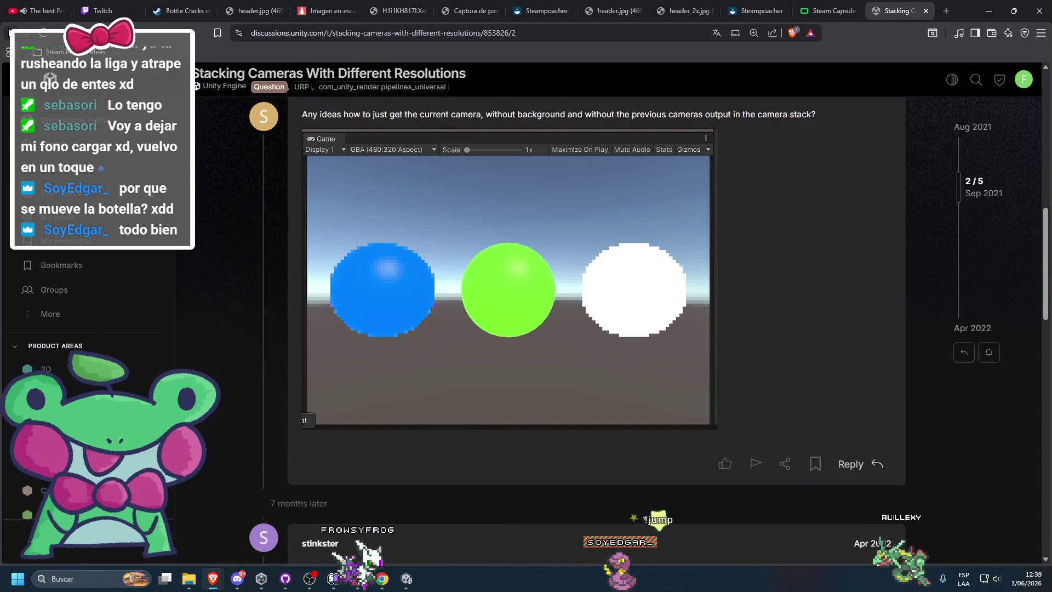
Step: Return to the results and check the Unity issue about overlay canvases
key(alt+Left)
scroll(490, 308, down, 1)
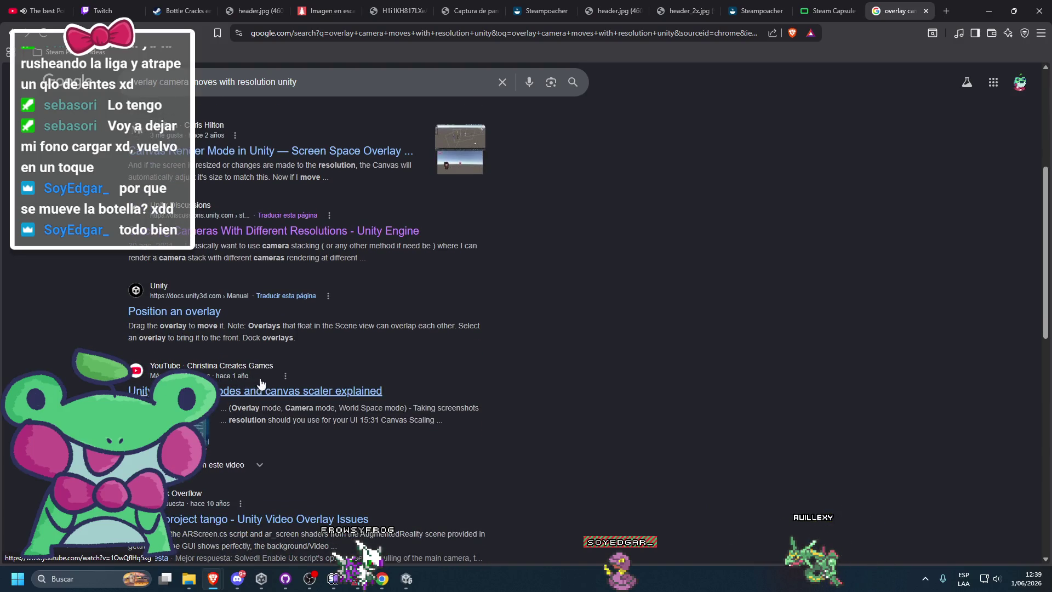
scroll(114, 347, down, 4)
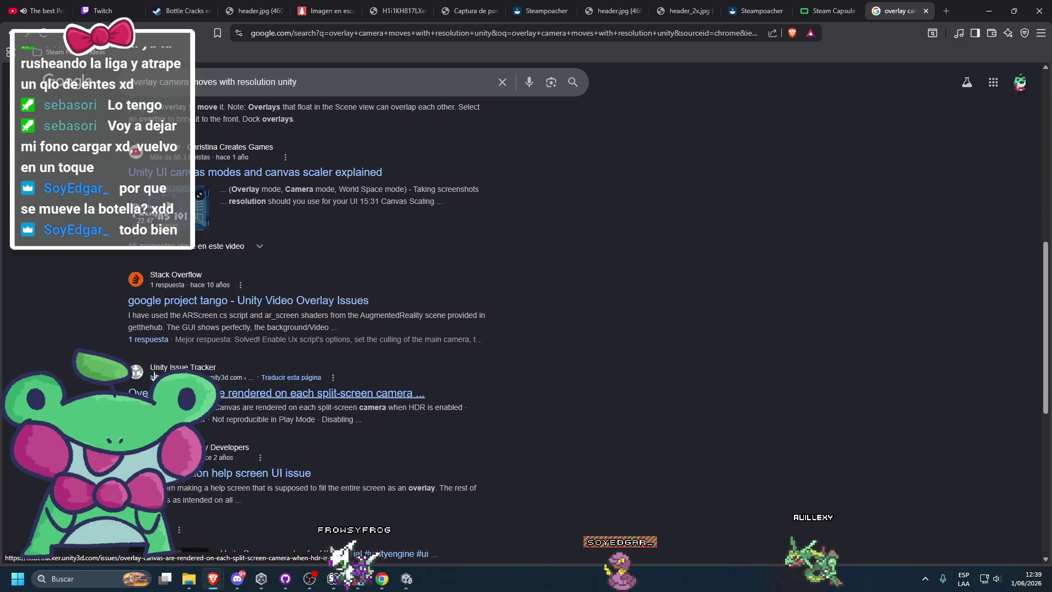
click(289, 394)
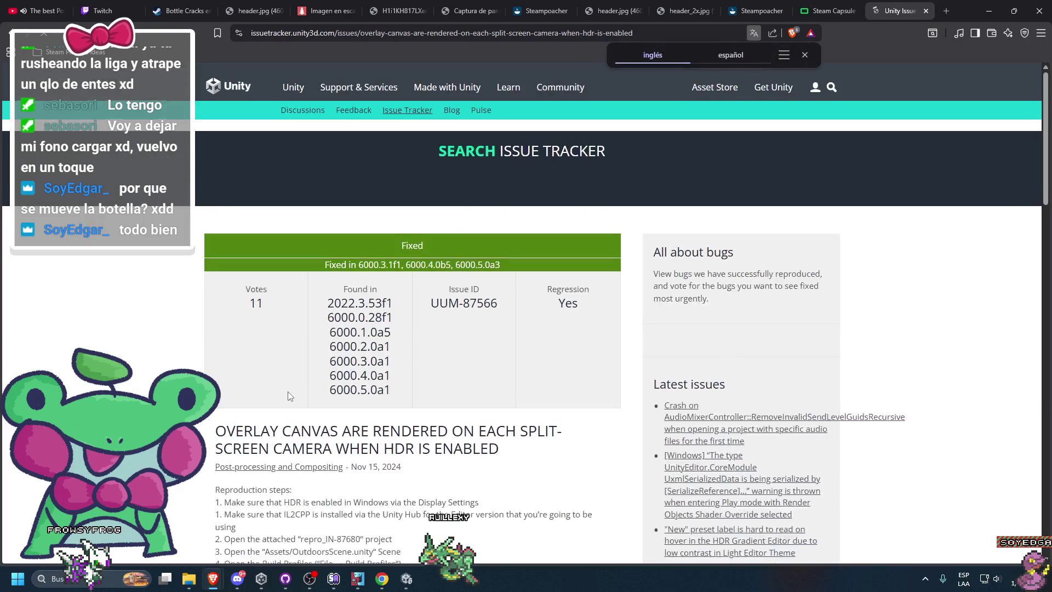
scroll(237, 319, down, 4)
click(11, 33)
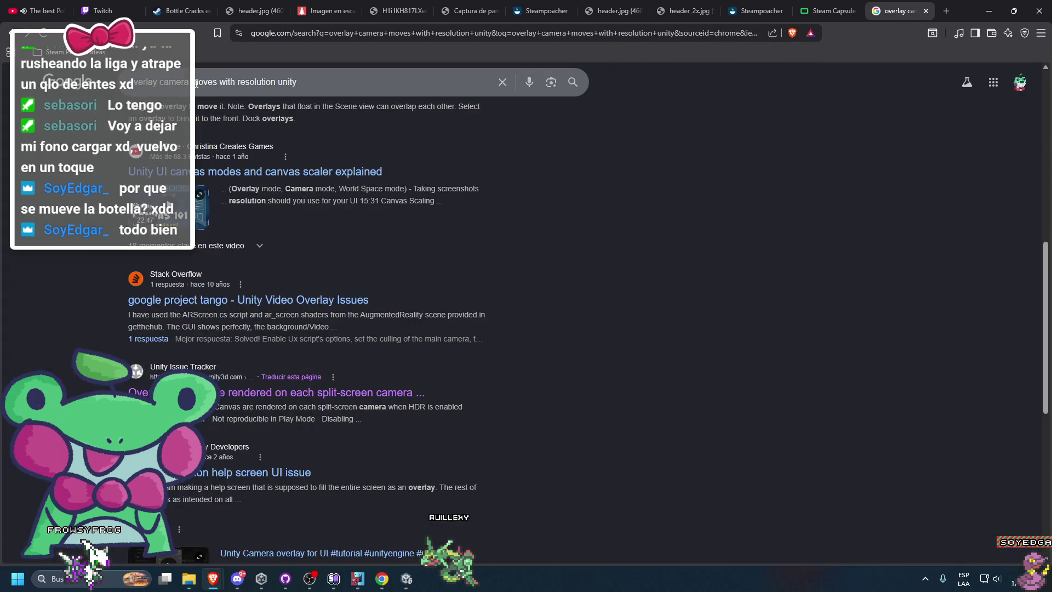
scroll(253, 219, down, 2)
Step: Rerun the search as 'overlay camera moves unity' and return to Unity
double_click(253, 83)
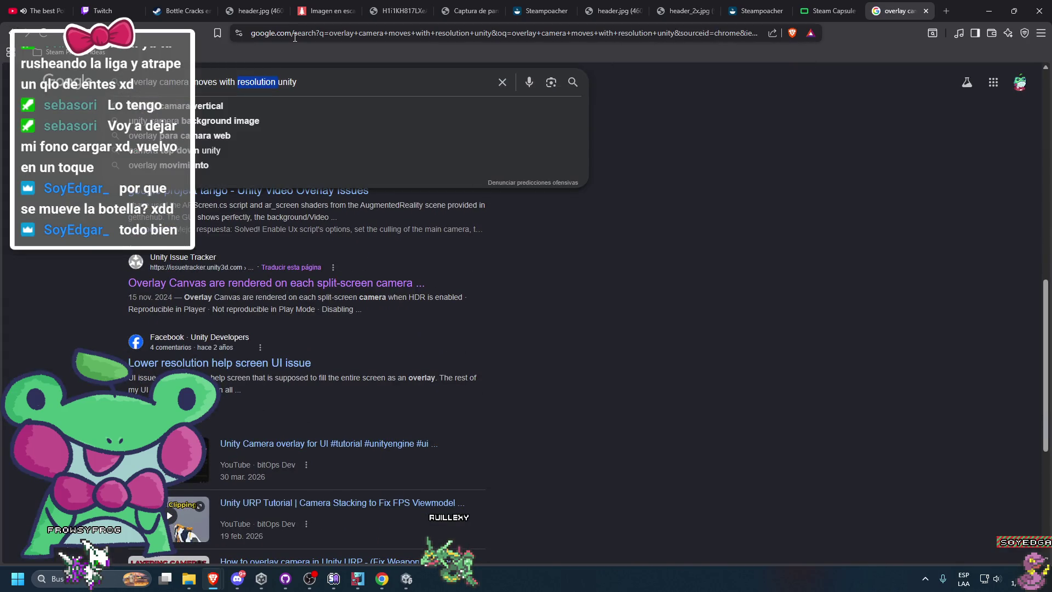
key(BackSpace)
key(BackSpace)
key(BackSpace)
key(Return)
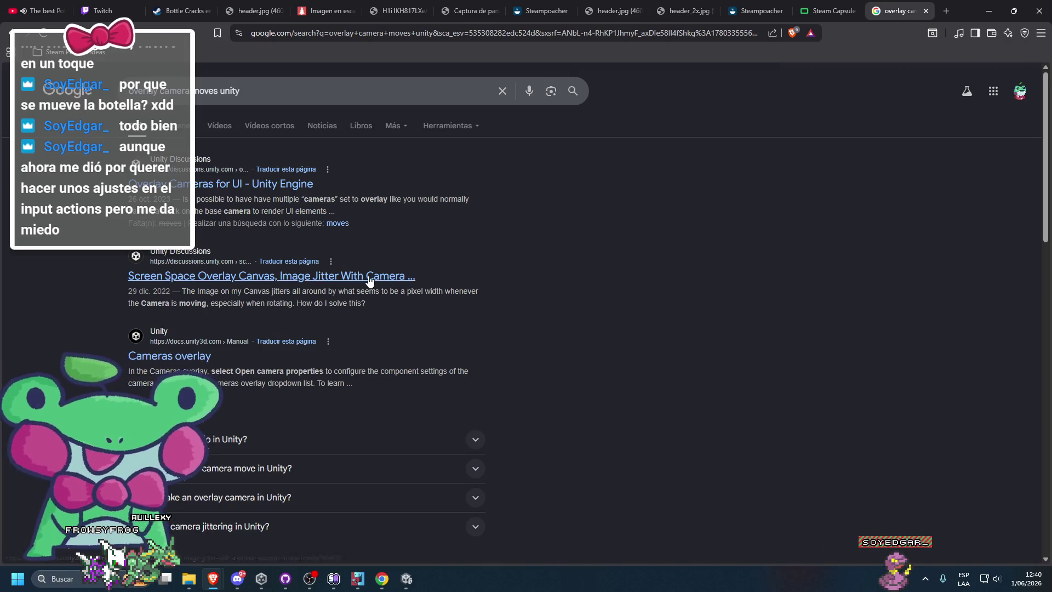
scroll(368, 279, down, 2)
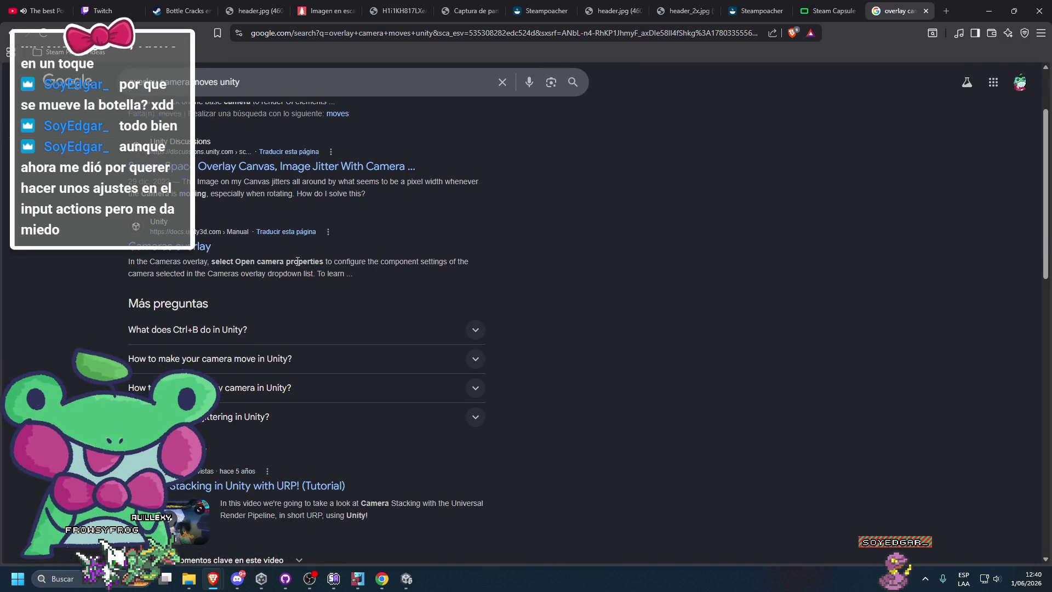
key(alt+Tab)
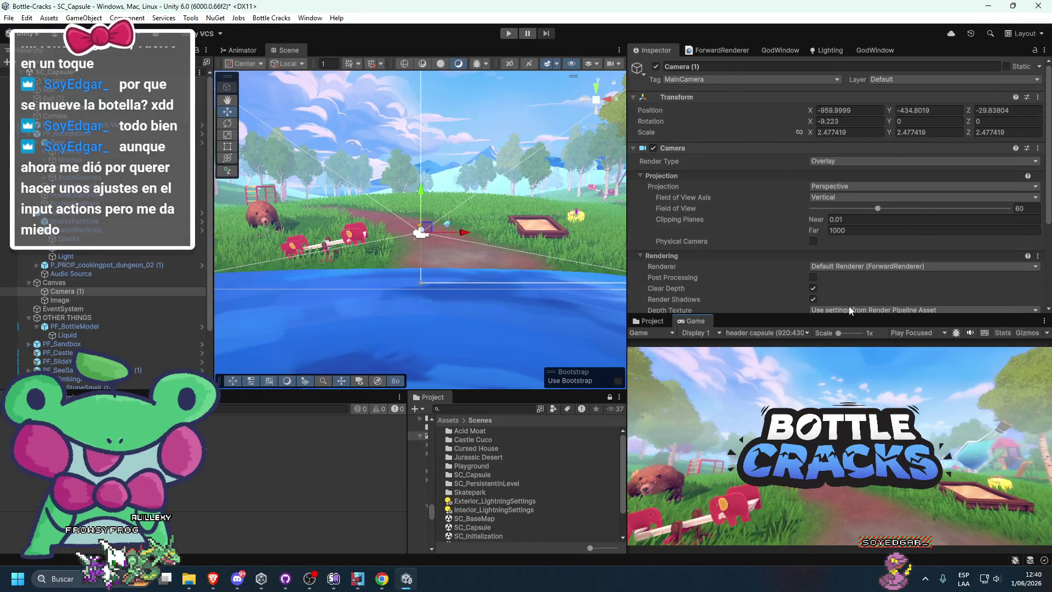
Step: Review the camera's Projection and field of view axis options without changing them
click(871, 186)
click(809, 191)
click(822, 198)
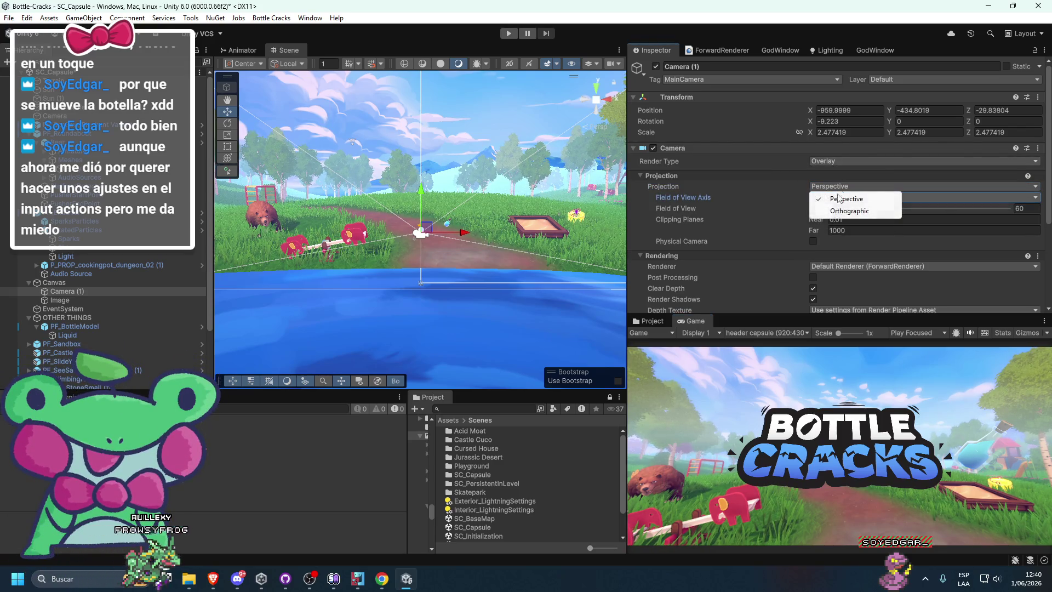
click(838, 189)
click(832, 185)
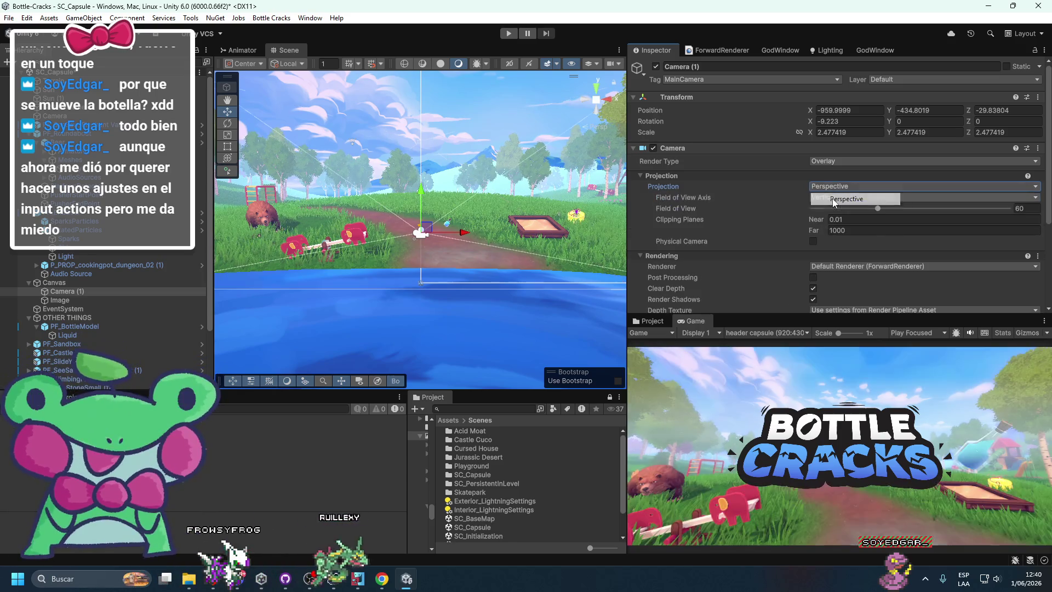
scroll(767, 215, down, 3)
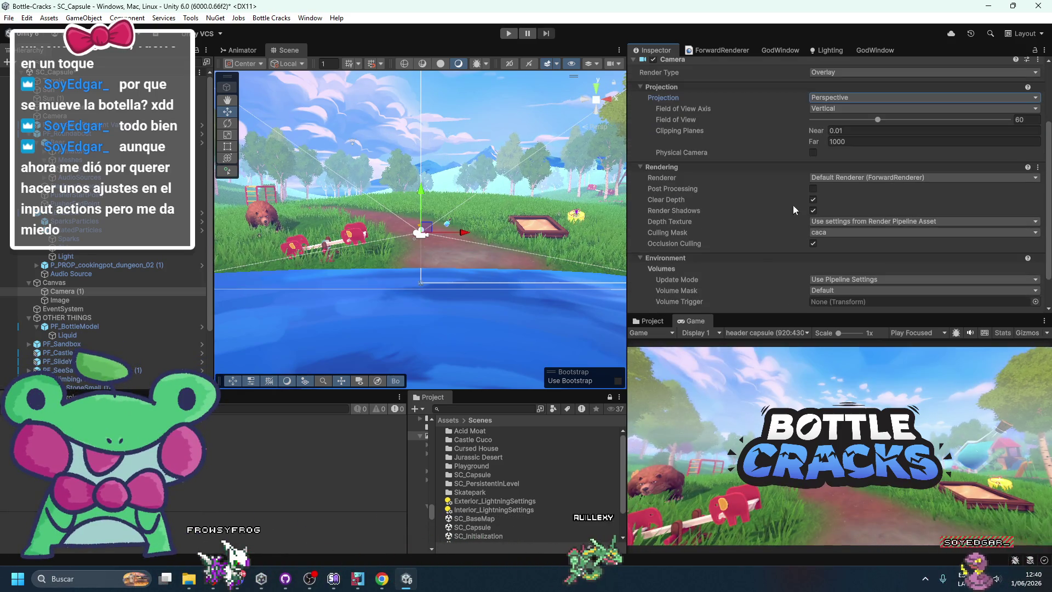
Step: Keep ForwardRenderer as the camera's renderer and list the project's quality assets
click(840, 203)
click(839, 178)
click(847, 203)
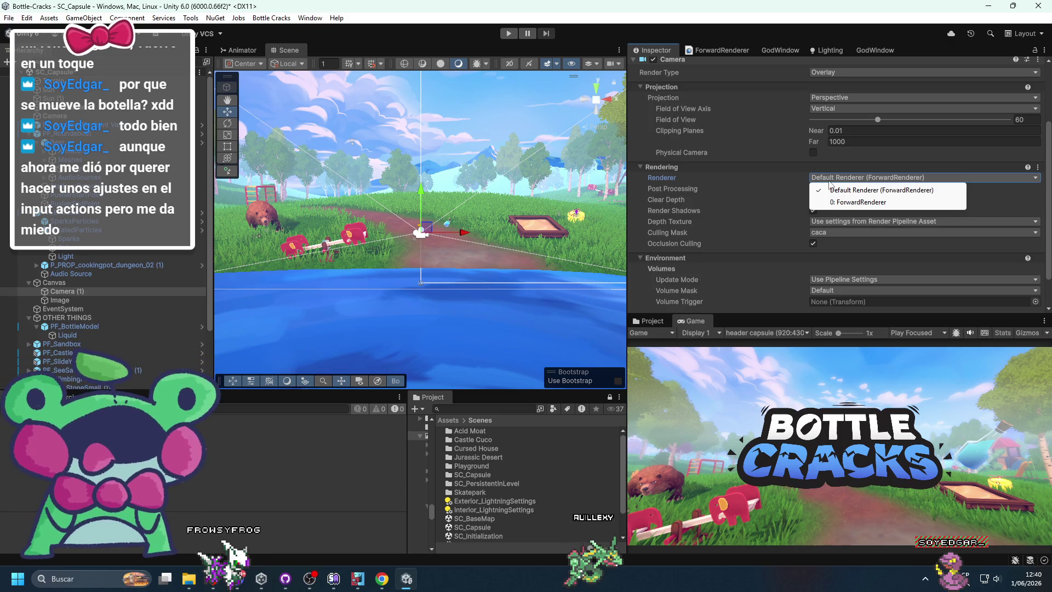
click(791, 195)
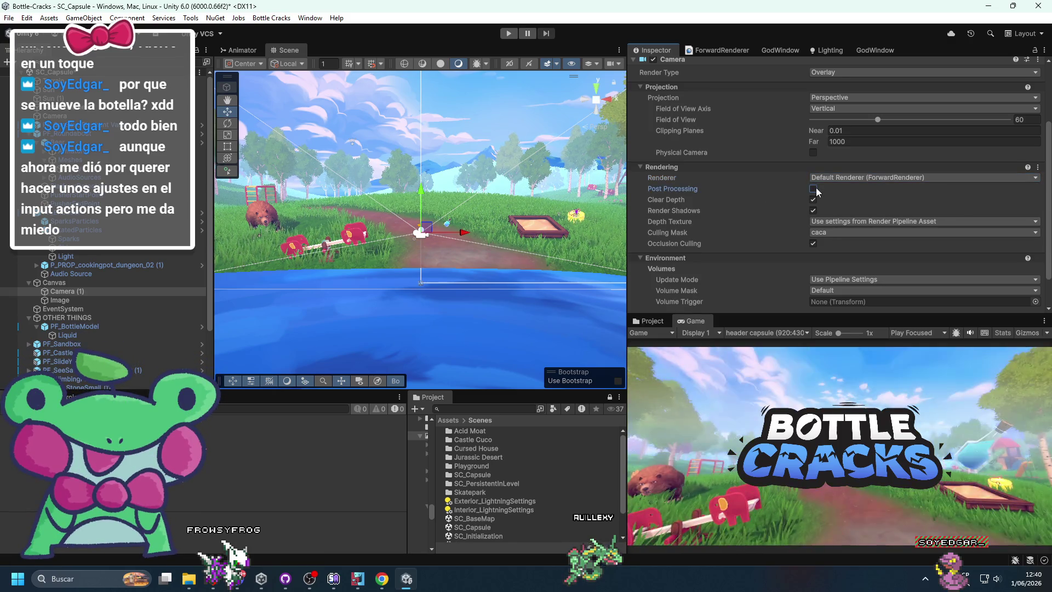
click(60, 397)
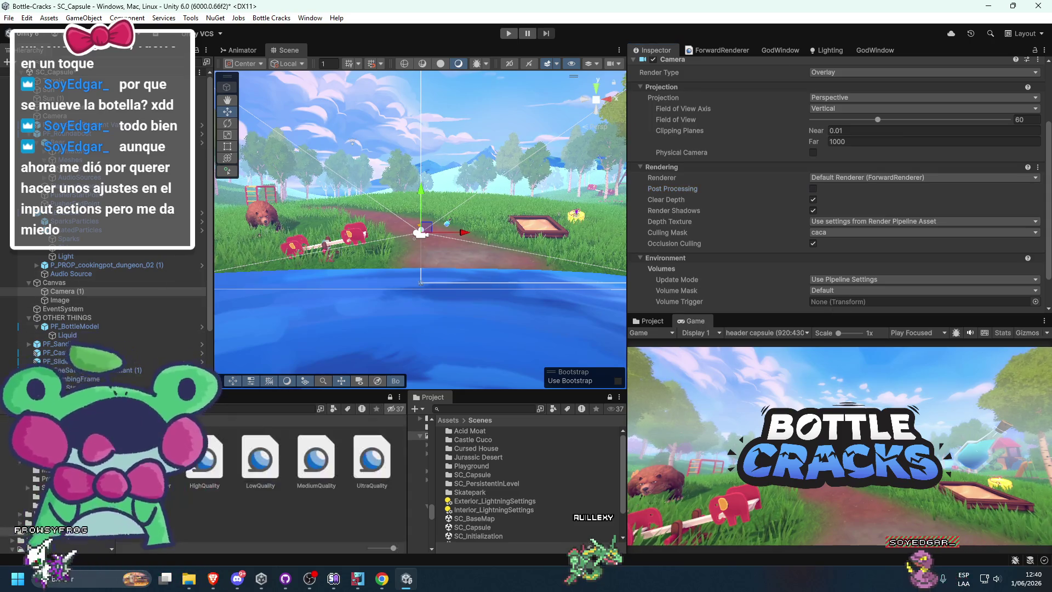
click(718, 50)
Step: Toggle ForwardRenderer's Flat Kit Fog feature off and on twice, leaving it enabled
scroll(704, 137, down, 10)
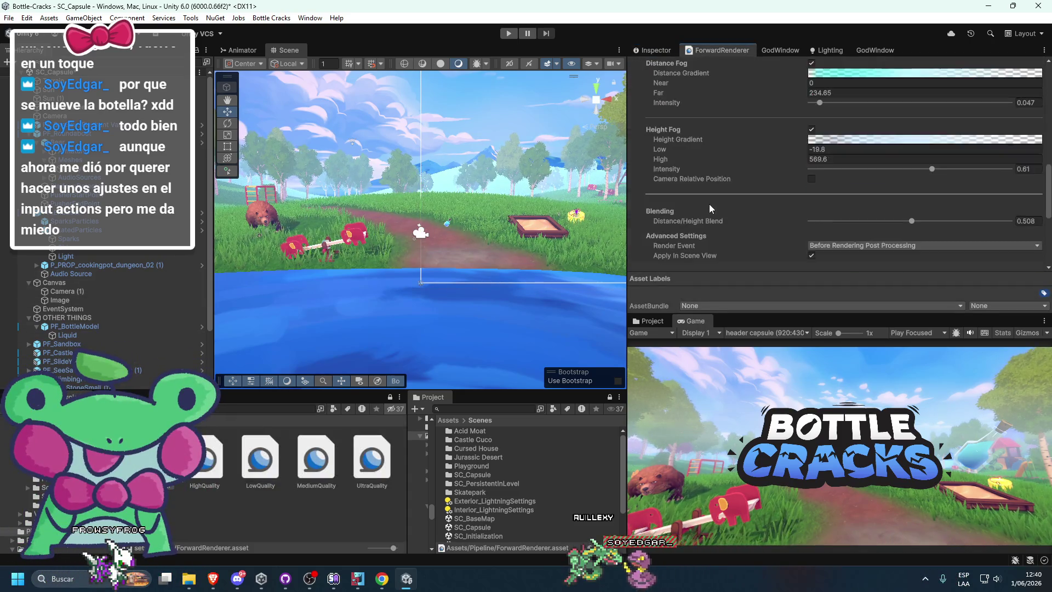
scroll(678, 198, up, 3)
click(649, 106)
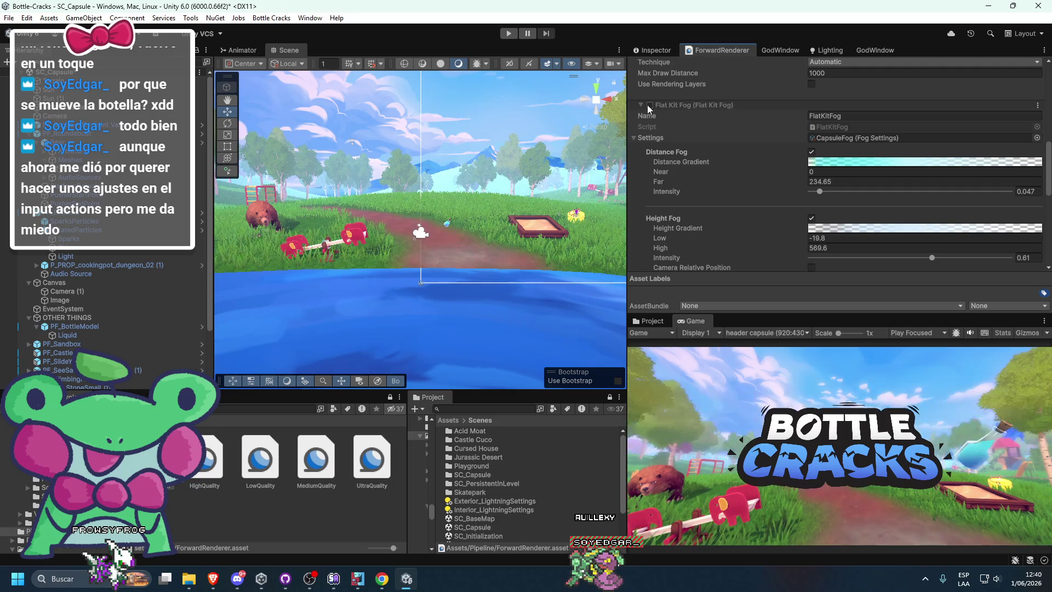
click(649, 105)
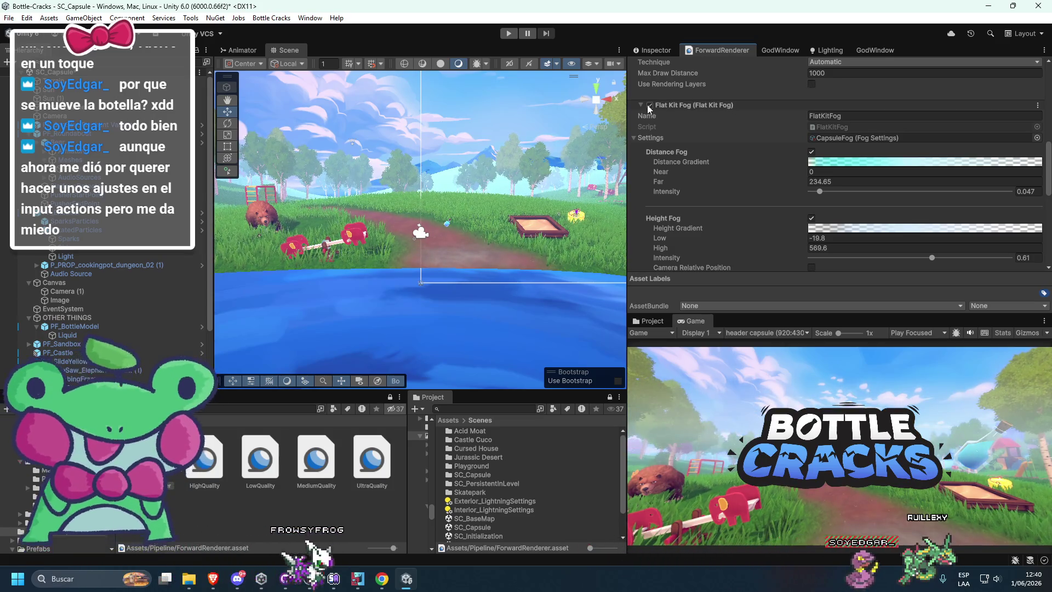
click(650, 104)
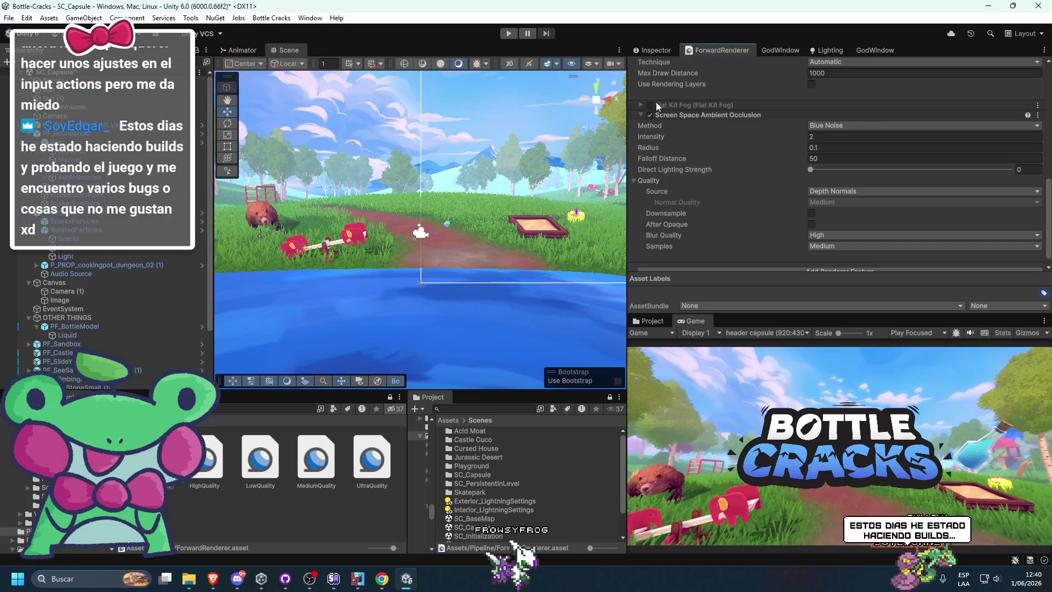
click(649, 105)
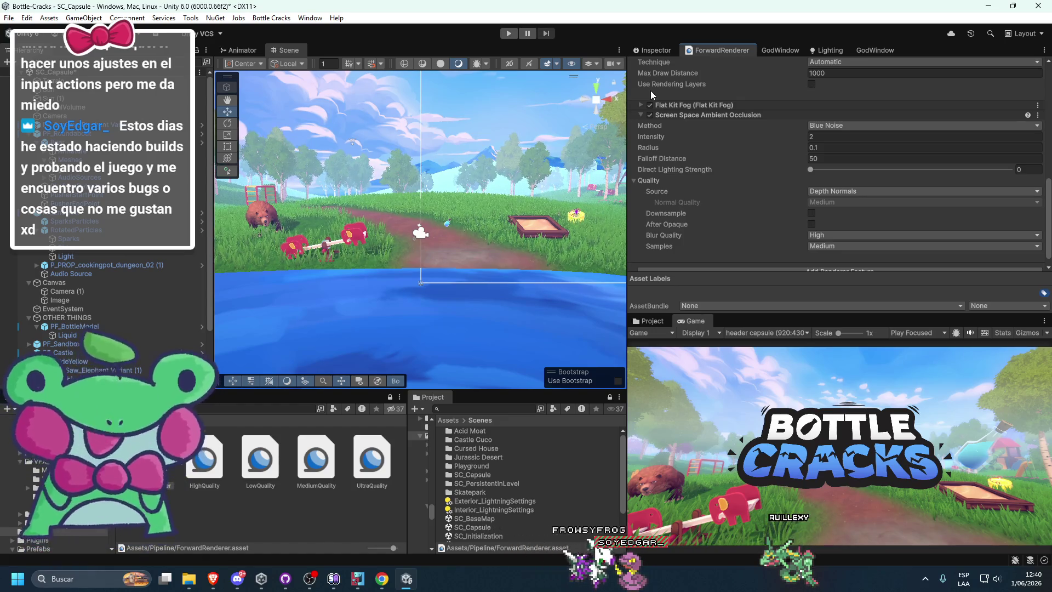
scroll(738, 170, up, 5)
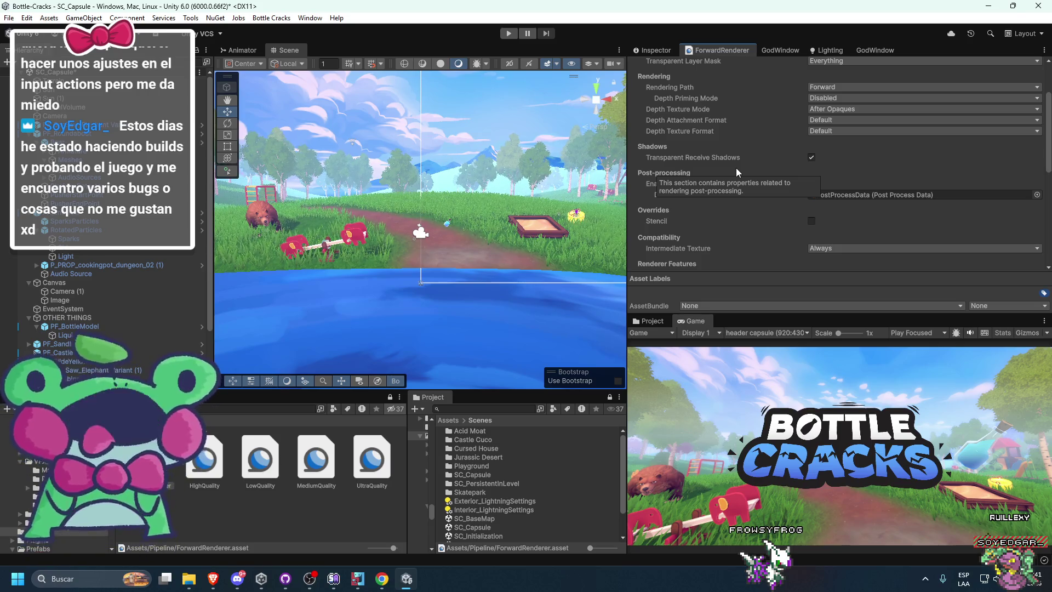
click(213, 579)
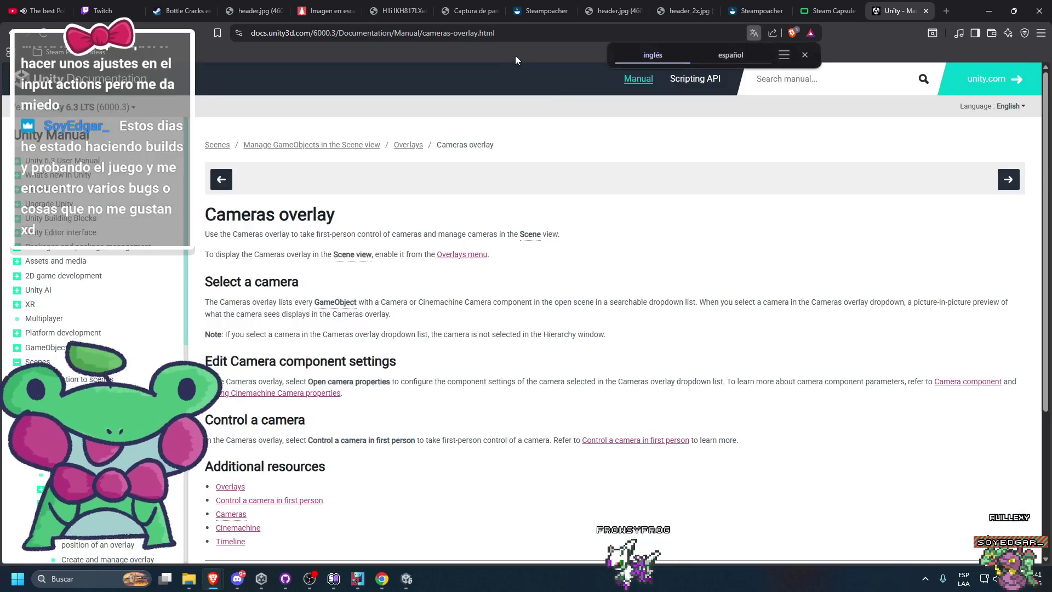
click(540, 10)
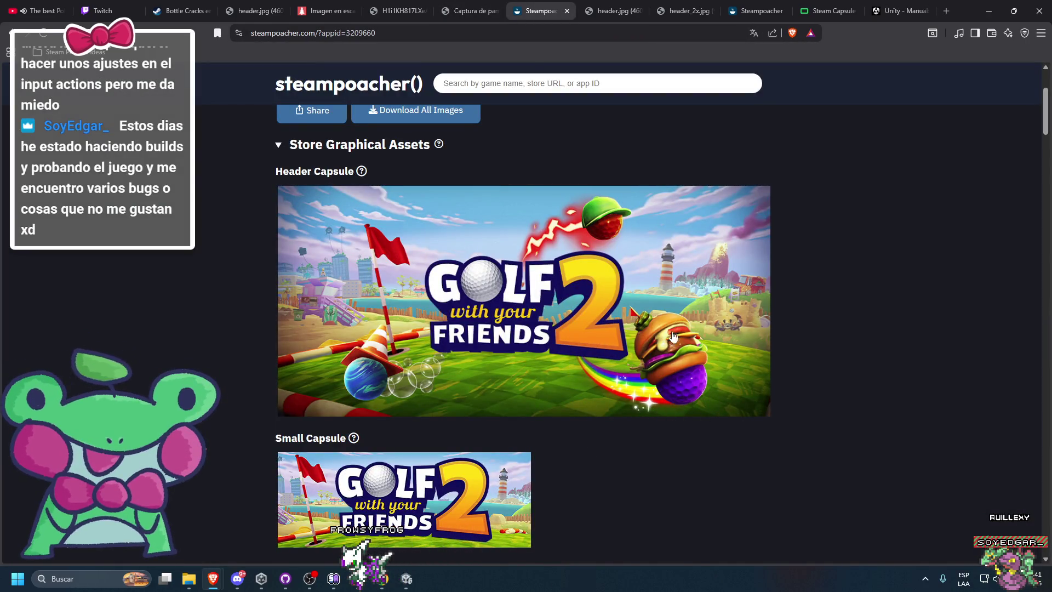
click(989, 10)
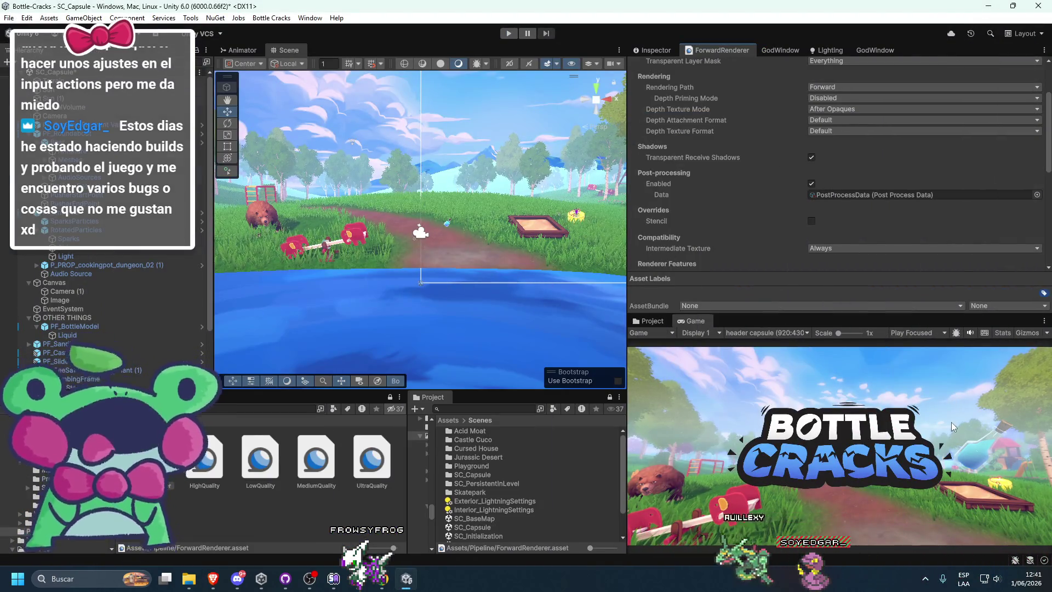
Step: Select PF_BottleModel and inspect the capsule shot in a maximised Game view
scroll(80, 268, down, 3)
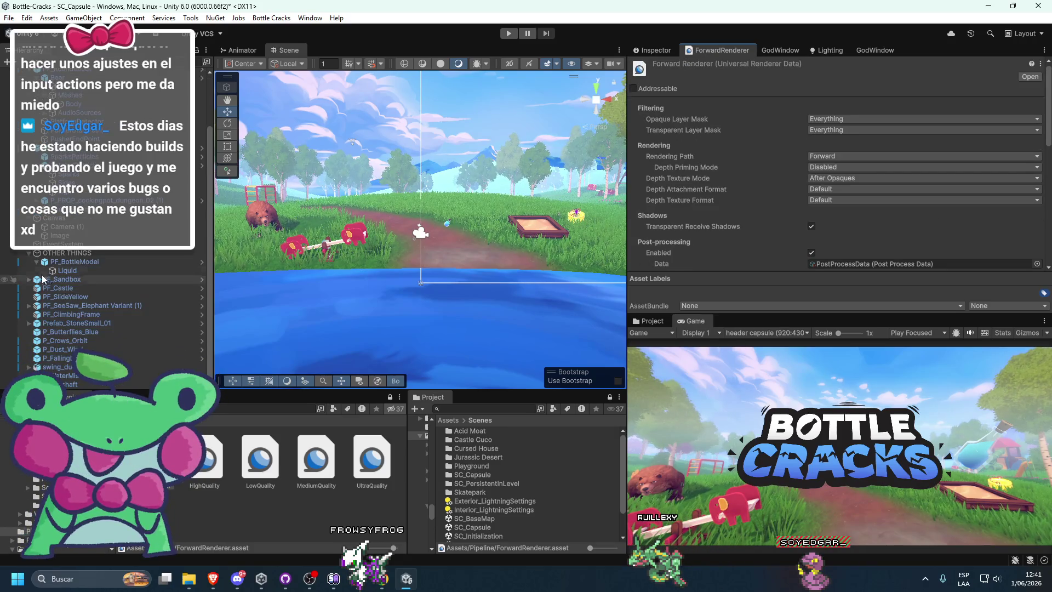
click(34, 263)
click(652, 50)
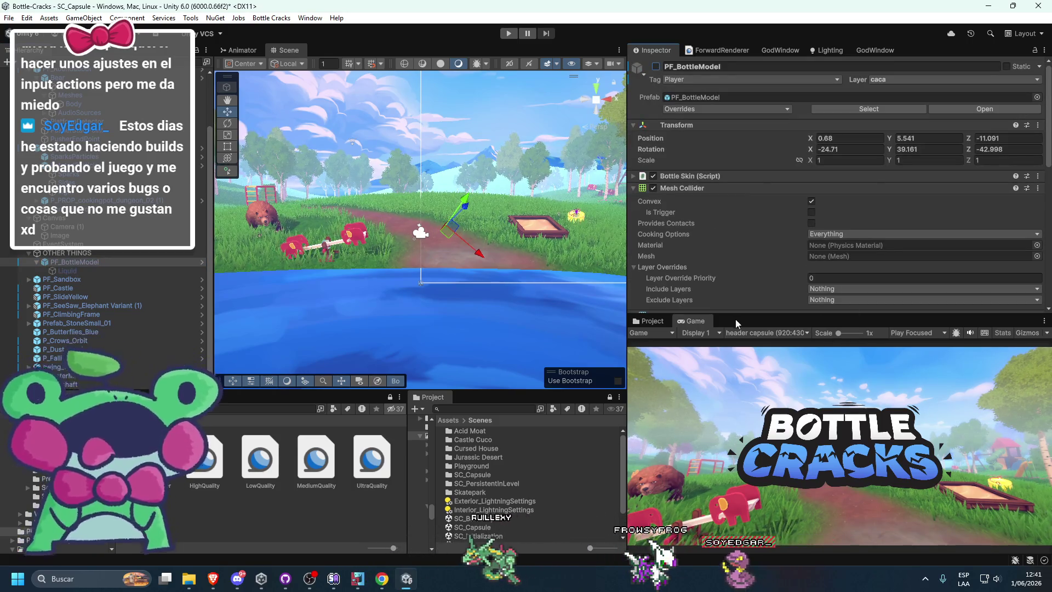
double_click(708, 321)
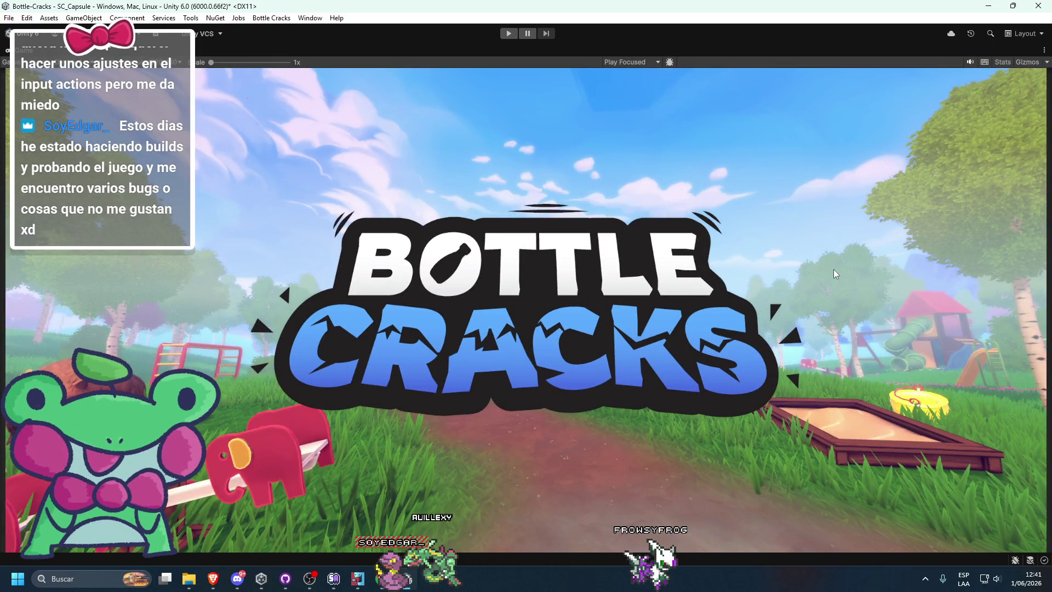
double_click(25, 50)
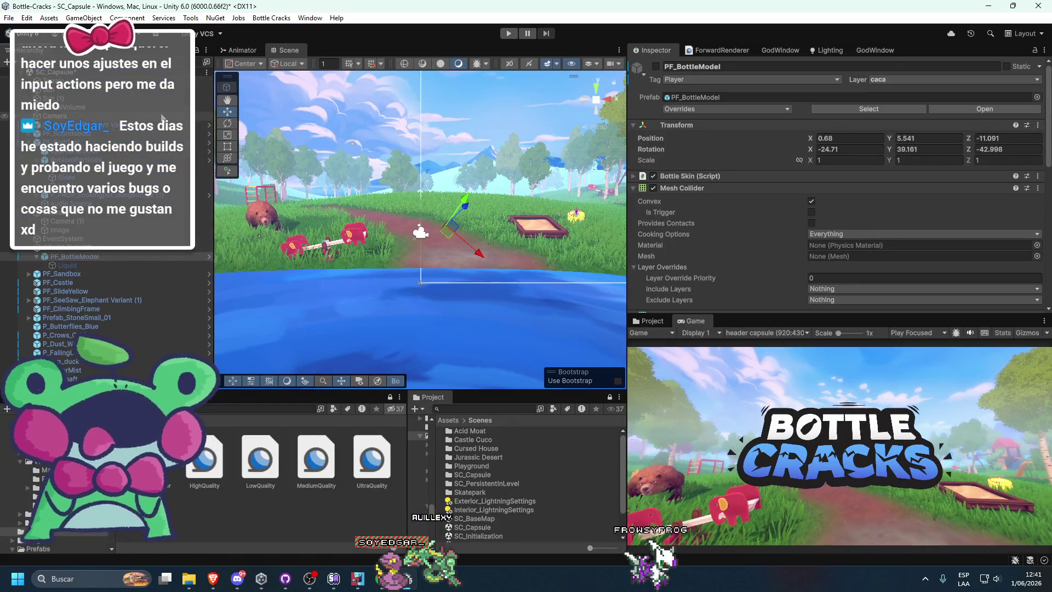
Step: Snip a screenshot of the Game view's header shot and show the desktop
key(super+shift+s)
mouse_move(632, 351)
mouse_down()
mouse_move(834, 497)
mouse_move(1050, 546)
mouse_up()
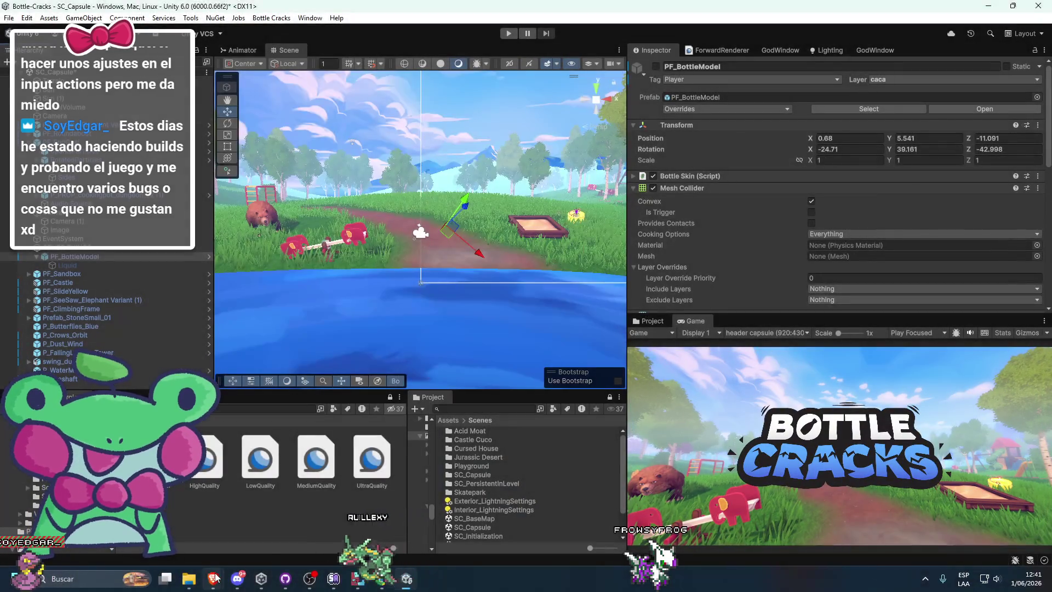
mouse_move(213, 579)
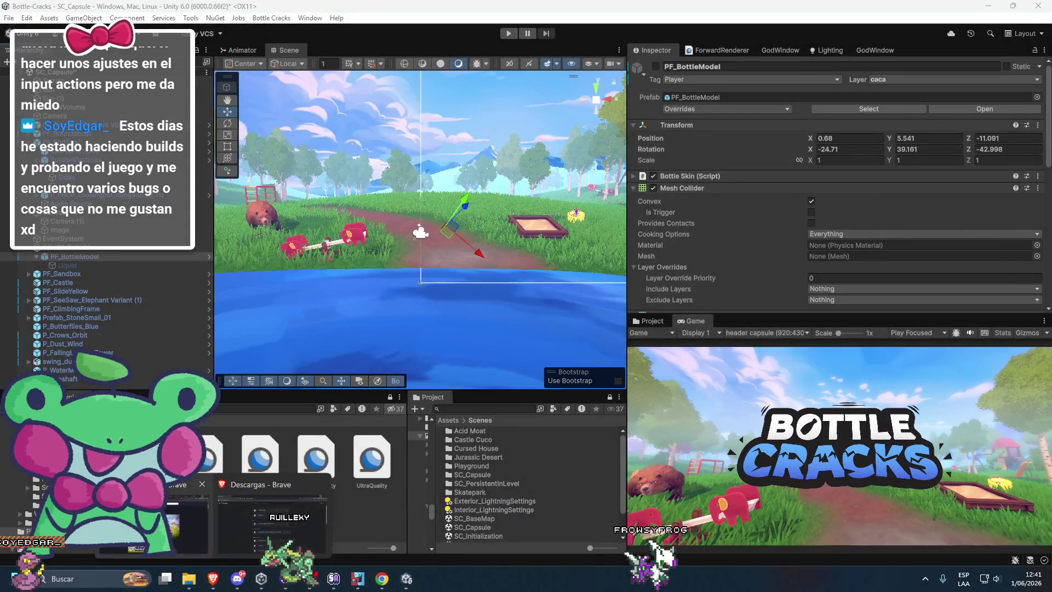
click(272, 521)
key(super+d)
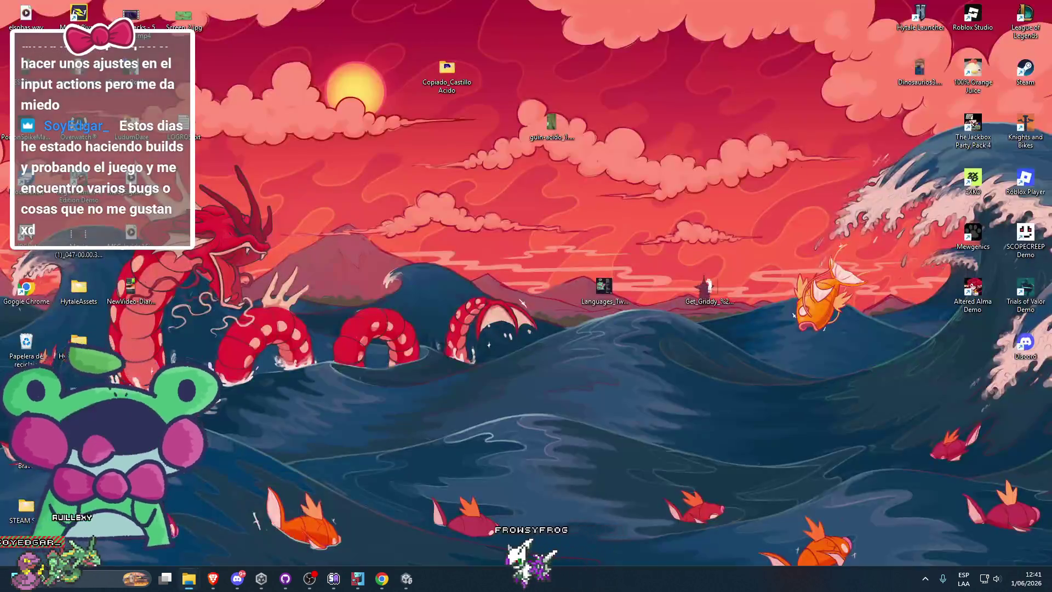
Step: Browse the saved Bottle Cracks screenshots full-screen in Windows Photos, then close it
key(super+d)
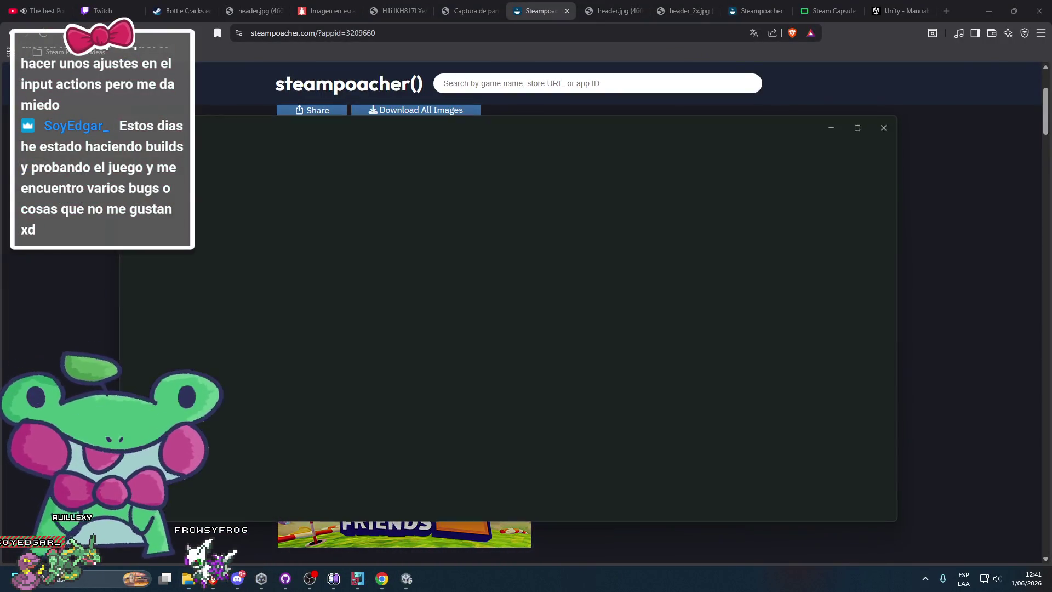
click(859, 129)
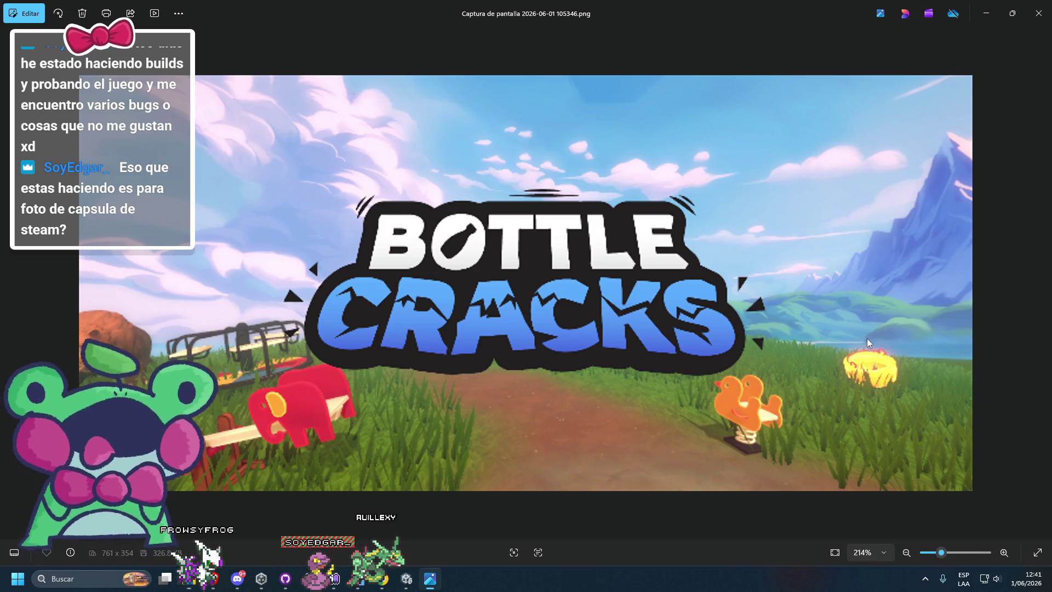
click(1041, 280)
click(1042, 279)
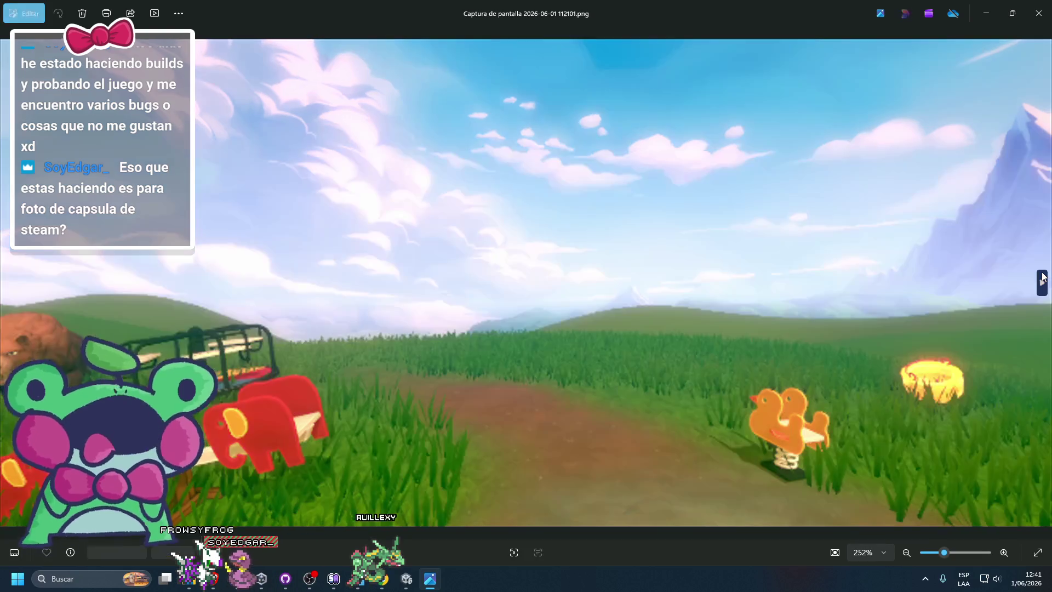
click(1041, 280)
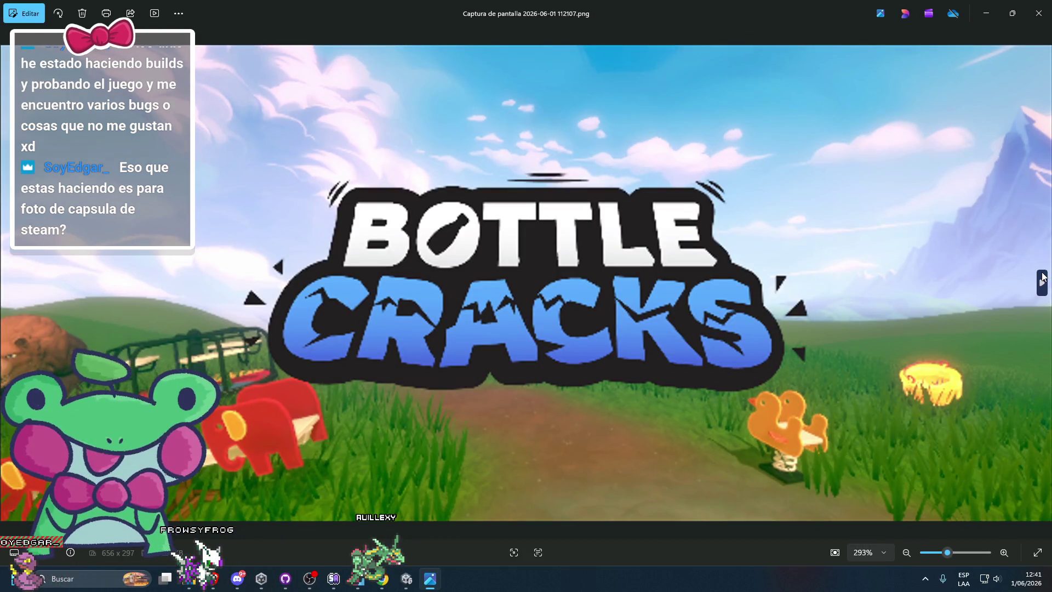
click(1042, 280)
click(1041, 279)
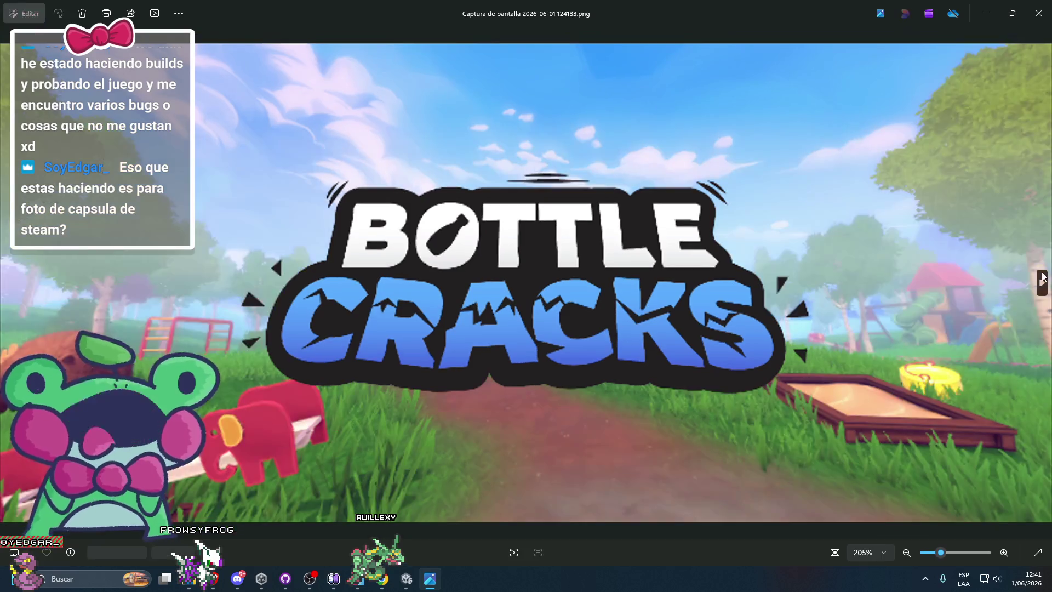
click(1042, 280)
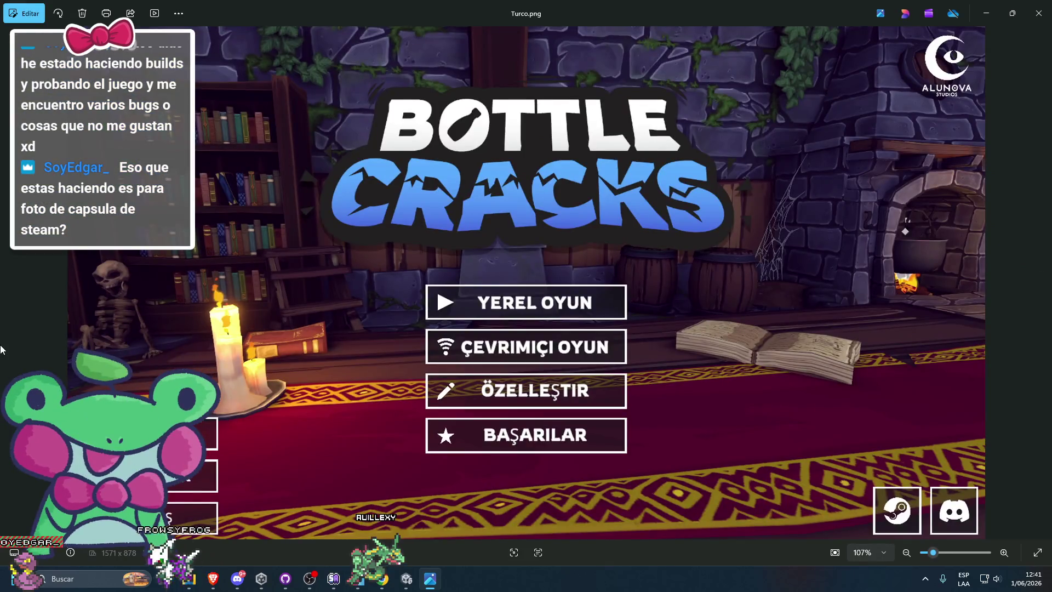
click(11, 281)
scroll(430, 285, up, 3)
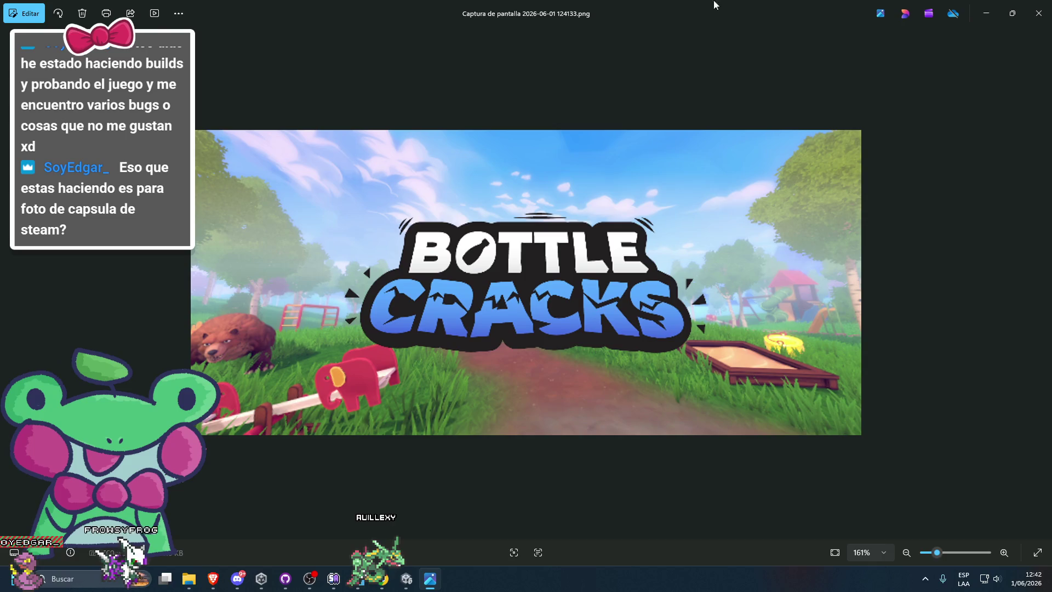
click(1042, 282)
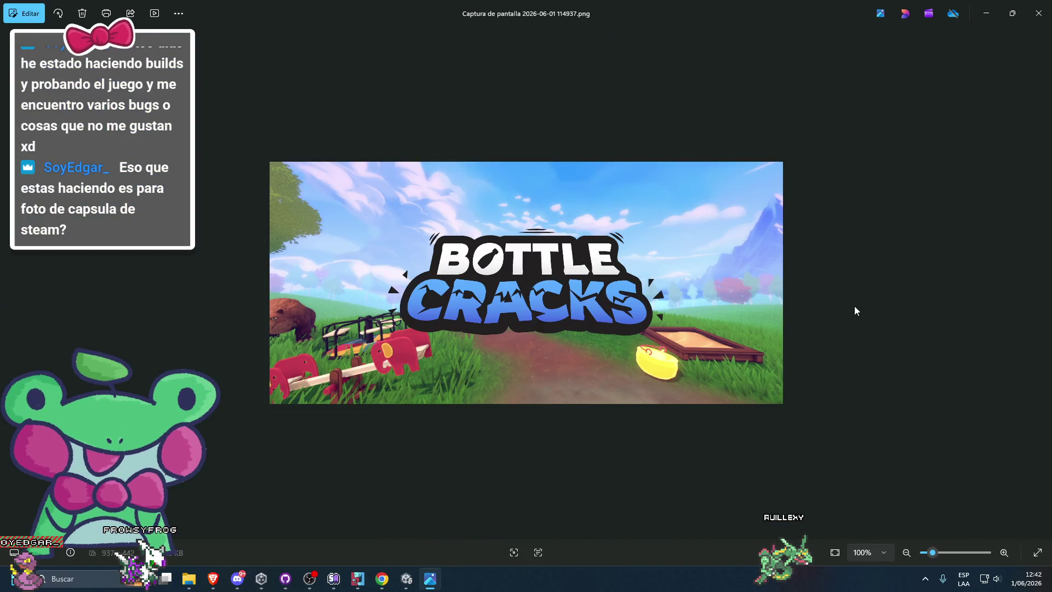
key(alt+F4)
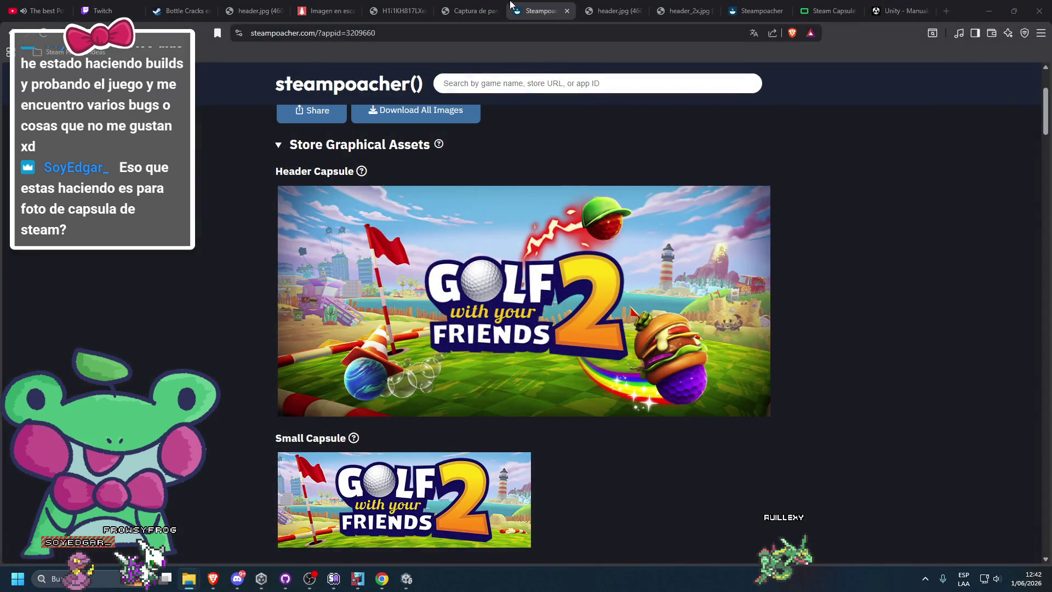
Step: Drag the Bottle Cracks screenshot from File Explorer into PineTools' grayscale converter as input
click(472, 10)
click(396, 10)
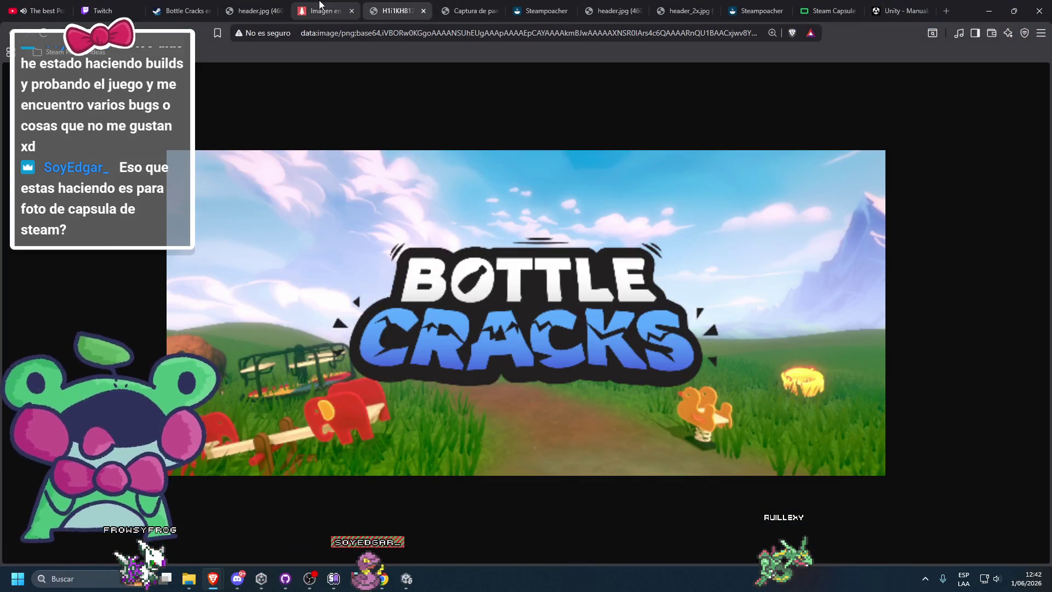
click(322, 5)
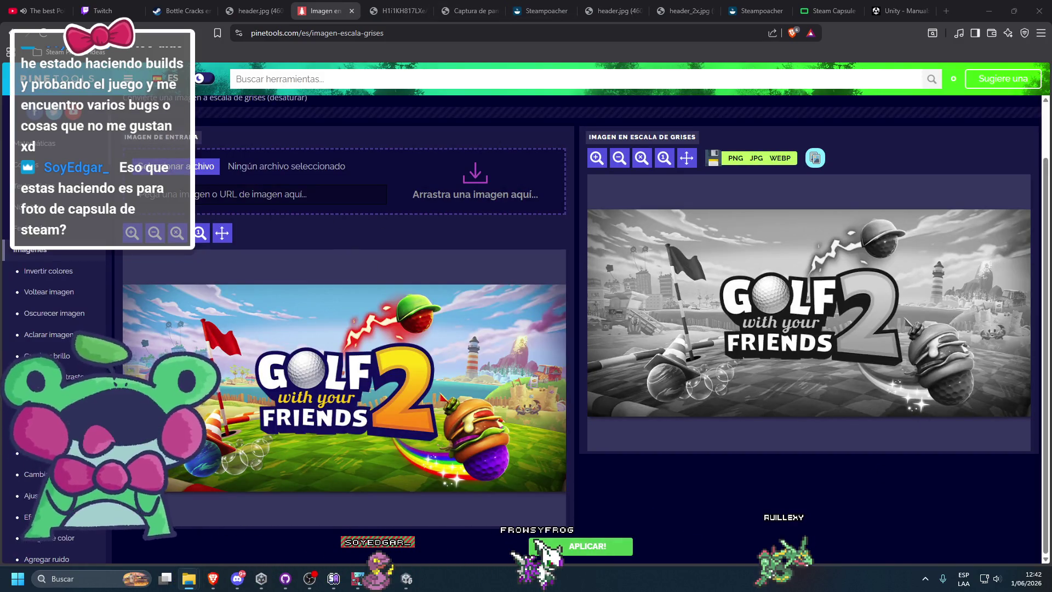
click(188, 579)
mouse_move(0, 209)
mouse_down()
mouse_move(414, 215)
mouse_move(633, 341)
mouse_up()
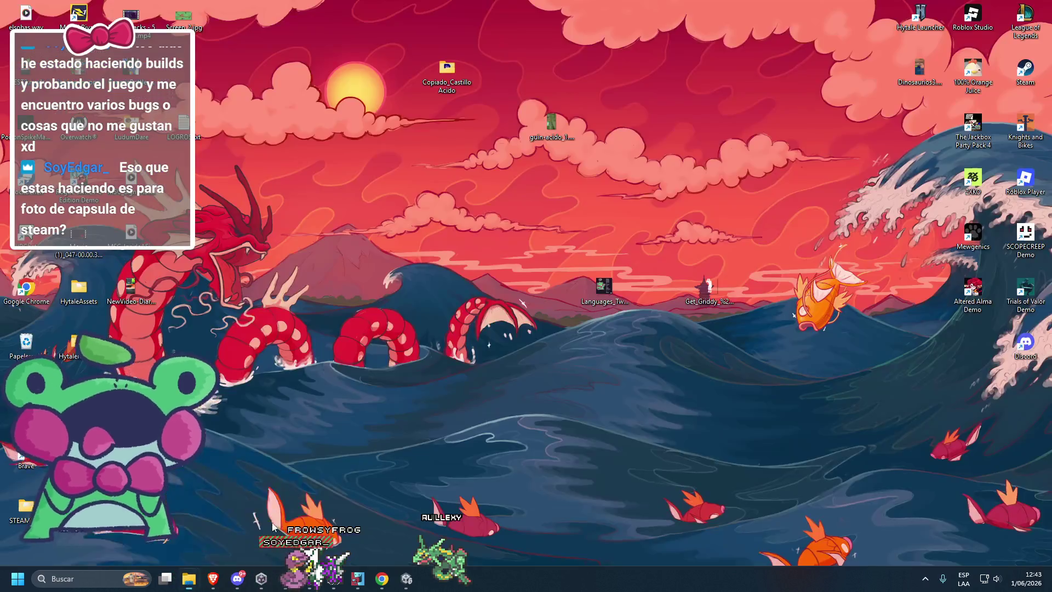
mouse_move(547, 117)
mouse_down()
mouse_move(214, 579)
mouse_move(498, 353)
mouse_move(271, 165)
mouse_up()
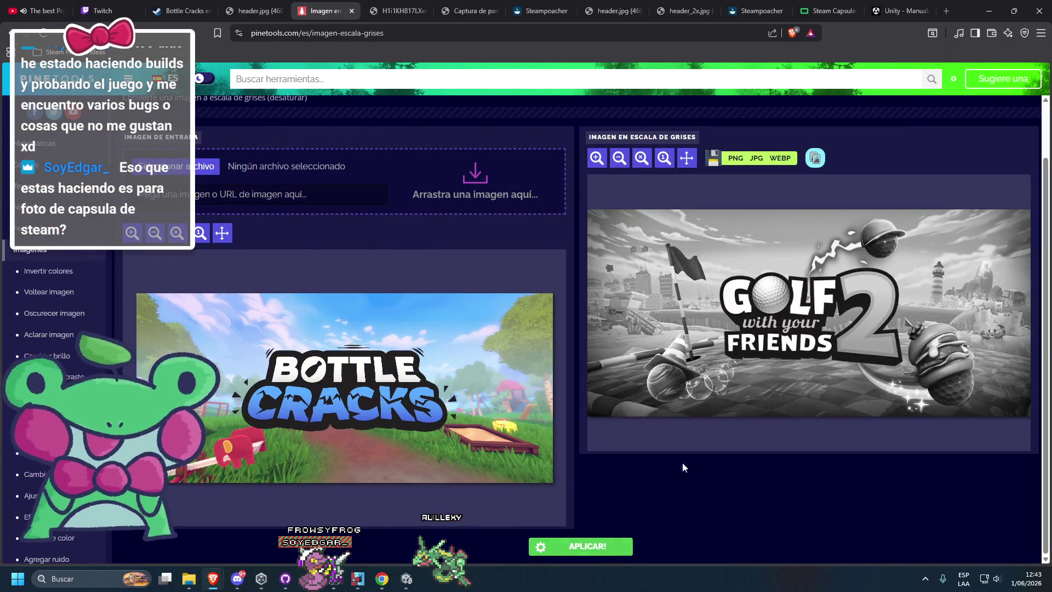
Step: Convert the Bottle Cracks capsule to grayscale with APLICAR, then launch Steam via Windows search
click(581, 546)
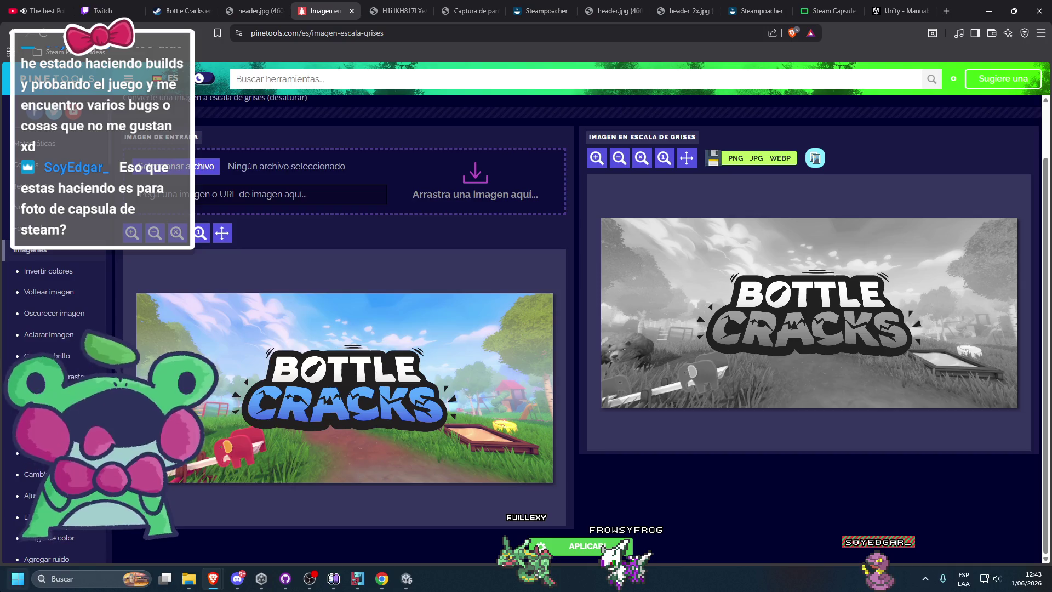
key(super)
text(st)
click(70, 233)
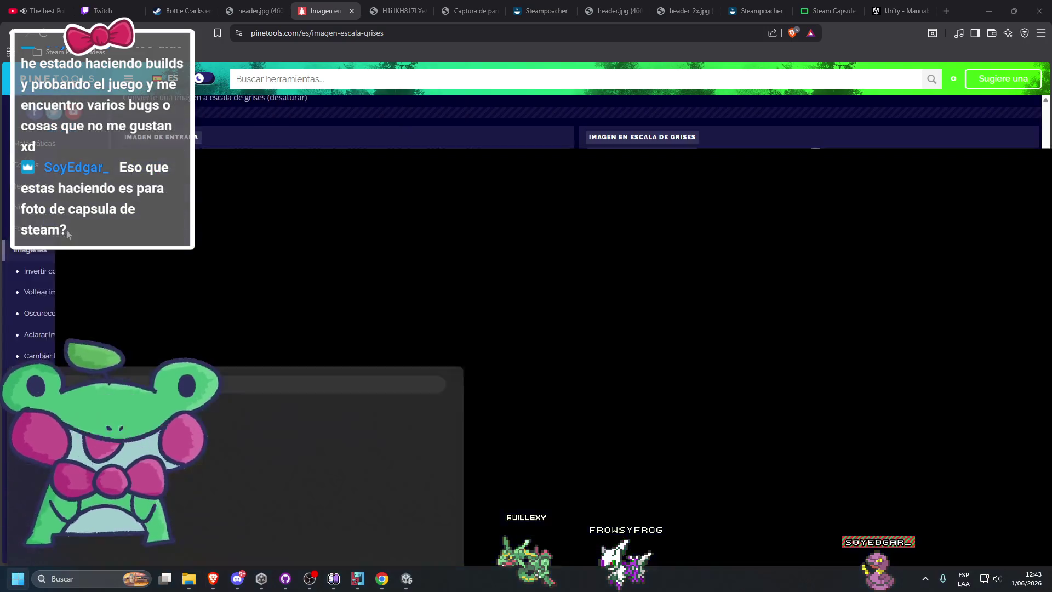
Step: Look at the Moonstone Island store page, pause its trailer, and go back
scroll(863, 299, down, 2)
scroll(863, 293, down, 2)
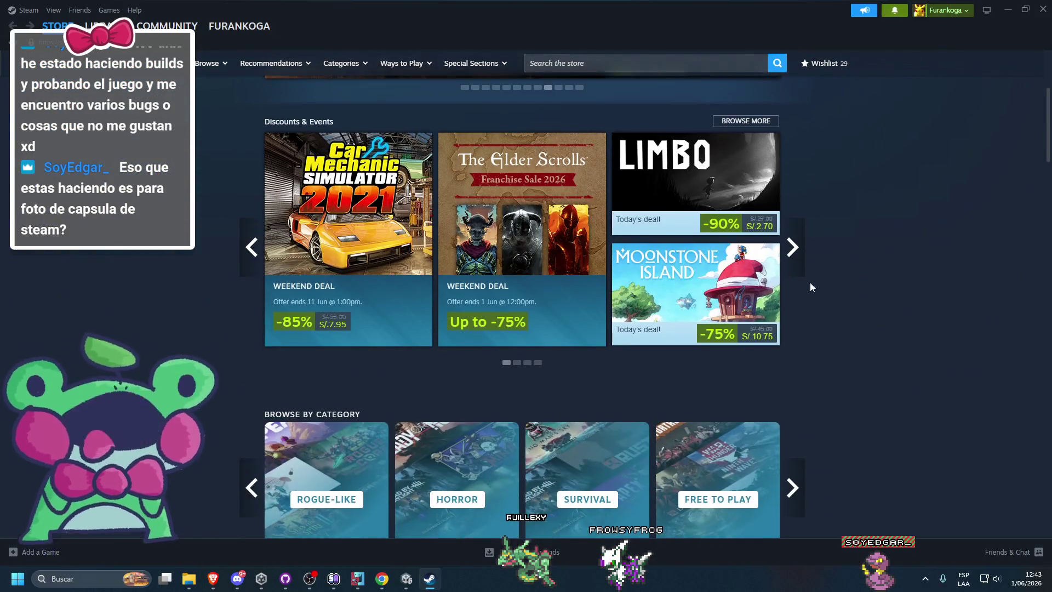
mouse_move(694, 296)
click(728, 294)
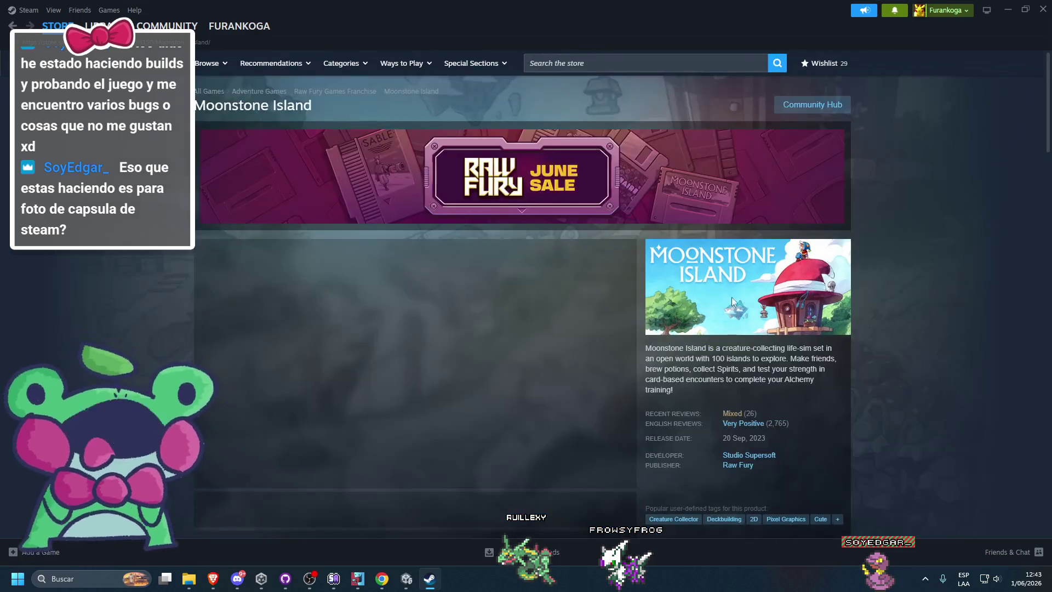
click(545, 331)
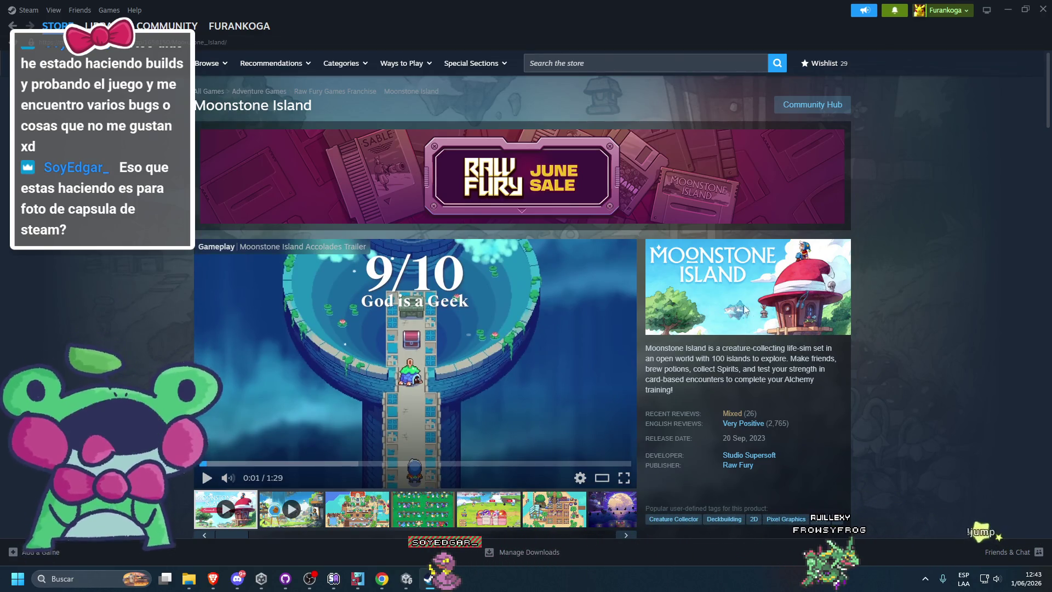
click(12, 25)
Step: Page through the Steam store's recommended games carousel
scroll(503, 289, down, 5)
mouse_move(322, 331)
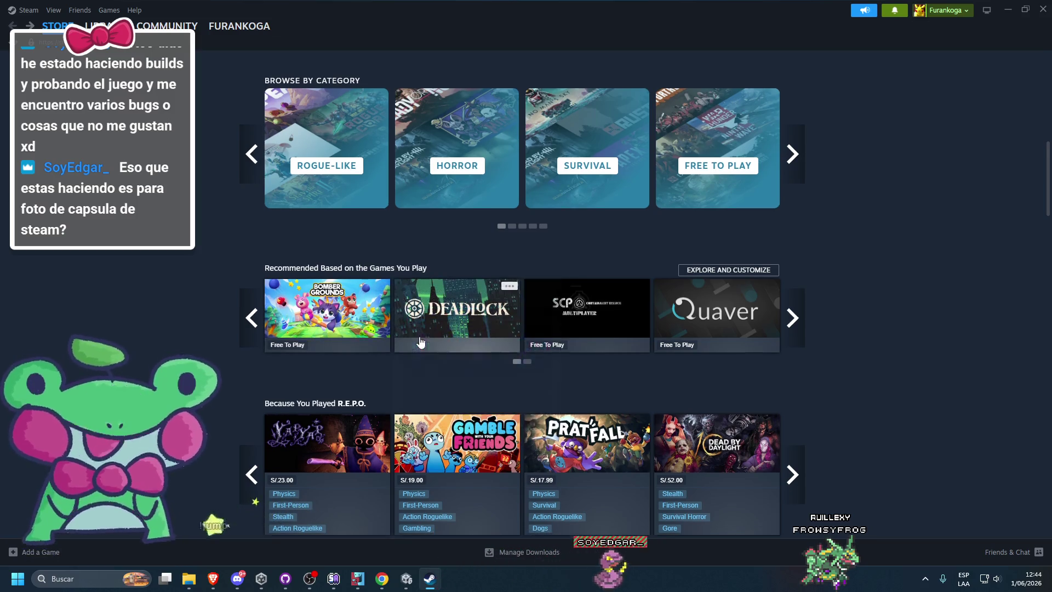
scroll(770, 351, down, 1)
click(793, 269)
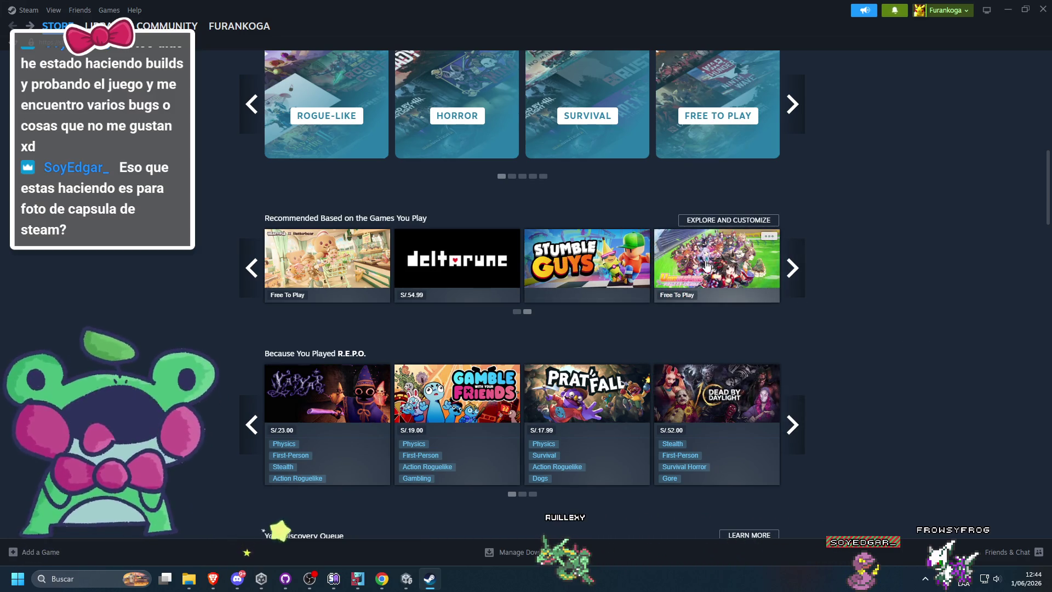
click(793, 267)
click(793, 267)
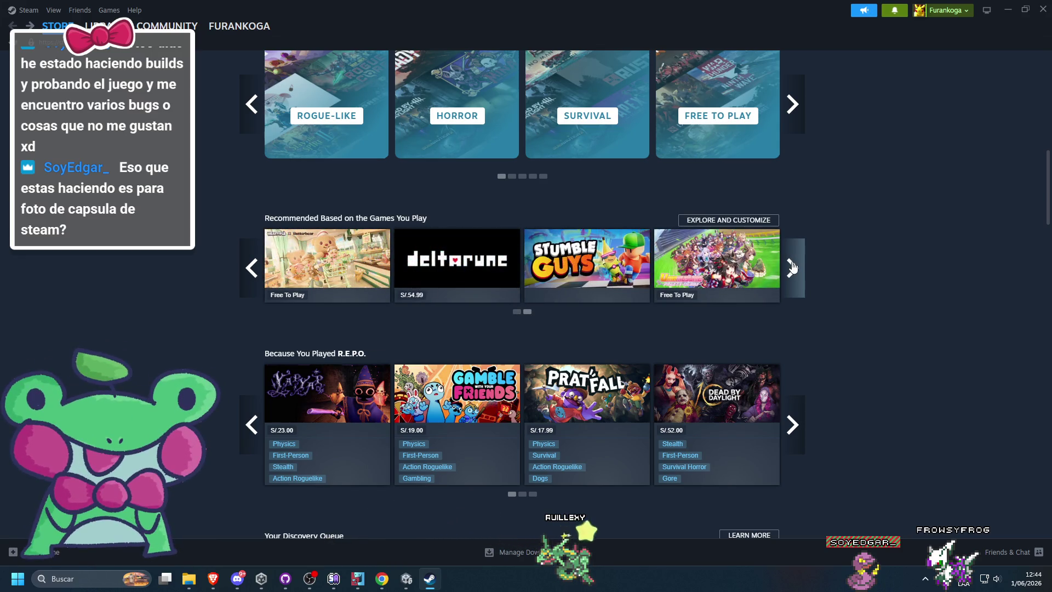
click(794, 268)
click(793, 267)
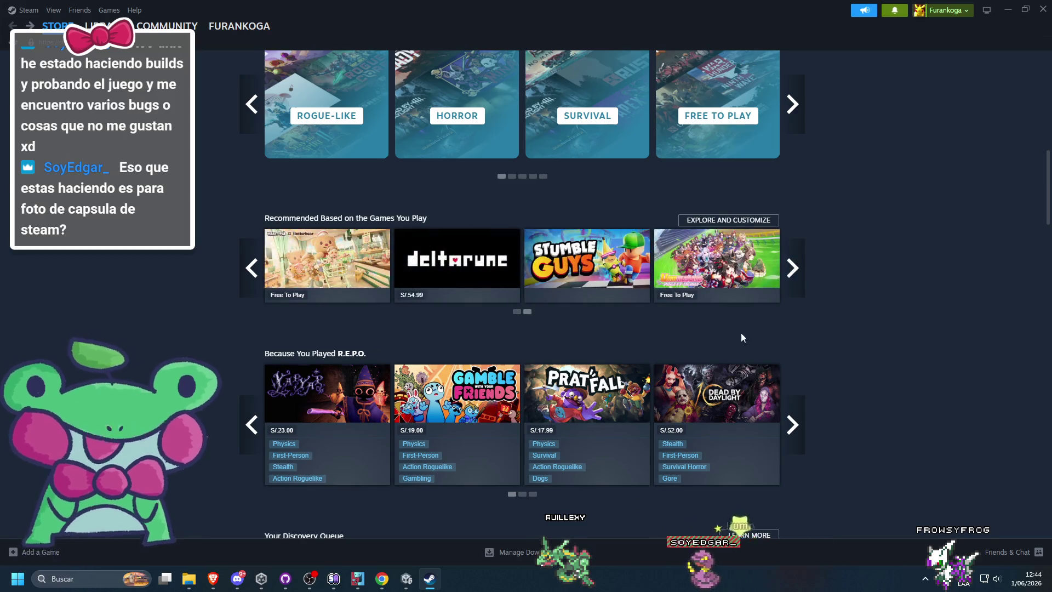
Step: Page through the Because You Played R.E.P.O. recommendations, then return to Unity
scroll(743, 329, down, 3)
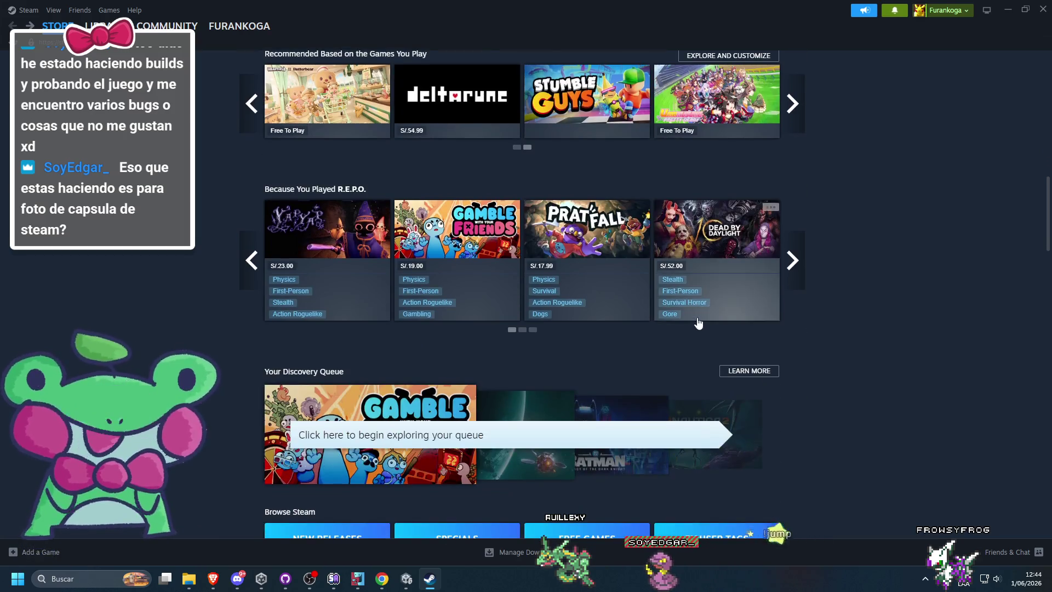
click(802, 268)
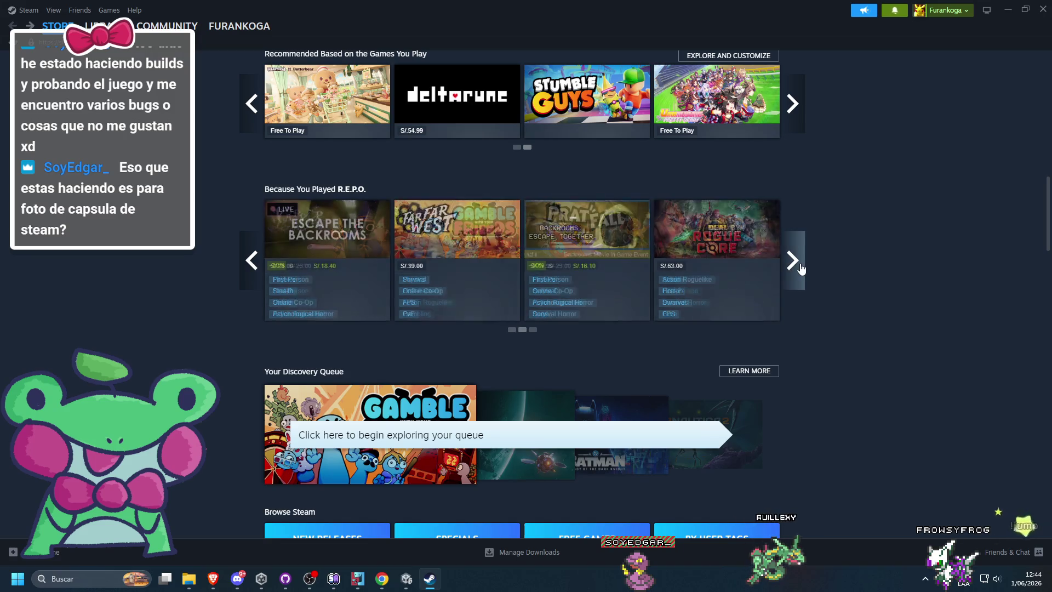
click(801, 268)
click(801, 269)
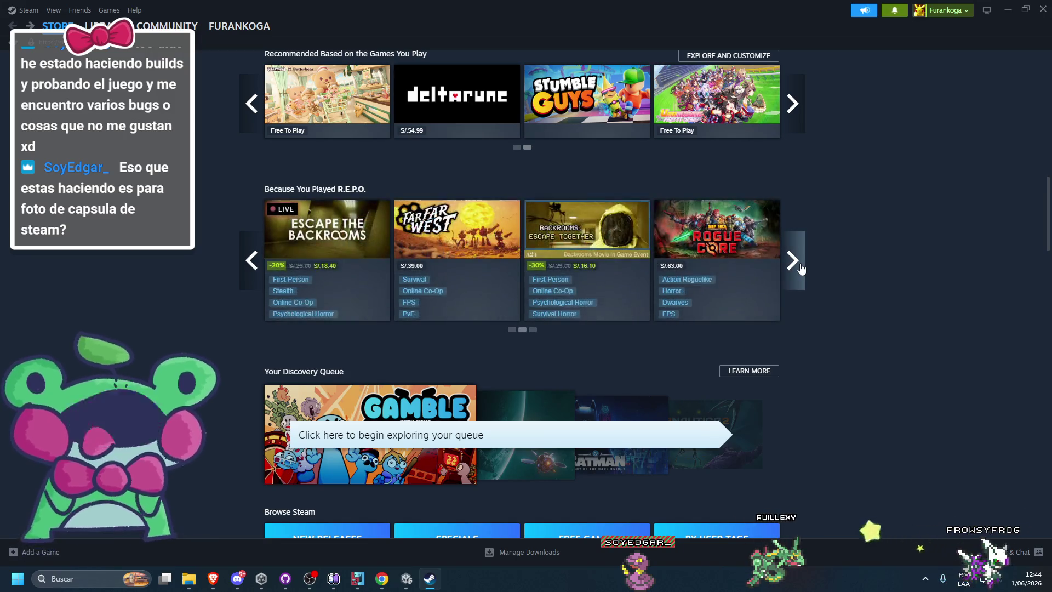
click(802, 268)
click(801, 269)
click(802, 269)
scroll(599, 378, down, 9)
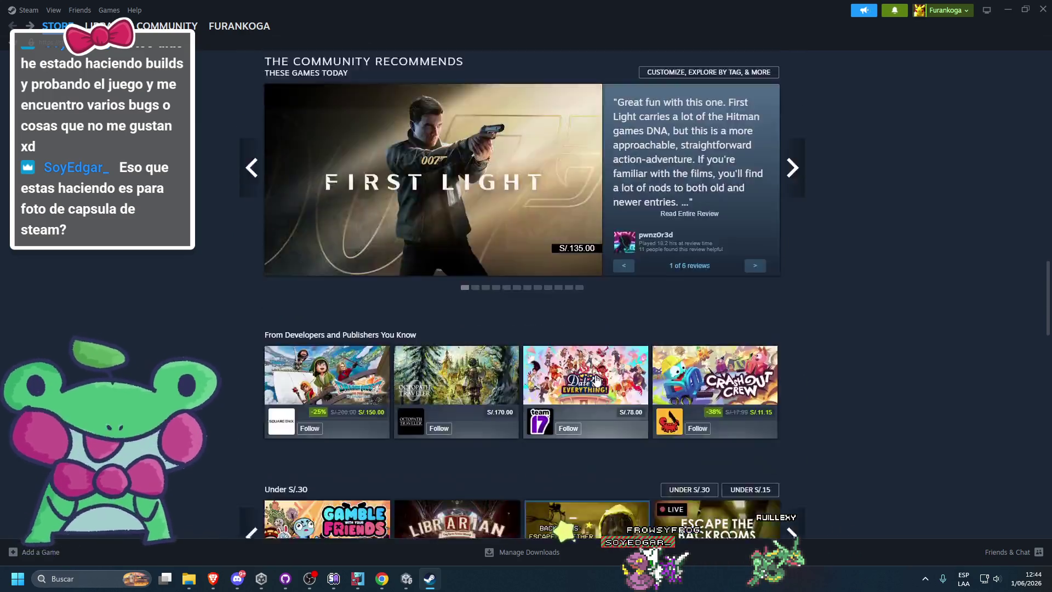
scroll(600, 378, down, 10)
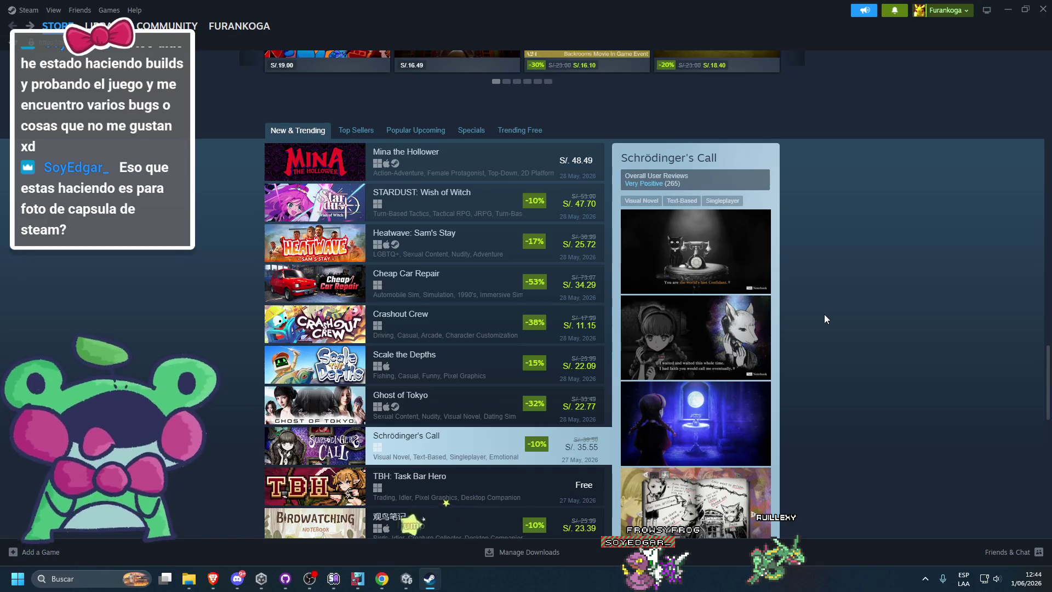
scroll(824, 314, up, 11)
key(alt+Tab)
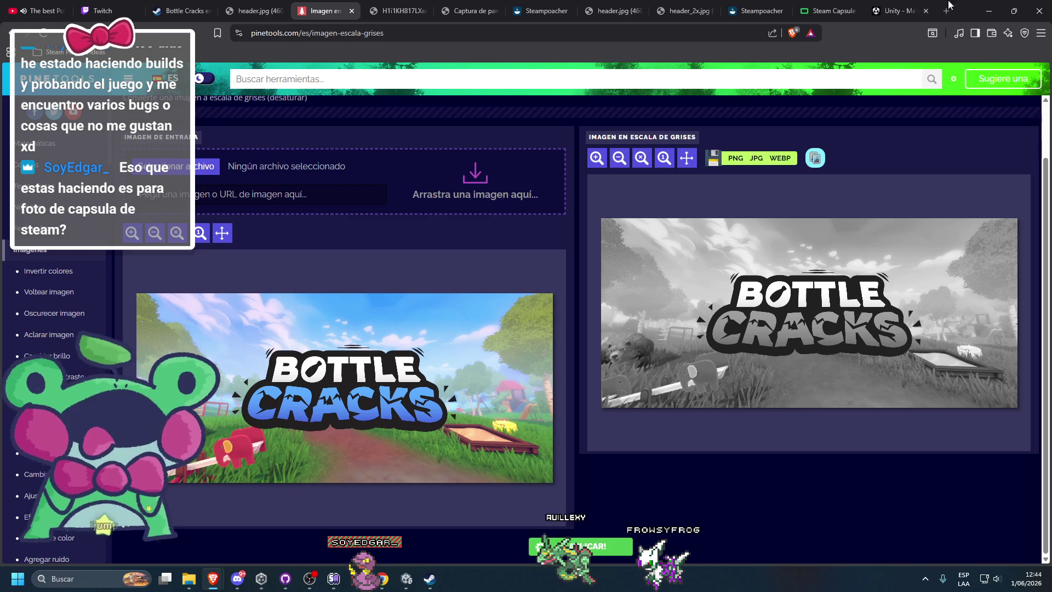
click(999, 5)
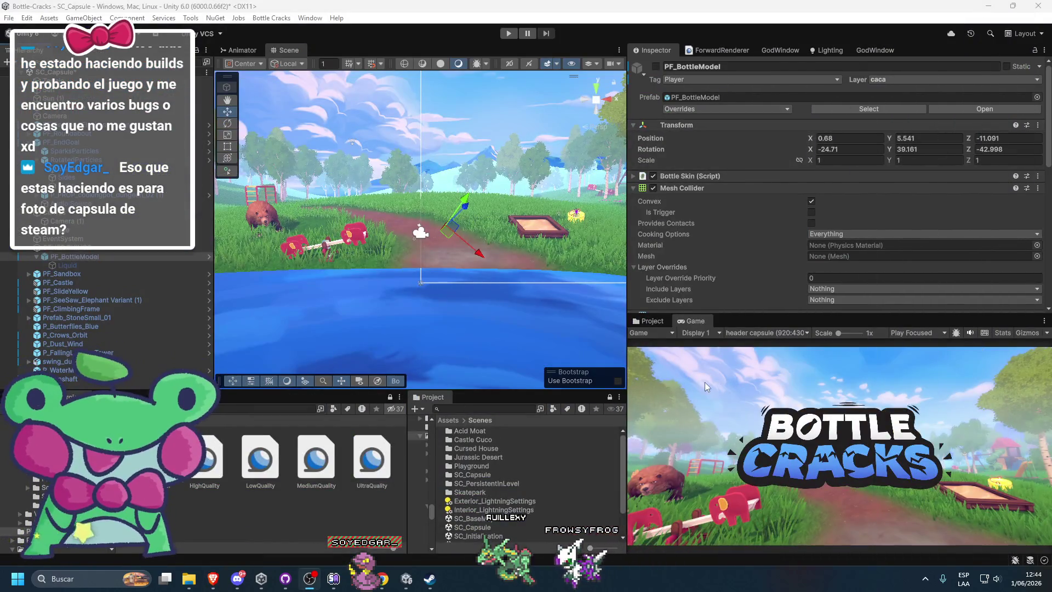
Step: Disable the logo Canvas so the BOTTLE CRACKS logo is hidden
click(432, 275)
scroll(463, 277, up, 2)
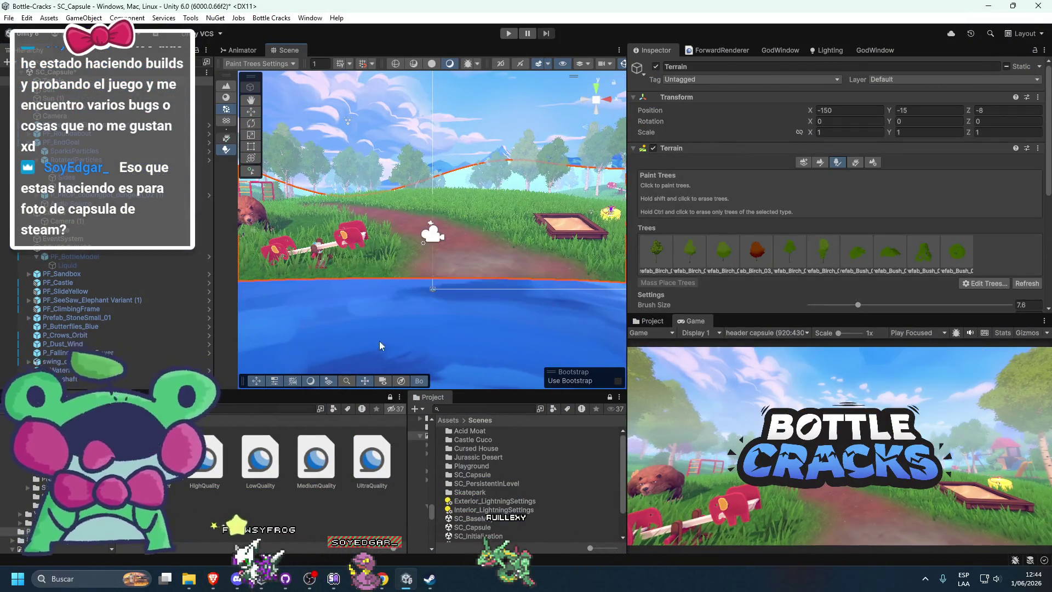
click(385, 333)
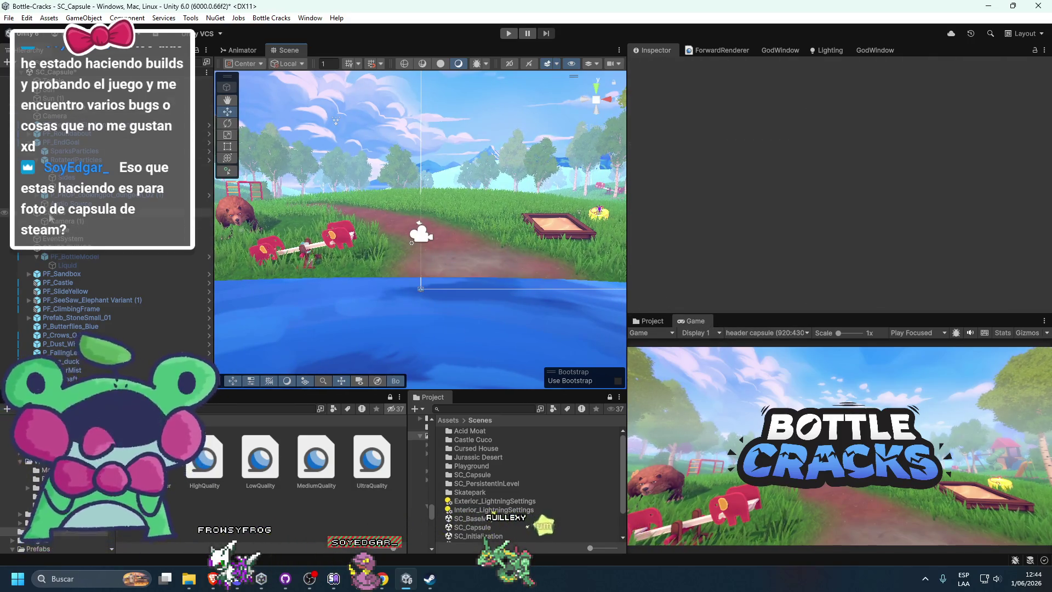
click(50, 218)
click(656, 66)
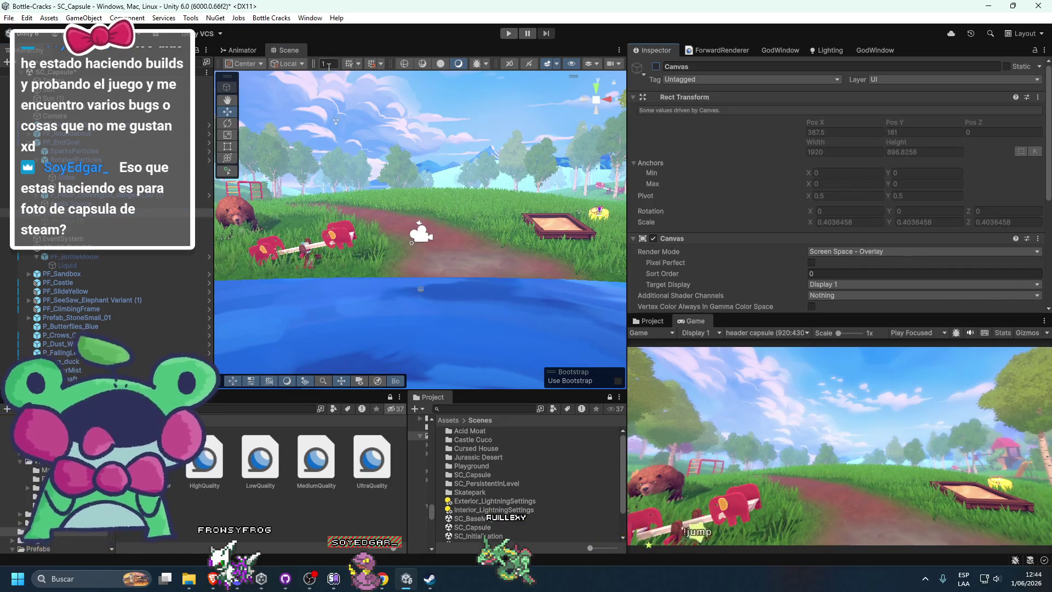
Step: Dock the Game view beside the Scene view, briefly maximizing and restoring it
mouse_move(692, 318)
mouse_down()
mouse_move(359, 71)
mouse_move(308, 46)
mouse_up()
double_click(318, 49)
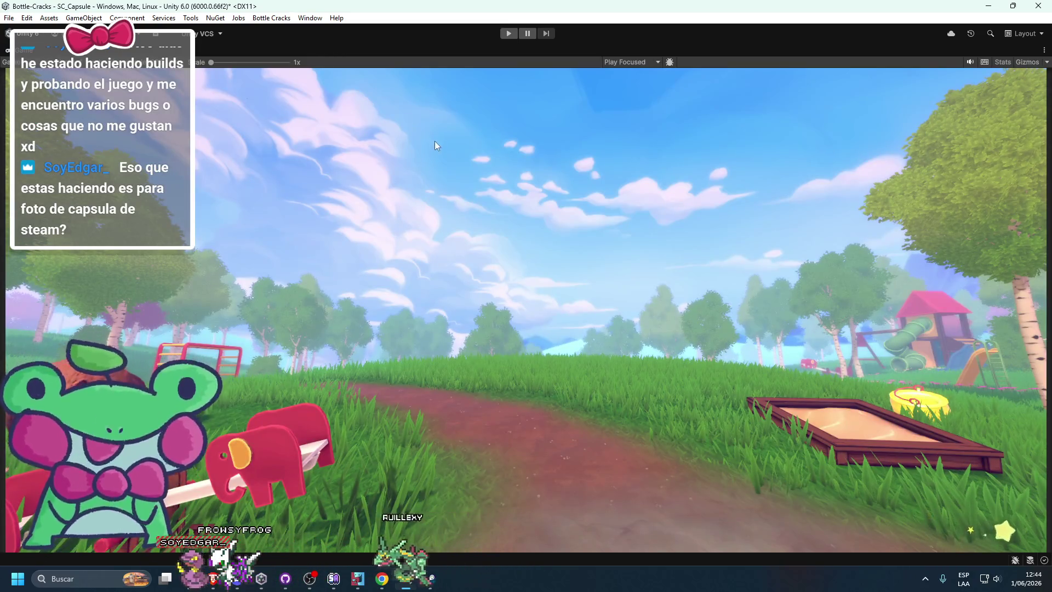
key(shift+space)
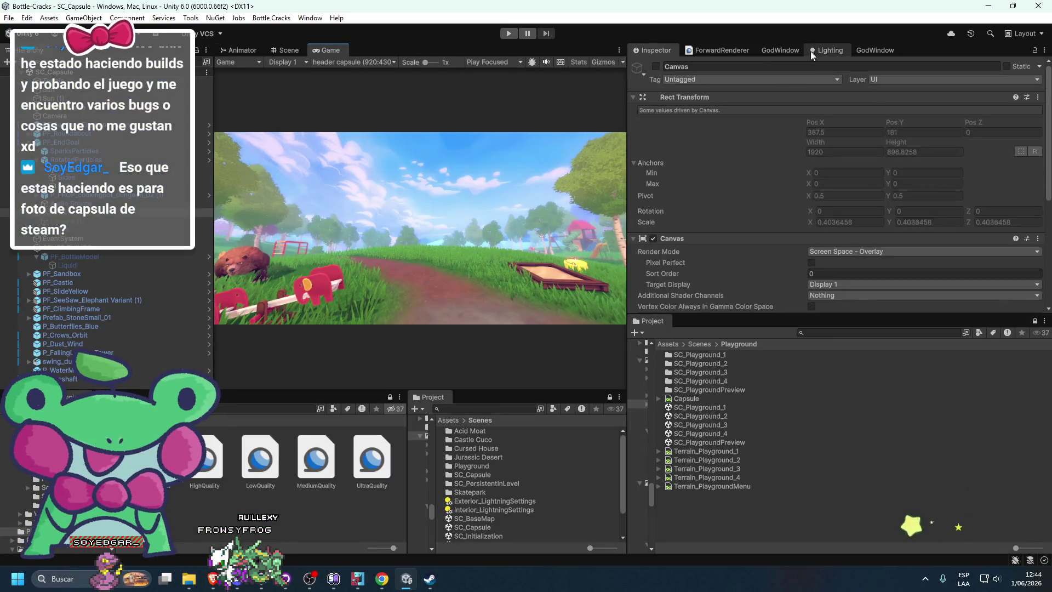
click(814, 52)
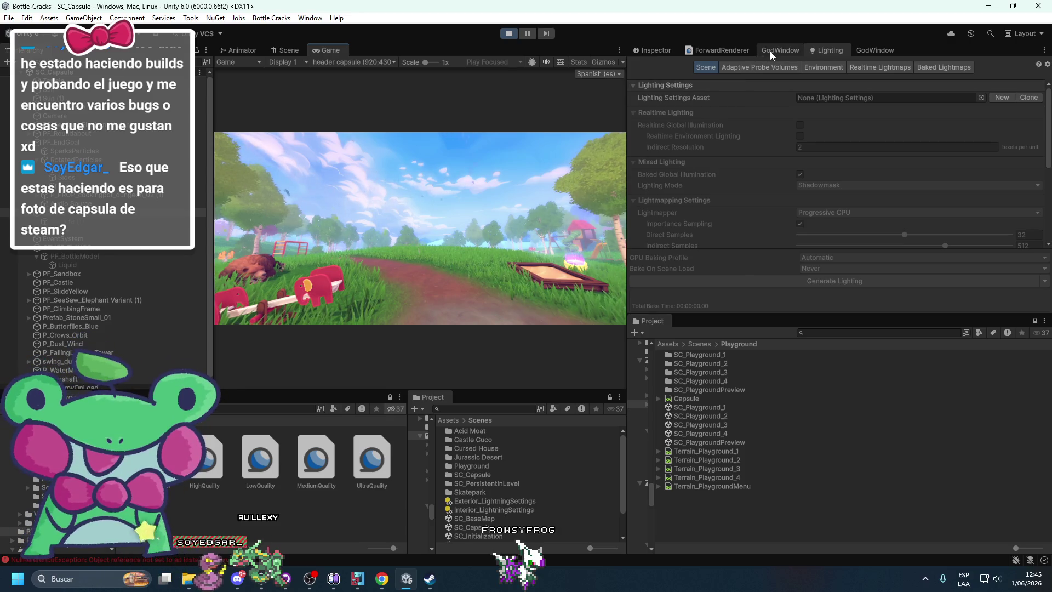
click(825, 51)
click(239, 19)
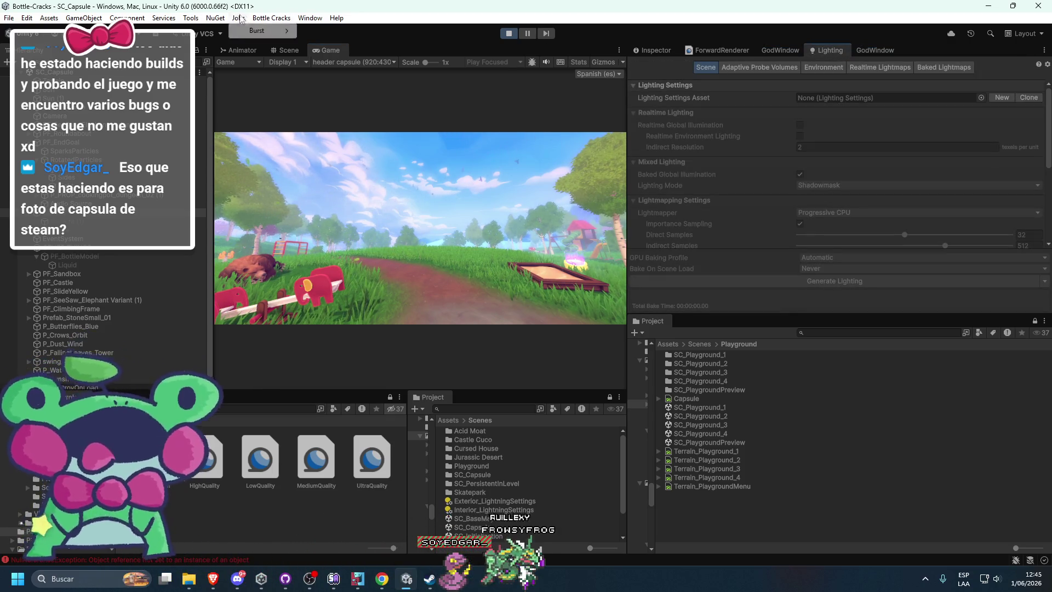
mouse_move(310, 19)
mouse_move(332, 254)
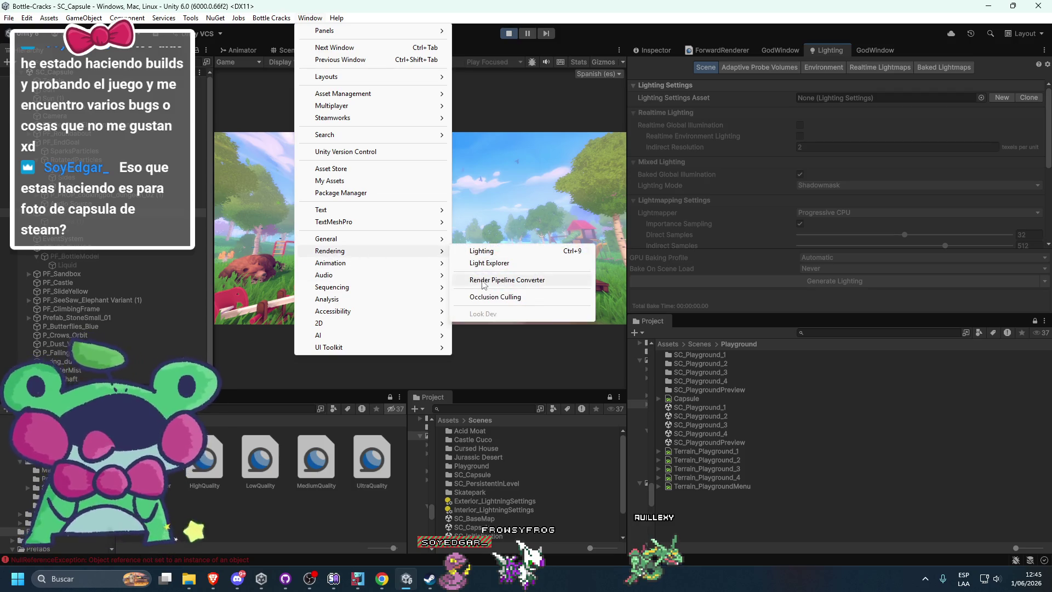
mouse_move(427, 239)
mouse_move(486, 384)
click(646, 379)
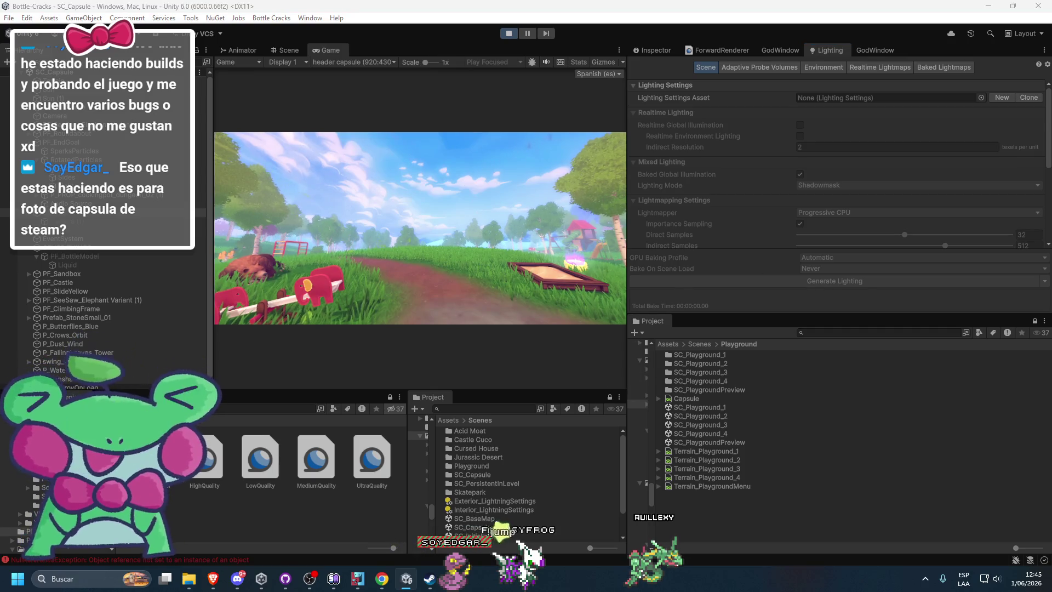
drag(880, 81, 656, 48)
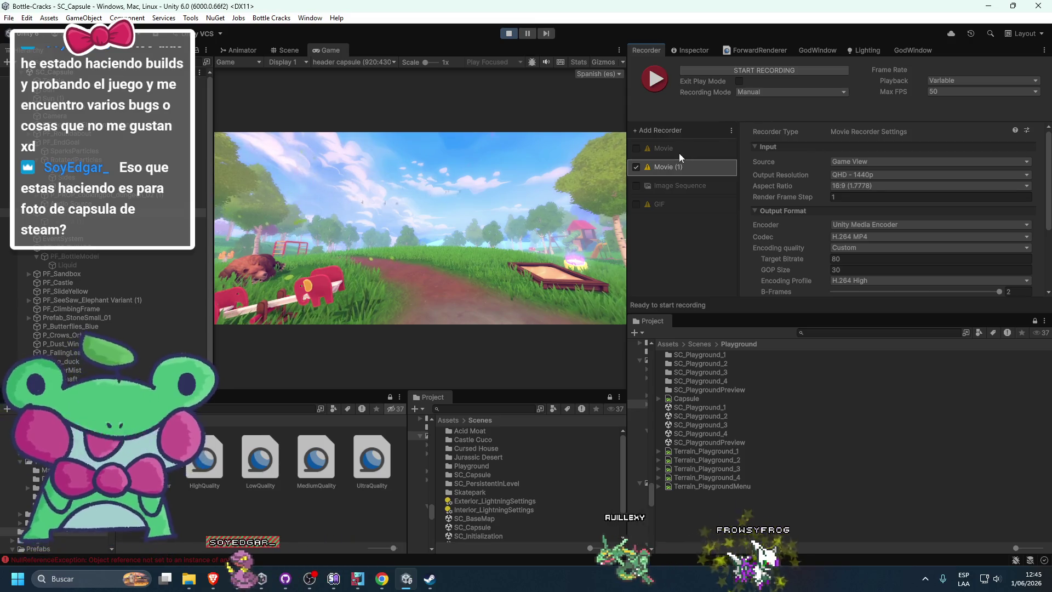
click(650, 187)
click(639, 167)
click(639, 183)
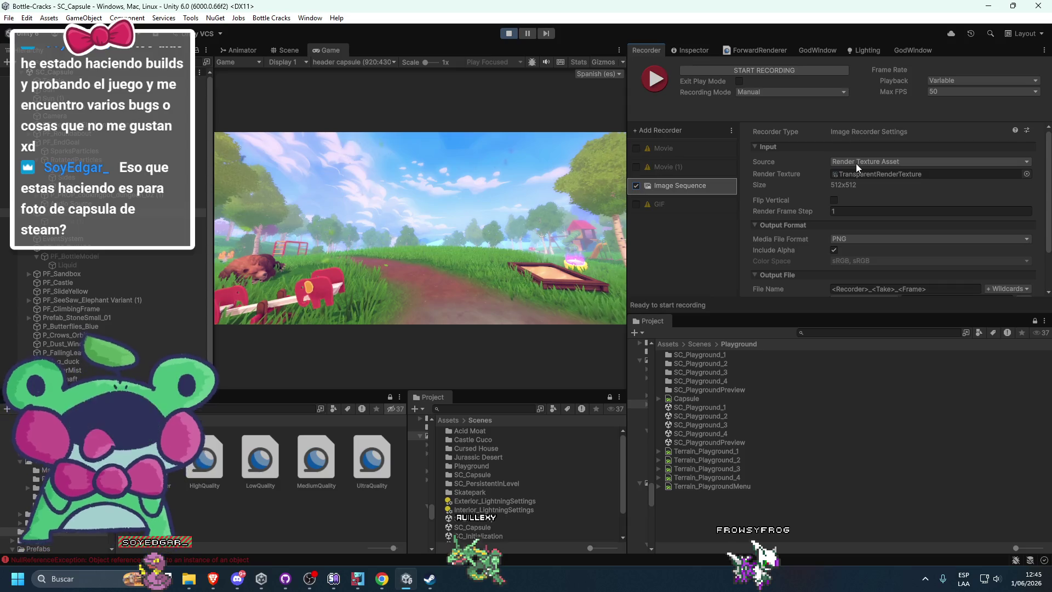
click(965, 162)
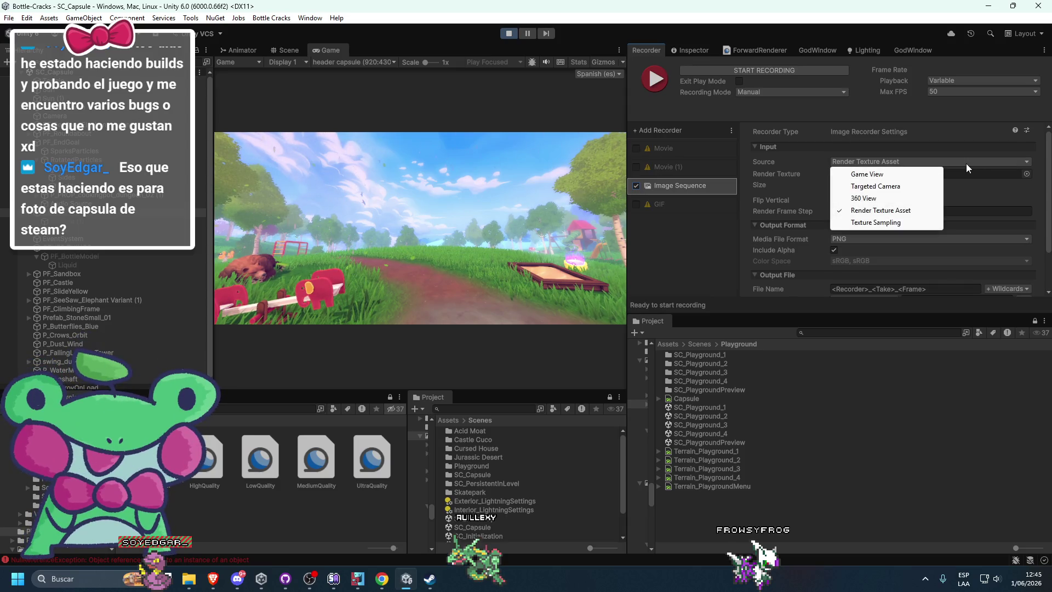
click(882, 186)
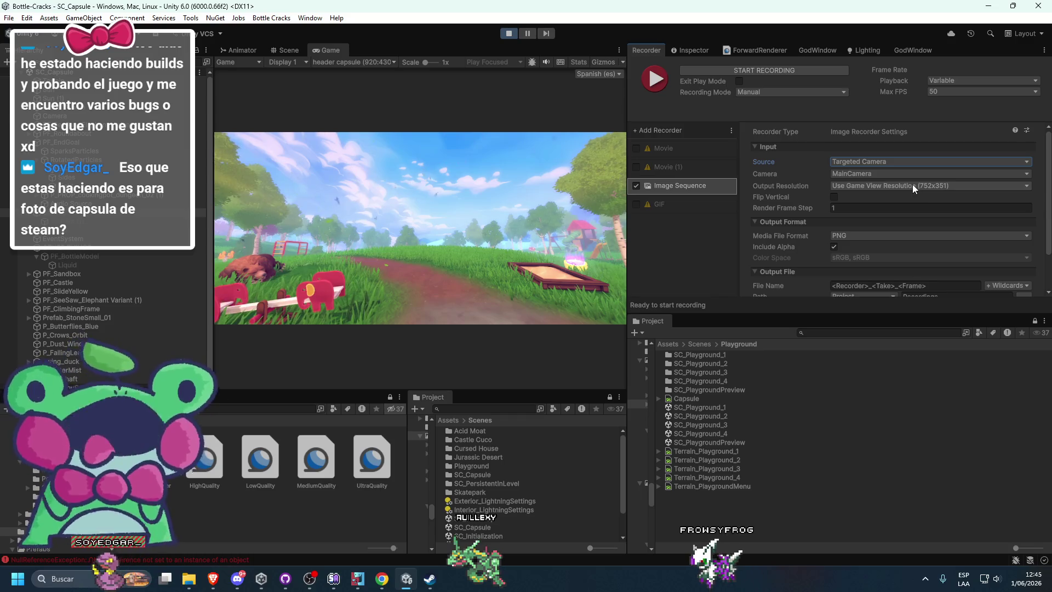
click(877, 186)
click(858, 272)
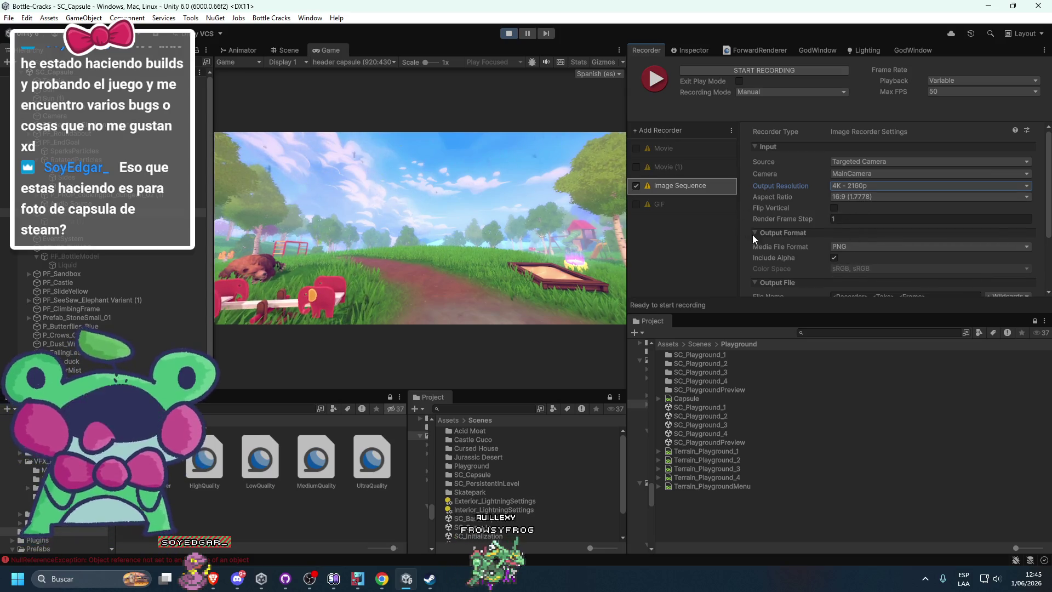
scroll(759, 225, down, 3)
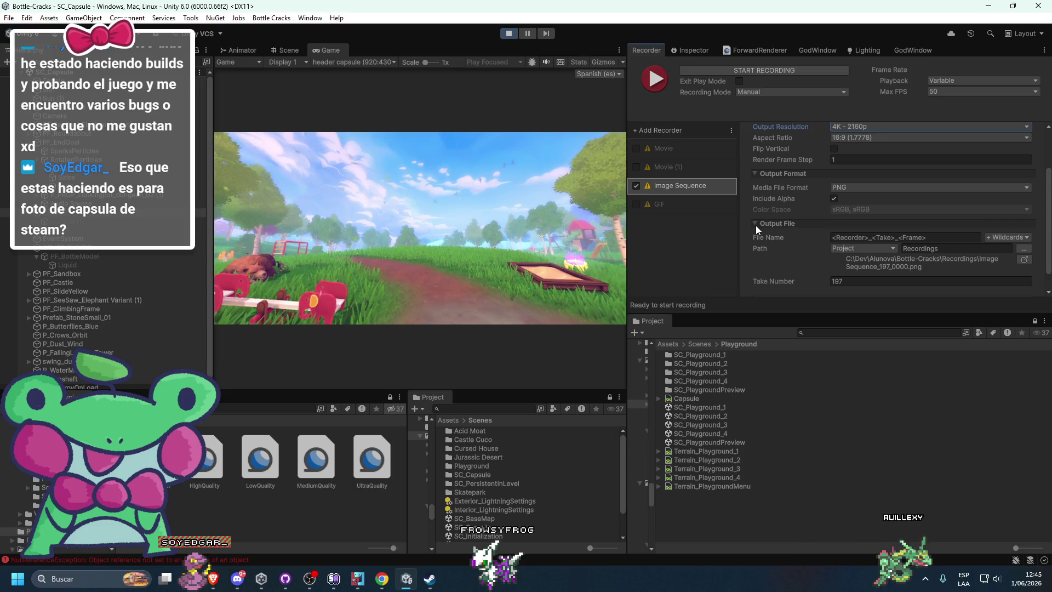
scroll(756, 225, up, 3)
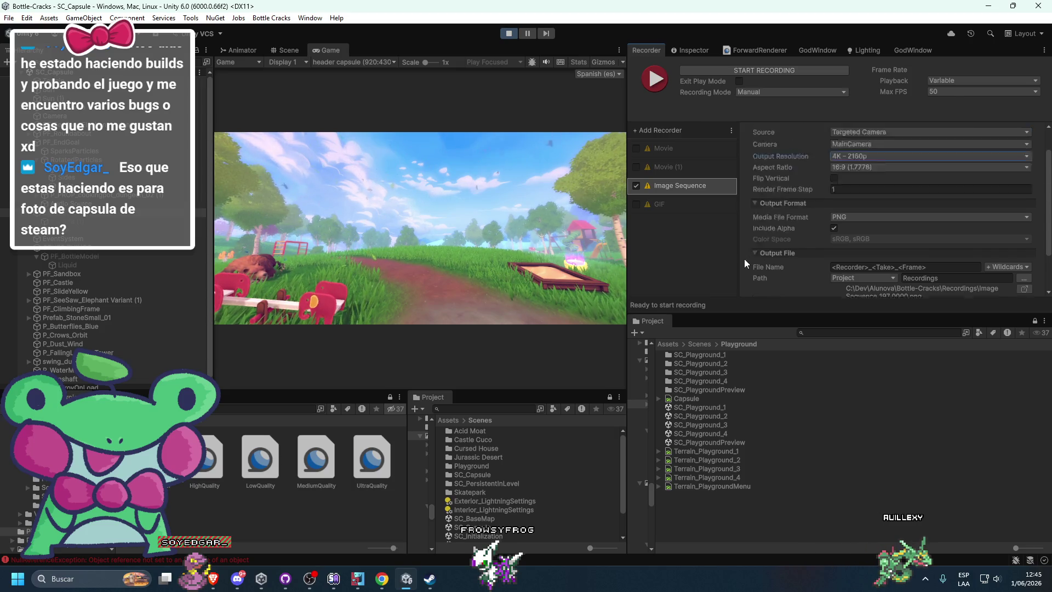
Step: Record a short PNG image sequence as take 197 and open its Recordings folder
click(811, 73)
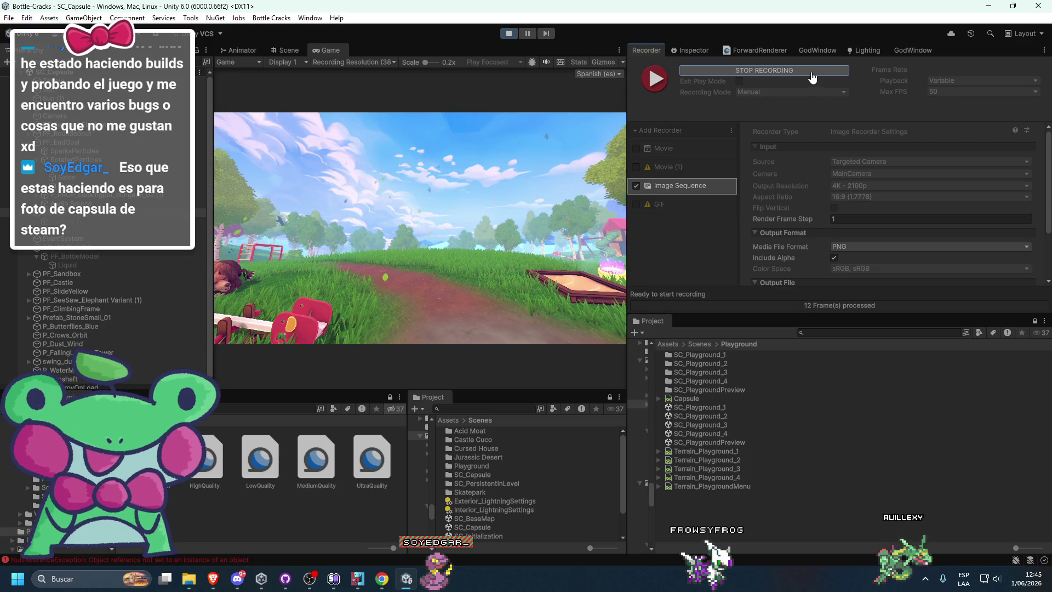
click(794, 73)
scroll(760, 260, down, 3)
click(1025, 263)
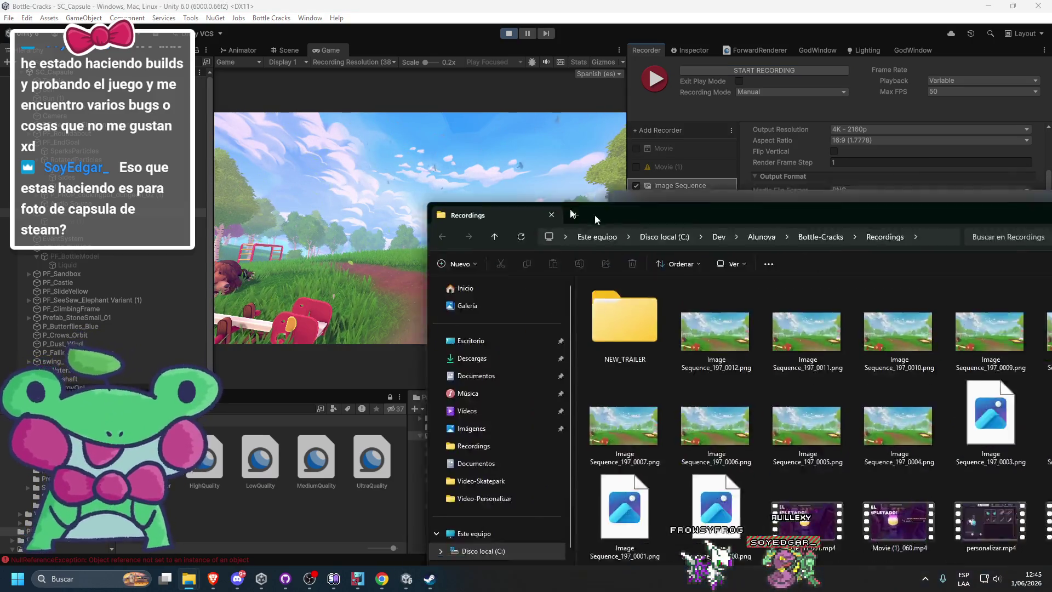
Step: Review the take-197 frames, 3840 x 2160 PNGs, in the Photos viewer
double_click(654, 226)
scroll(446, 268, down, 15)
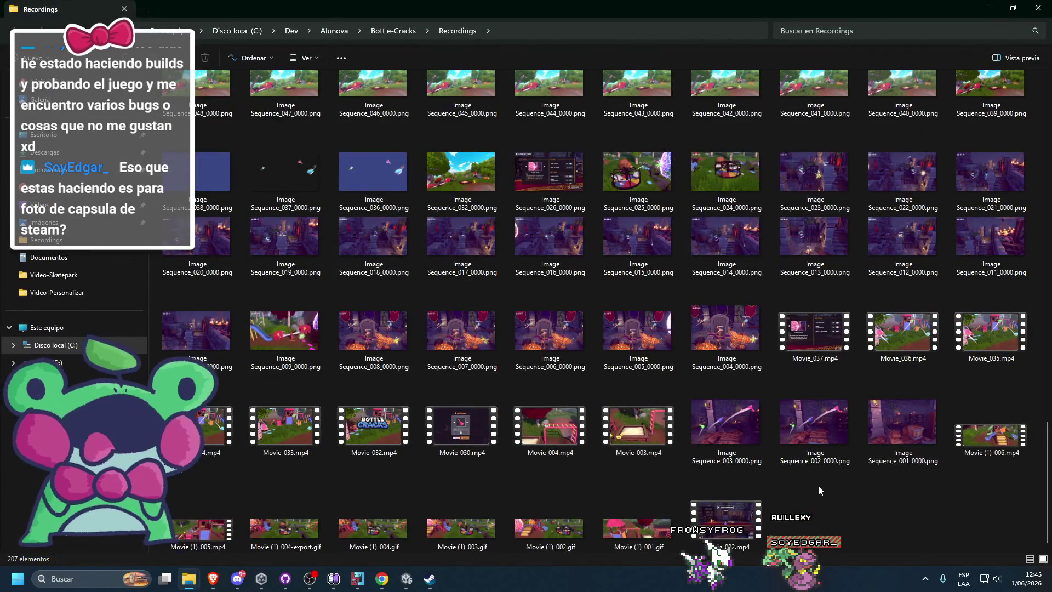
scroll(709, 397, up, 10)
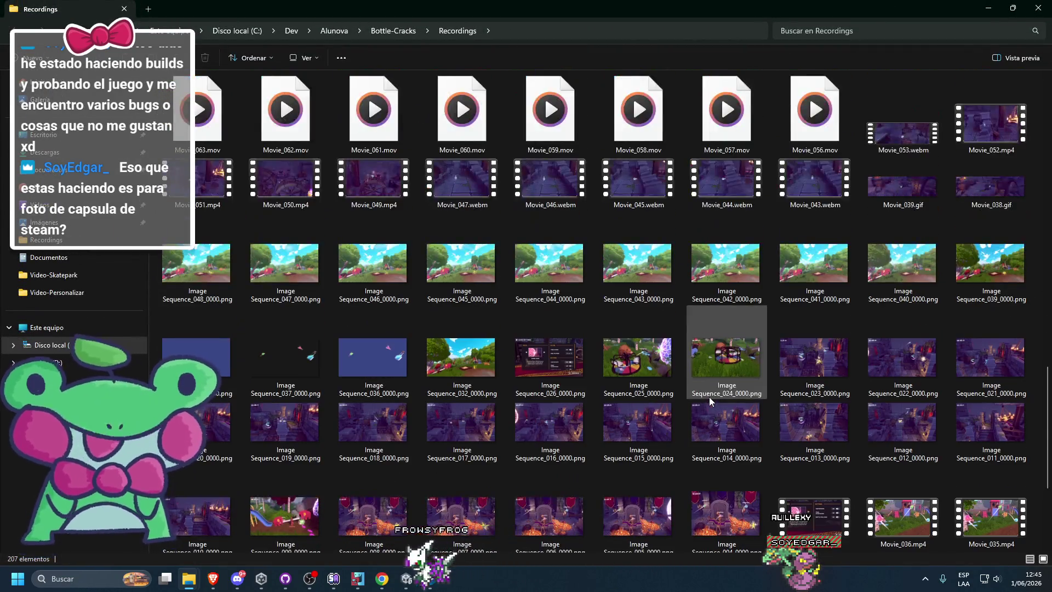
scroll(709, 397, up, 10)
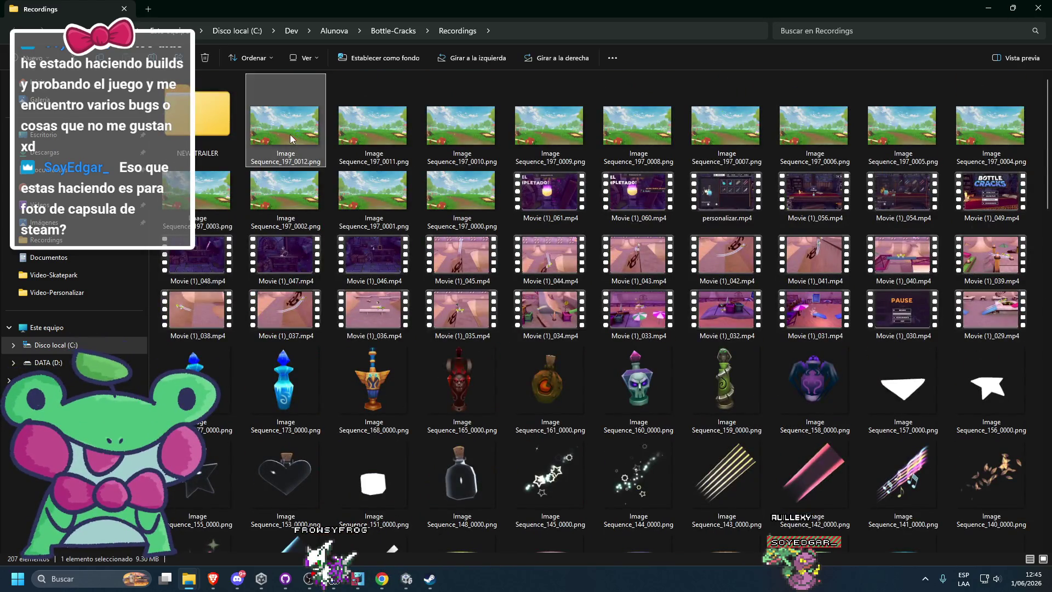
double_click(291, 139)
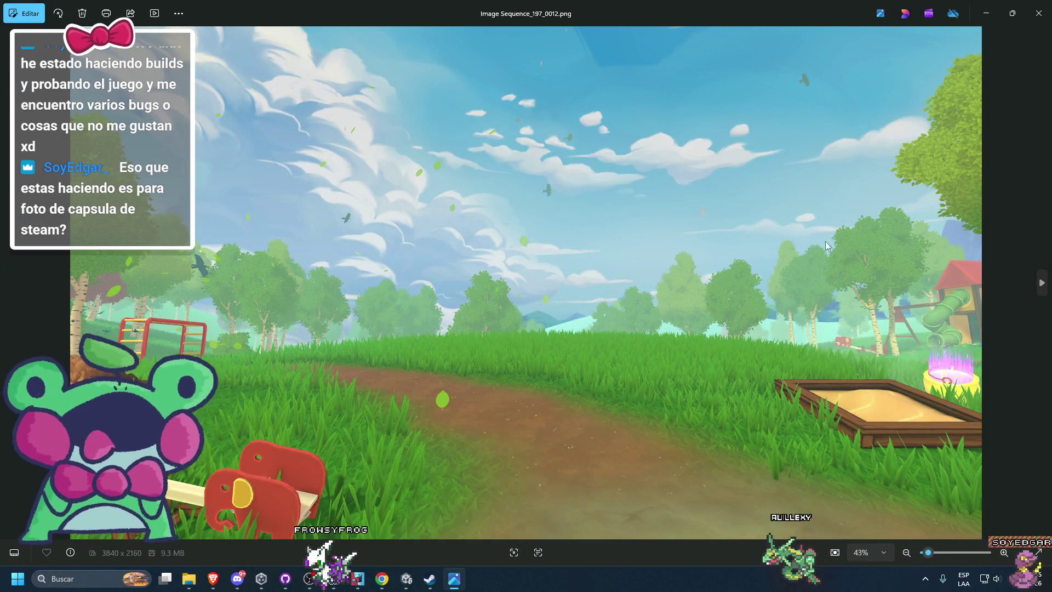
click(1047, 286)
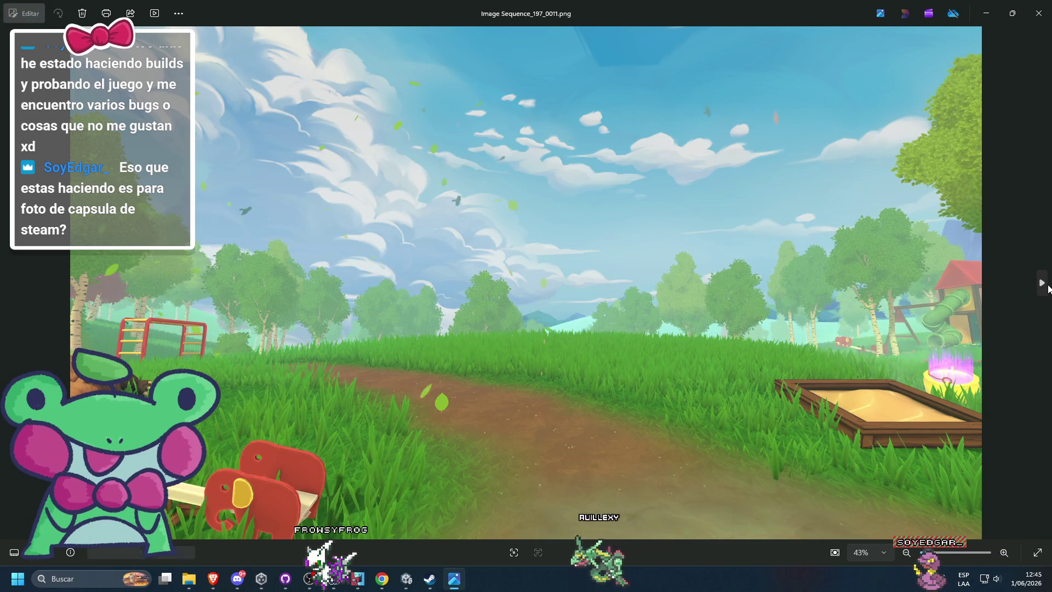
drag(516, 12, 516, 131)
click(798, 121)
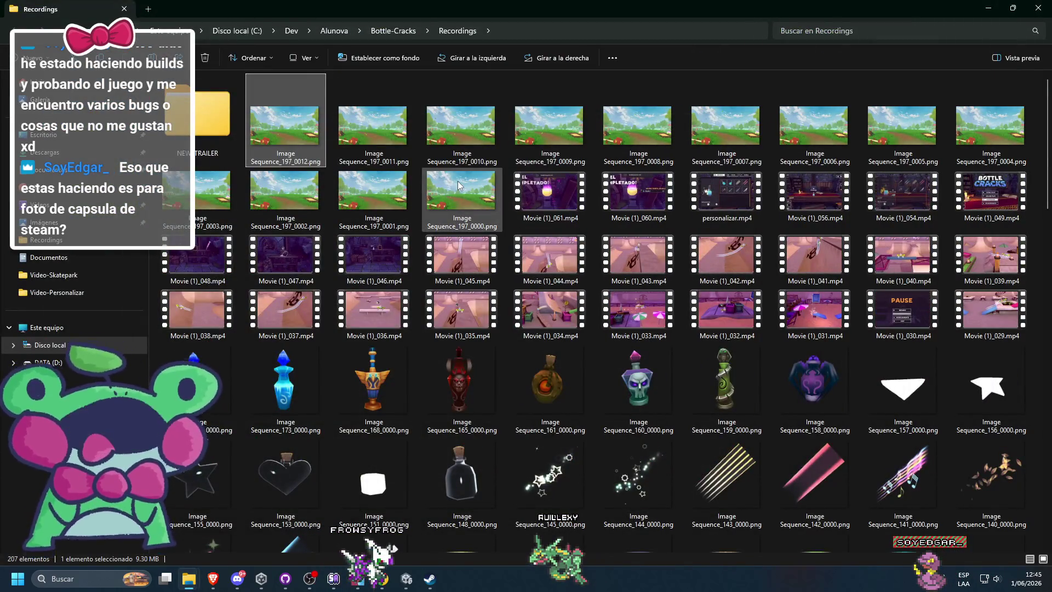
Step: Delete all Image Sequence_197 frames and return to Unity
shift+click(458, 180)
key(Delete)
key(alt+Tab)
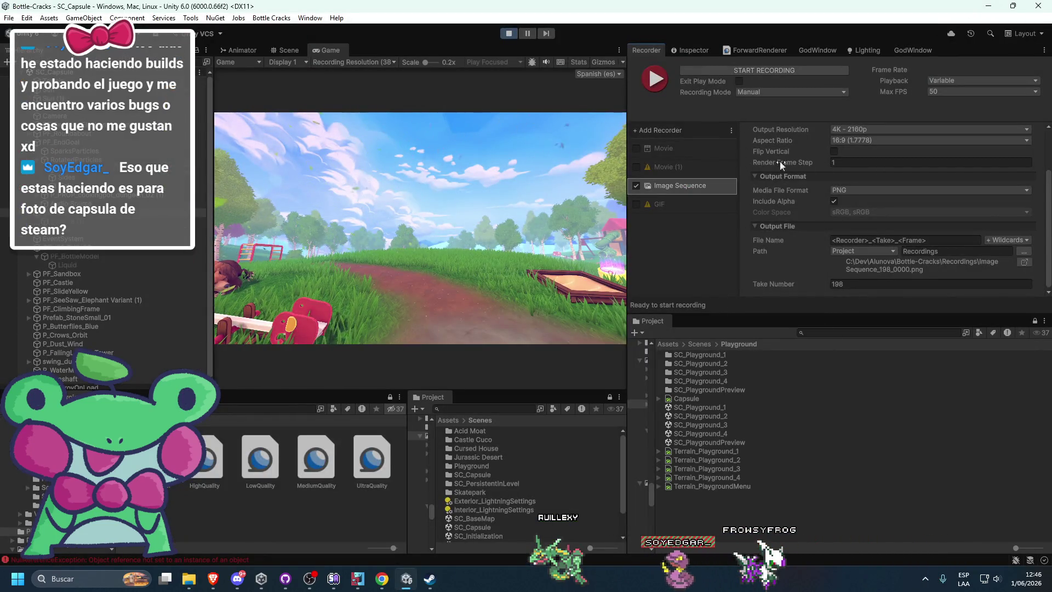
Step: Preview the 920:430 header capsule size, then set the Game view to 16:9 aspect
click(377, 60)
click(350, 262)
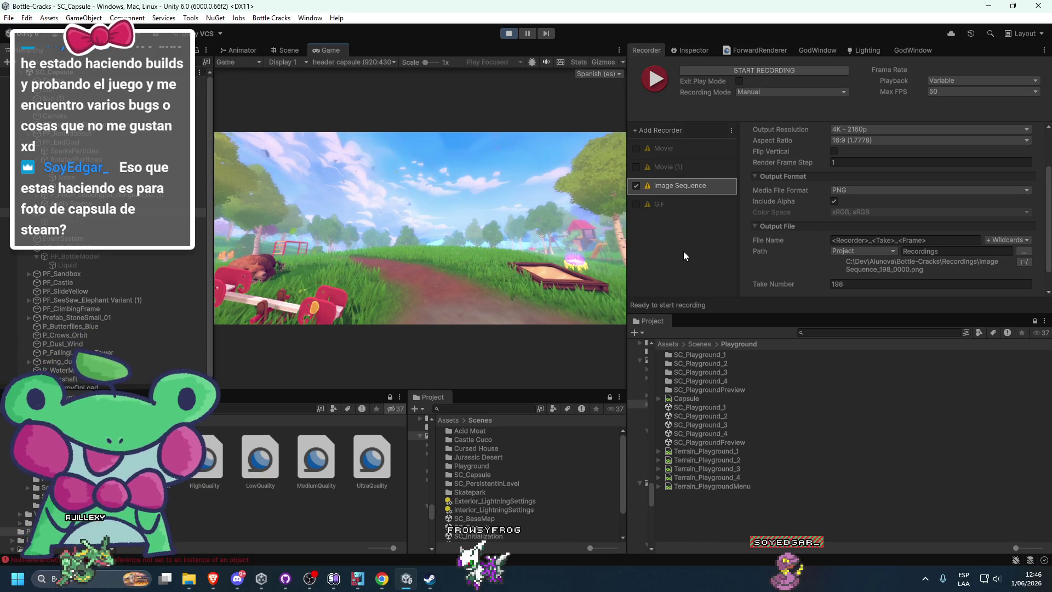
click(335, 62)
click(346, 113)
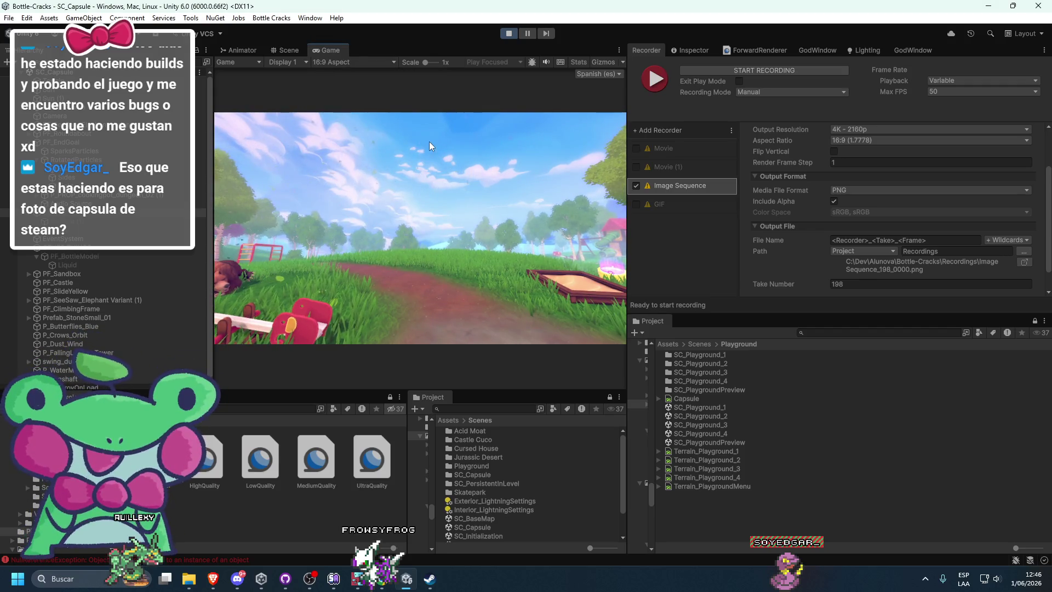
click(324, 63)
click(498, 176)
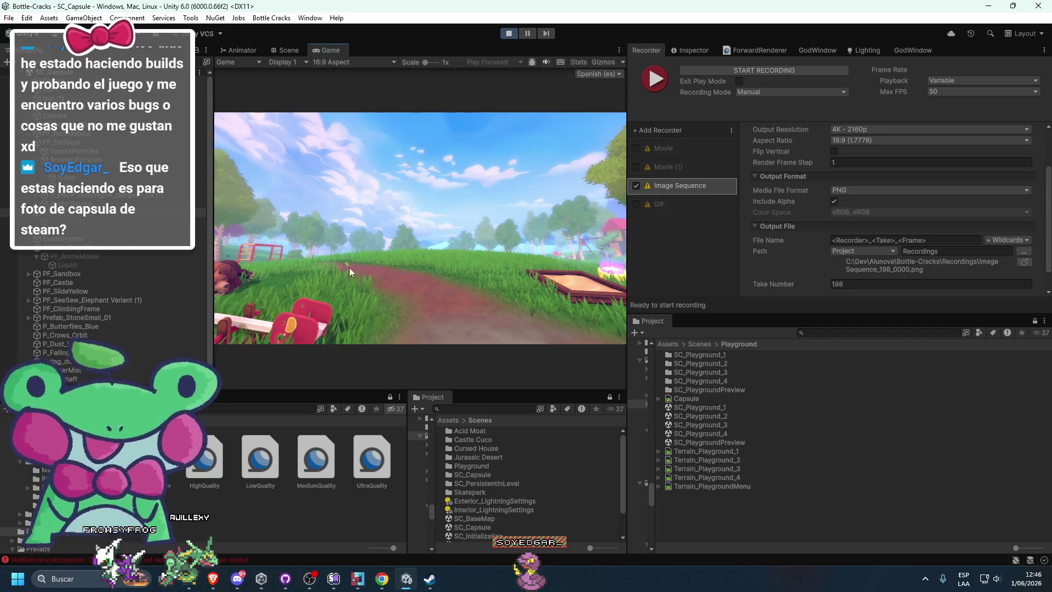
scroll(767, 238, up, 2)
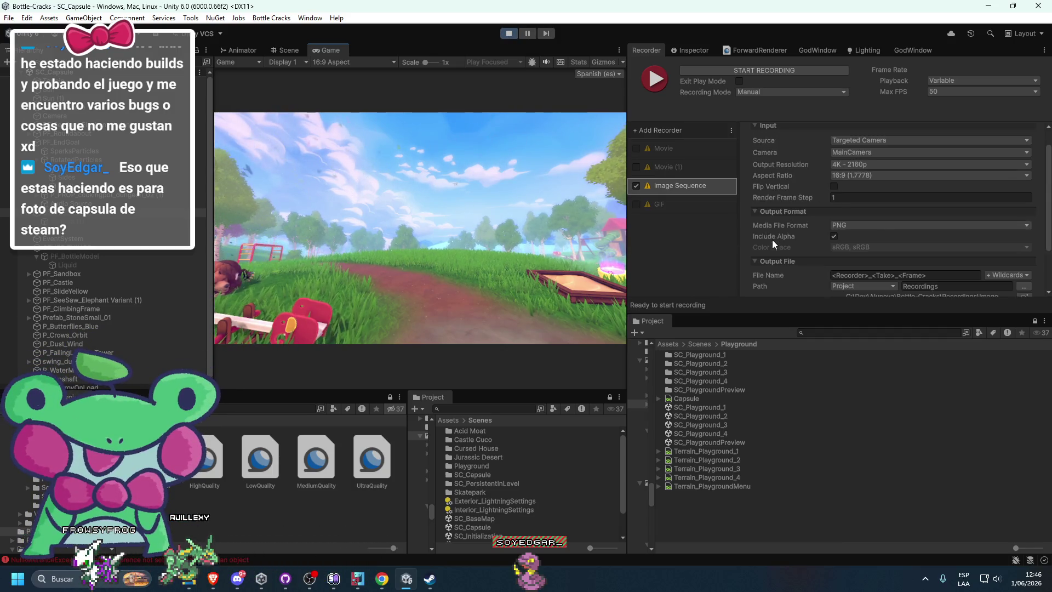
Step: Set the recorder to Single Frame mode at max 50 fps, capturing from Game View
click(775, 91)
click(771, 117)
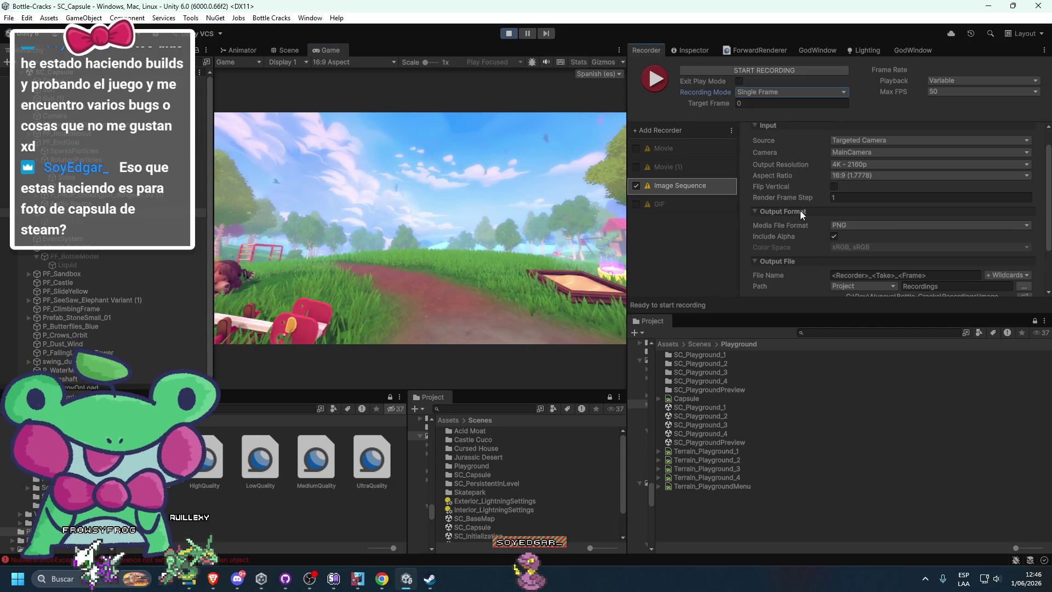
click(952, 91)
click(954, 181)
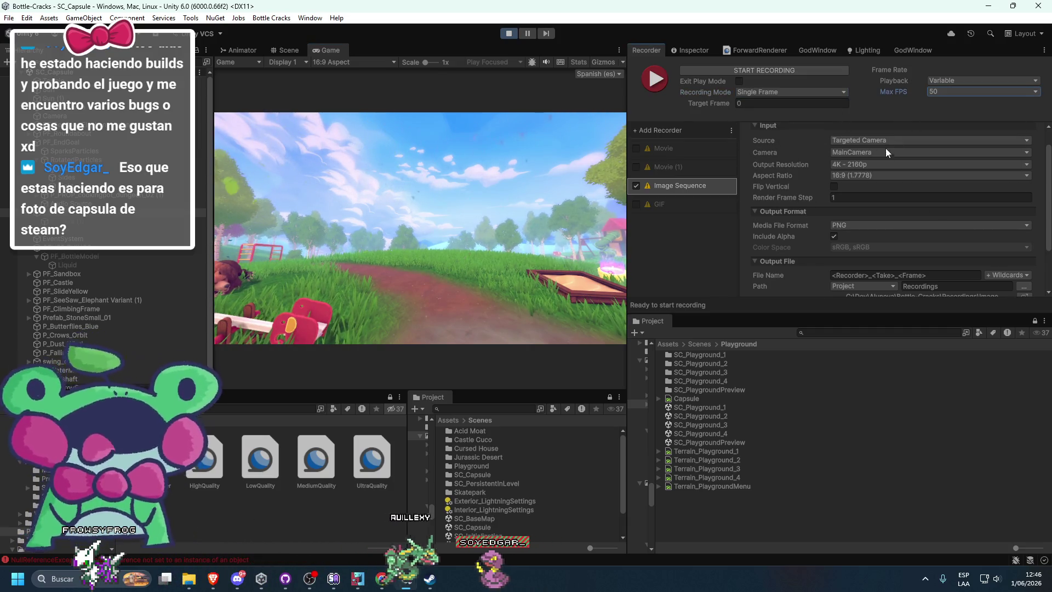
click(858, 154)
click(852, 142)
click(867, 153)
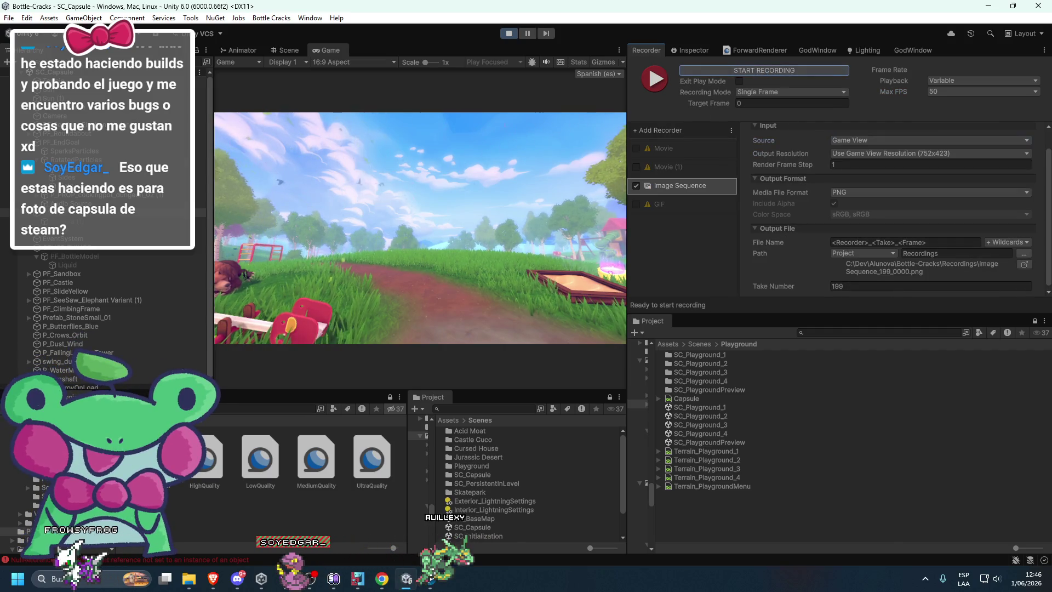
Step: View the captured Image Sequence_198_0000.png in Photos, then return to Unity's recorder
mouse_move(186, 581)
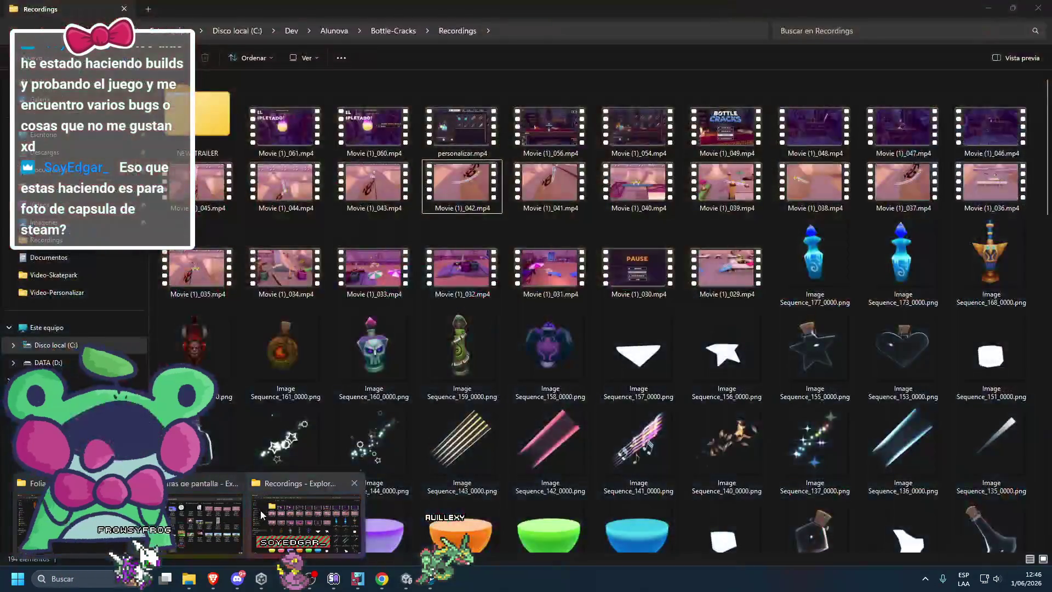
click(237, 485)
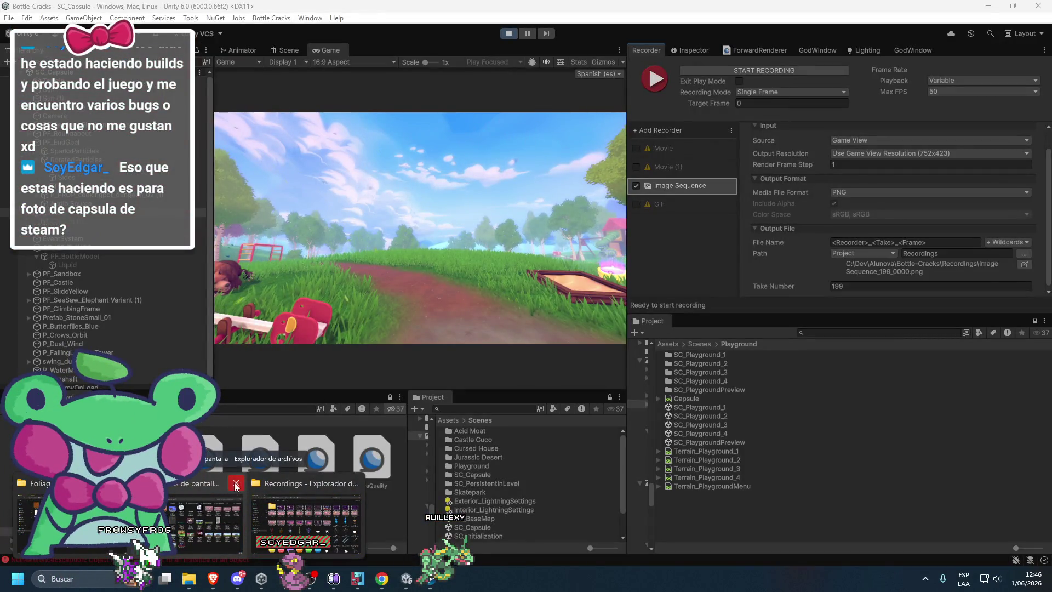
click(296, 494)
scroll(438, 307, down, 10)
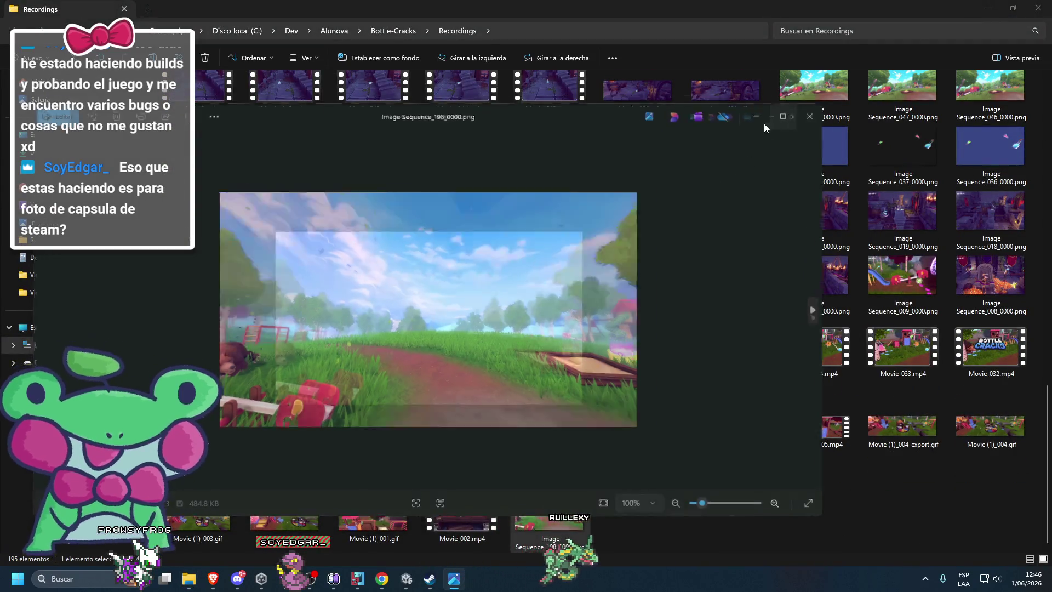
click(779, 118)
key(Escape)
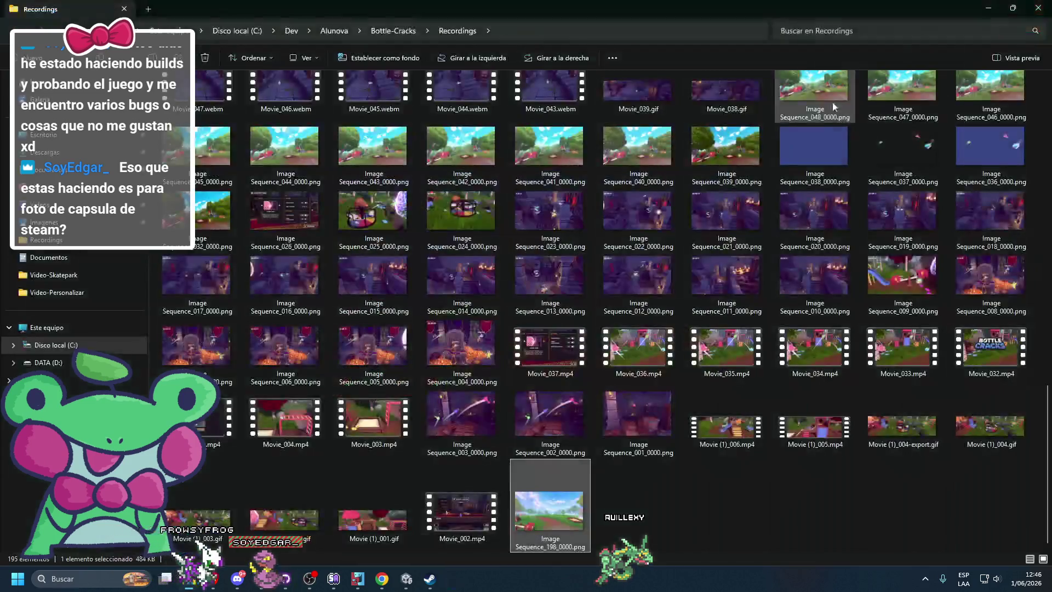
key(alt+Tab)
click(841, 155)
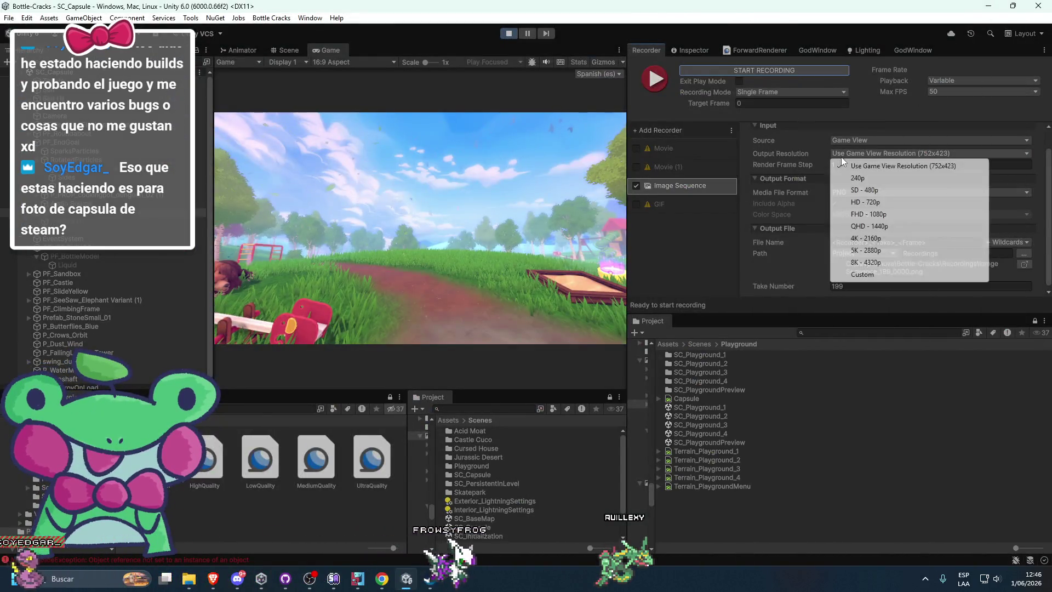
Step: Set the recorder output to 4K - 2160p and the Game view back to 16:9
click(865, 238)
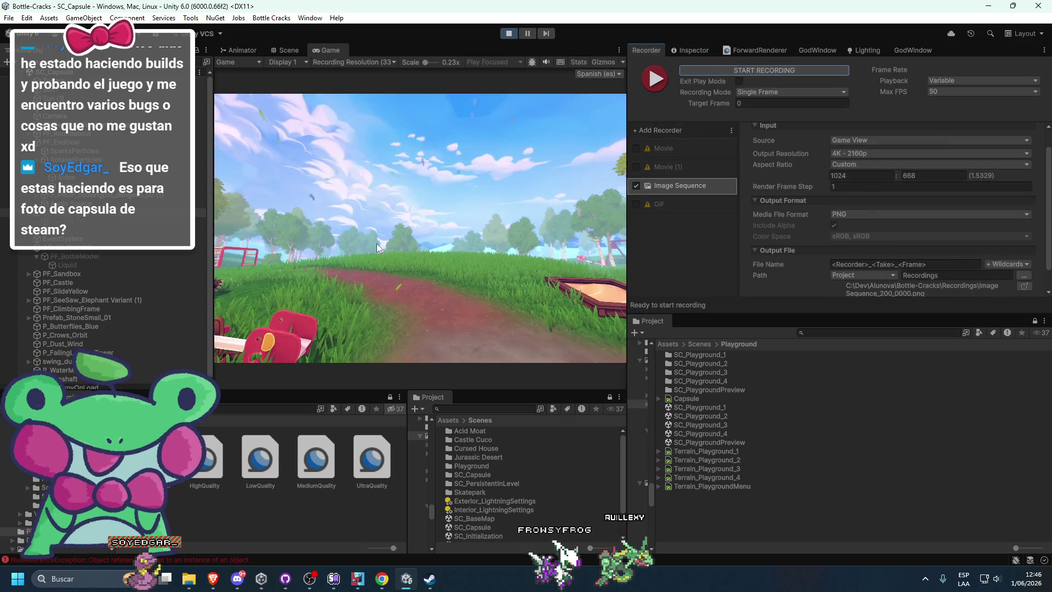
click(378, 62)
click(345, 109)
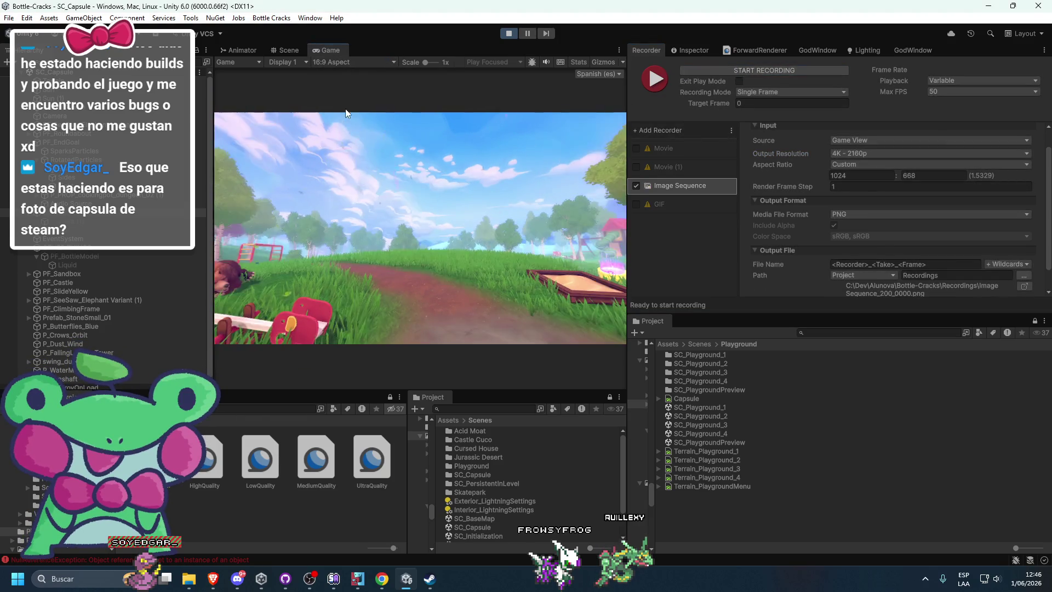
mouse_move(204, 580)
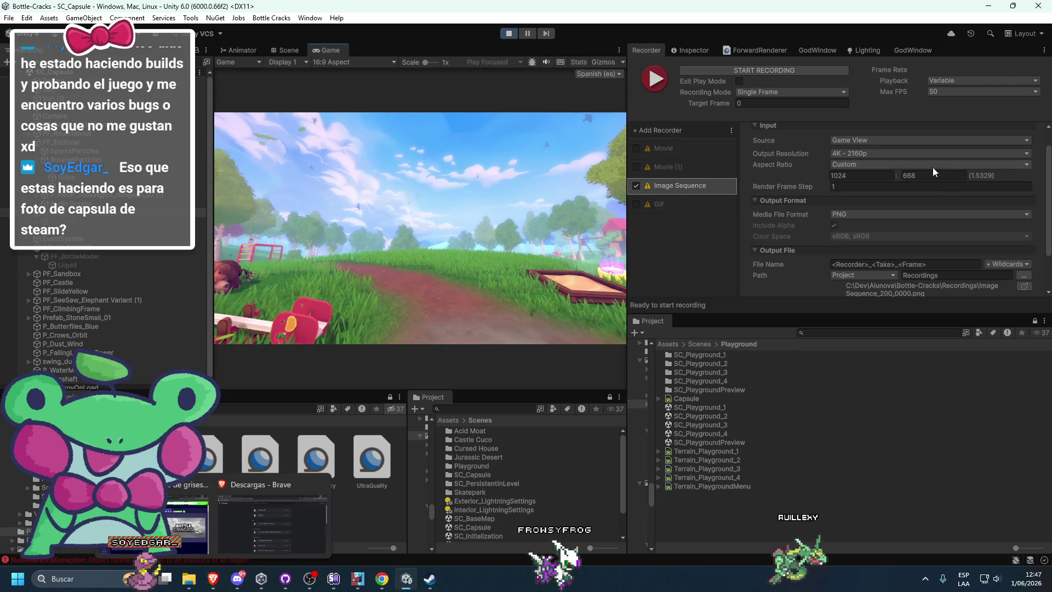
click(251, 518)
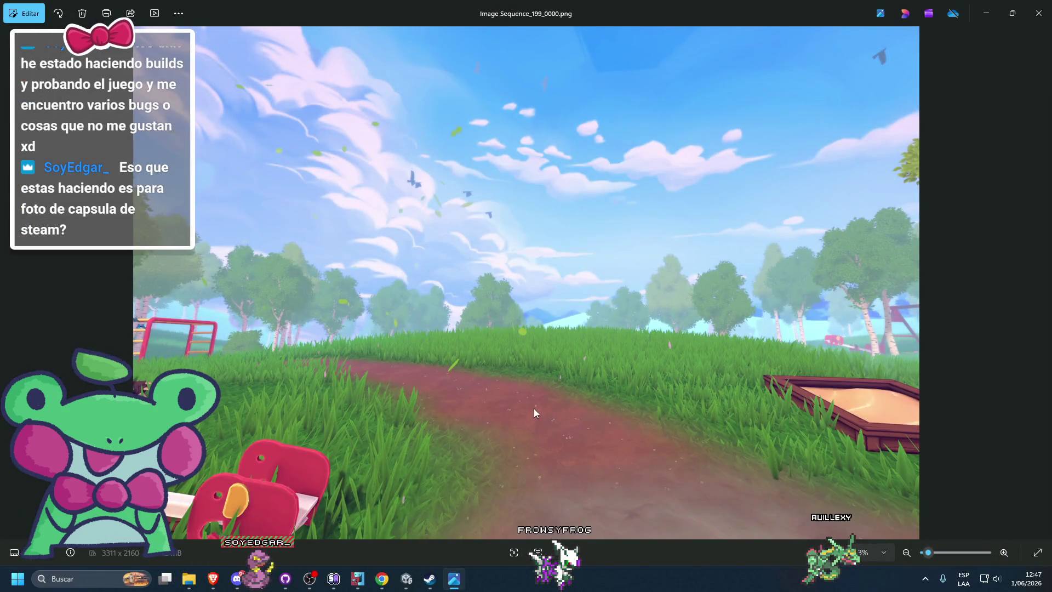
Step: Close the Photos viewer showing the take-199 frame and return to the Unity editor
scroll(548, 406, up, 3)
scroll(587, 372, down, 3)
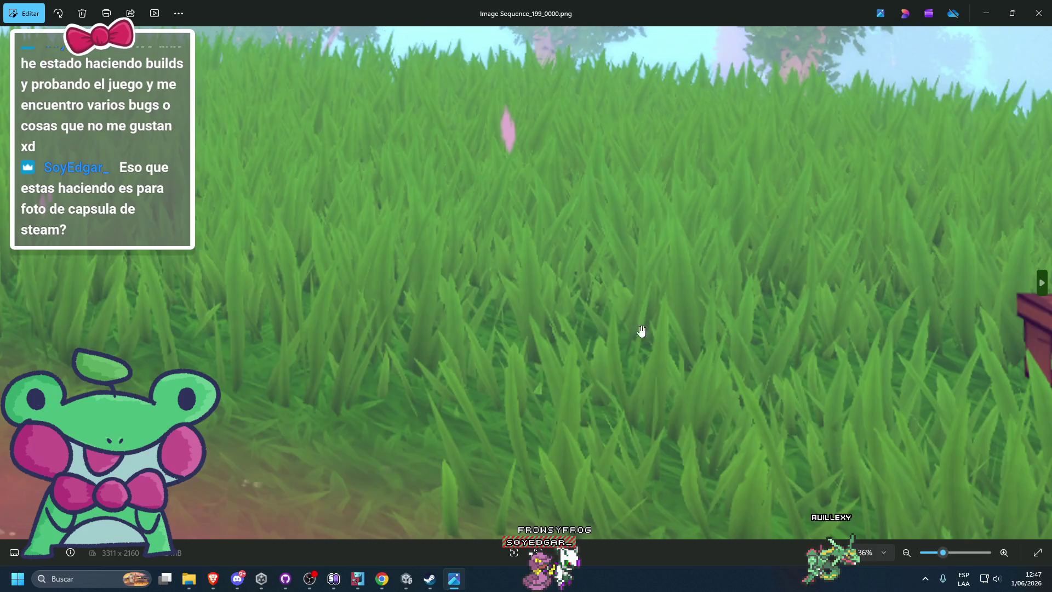
scroll(848, 272, down, 2)
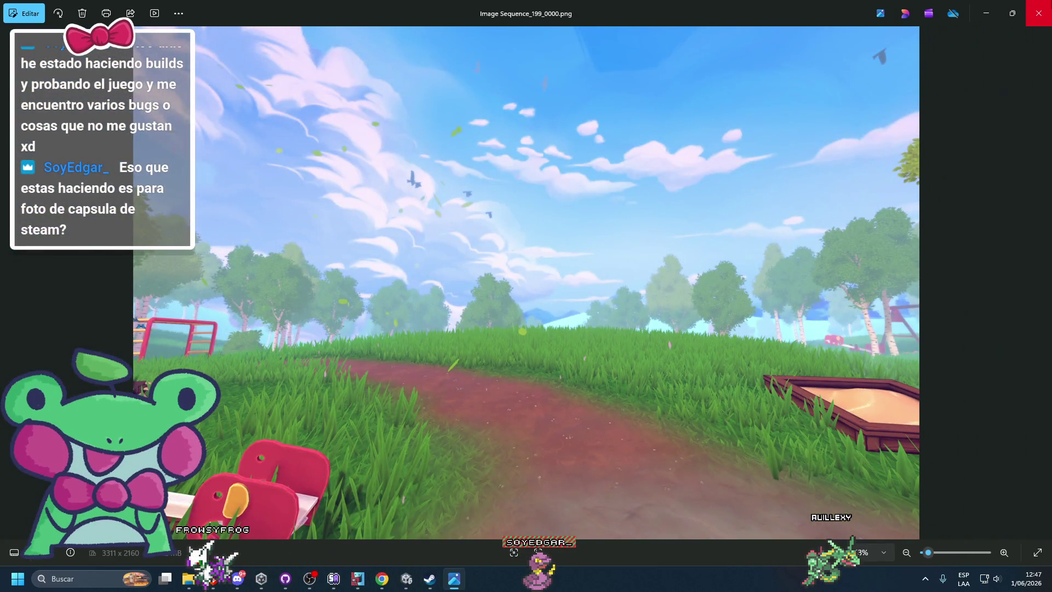
click(1039, 13)
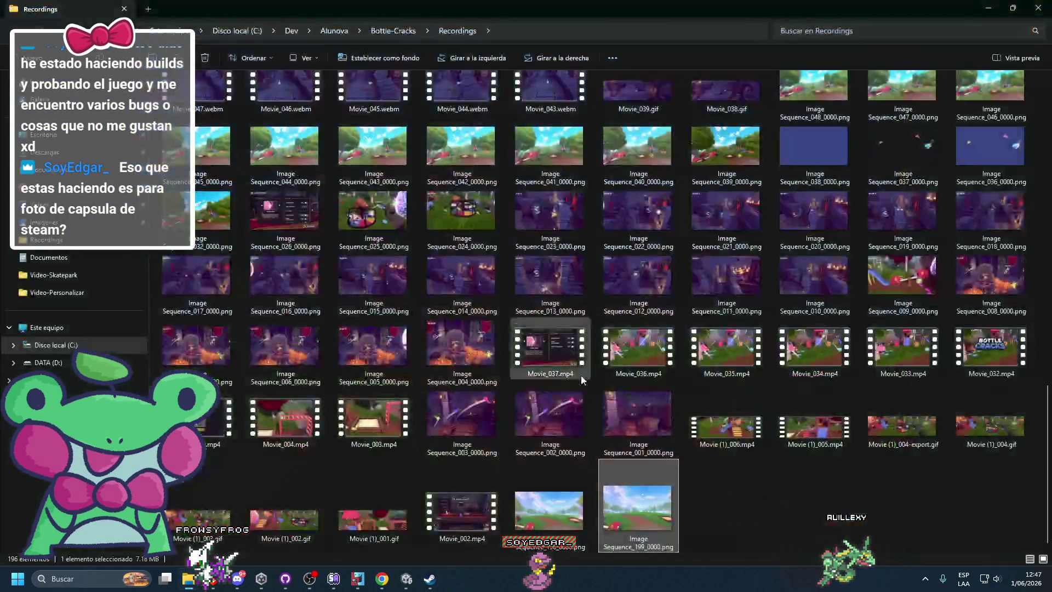
scroll(532, 534, down, 1)
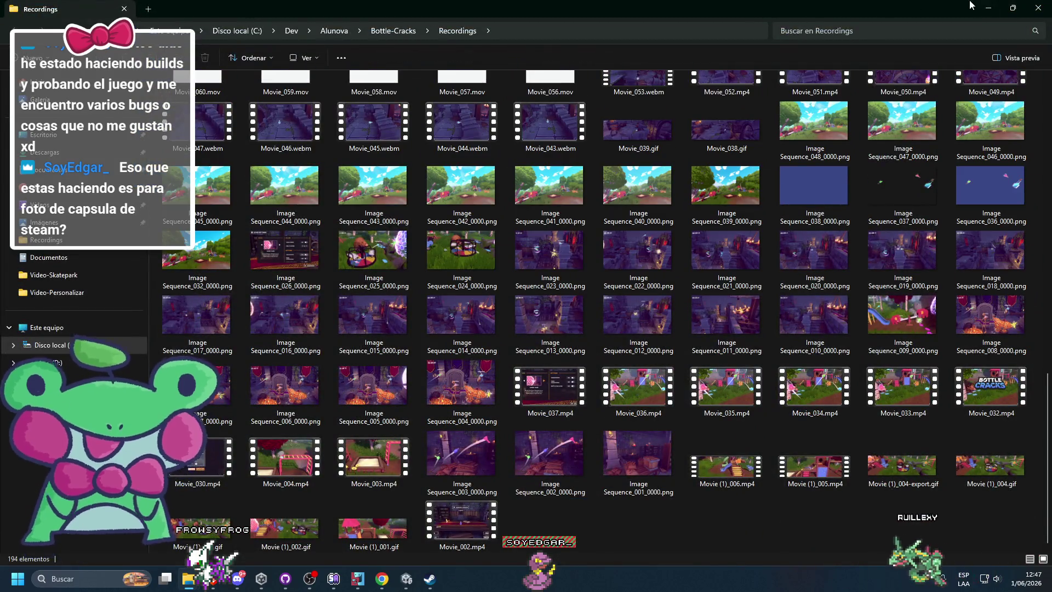
click(989, 8)
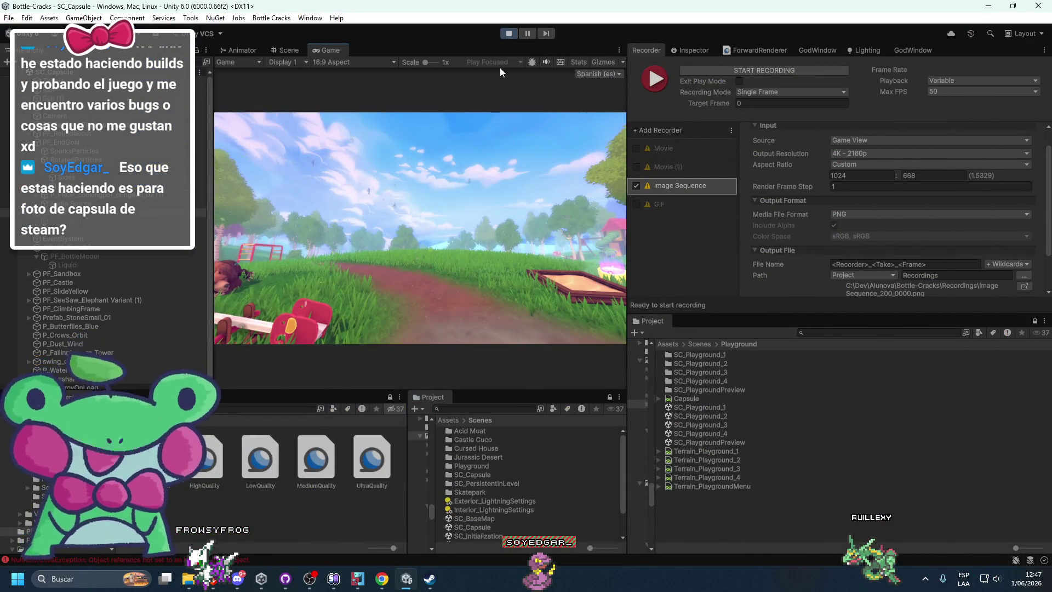
Step: Stop Play mode and set the Game view to the header capsule (920:430) aspect
click(513, 37)
drag(696, 315, 696, 401)
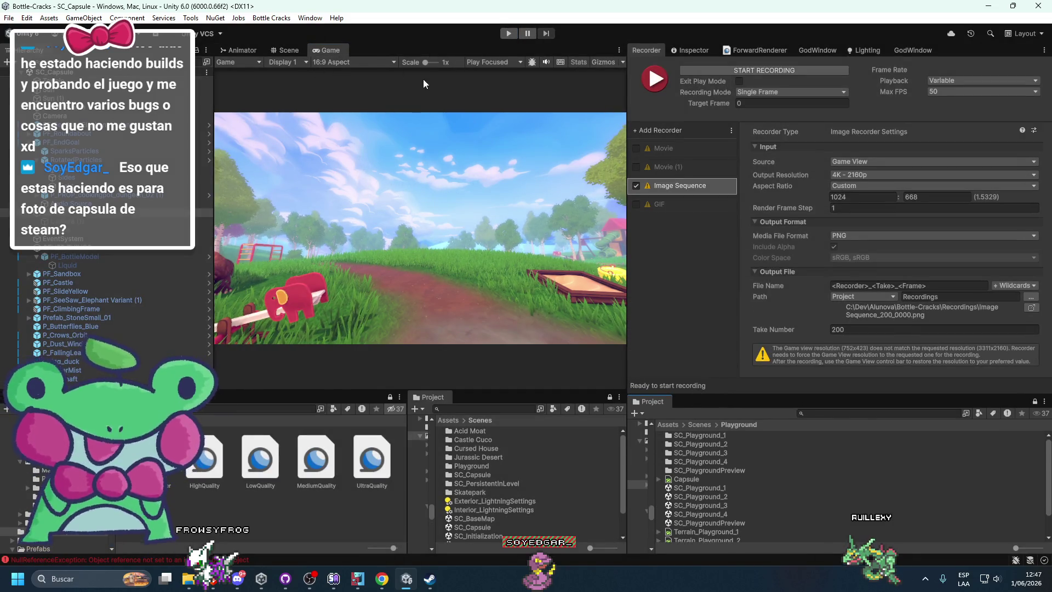
click(376, 61)
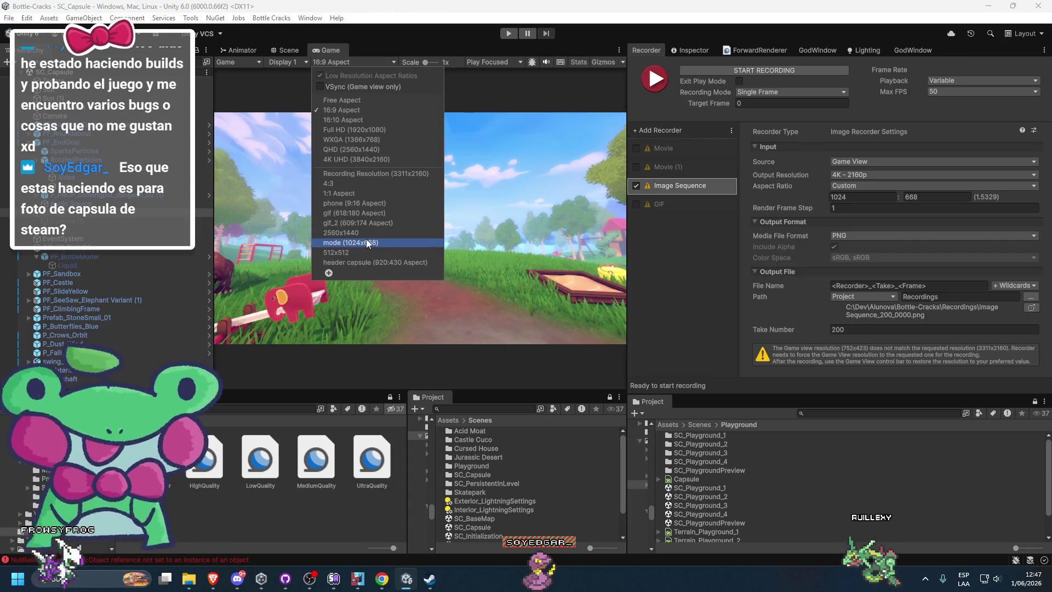
click(344, 262)
click(362, 62)
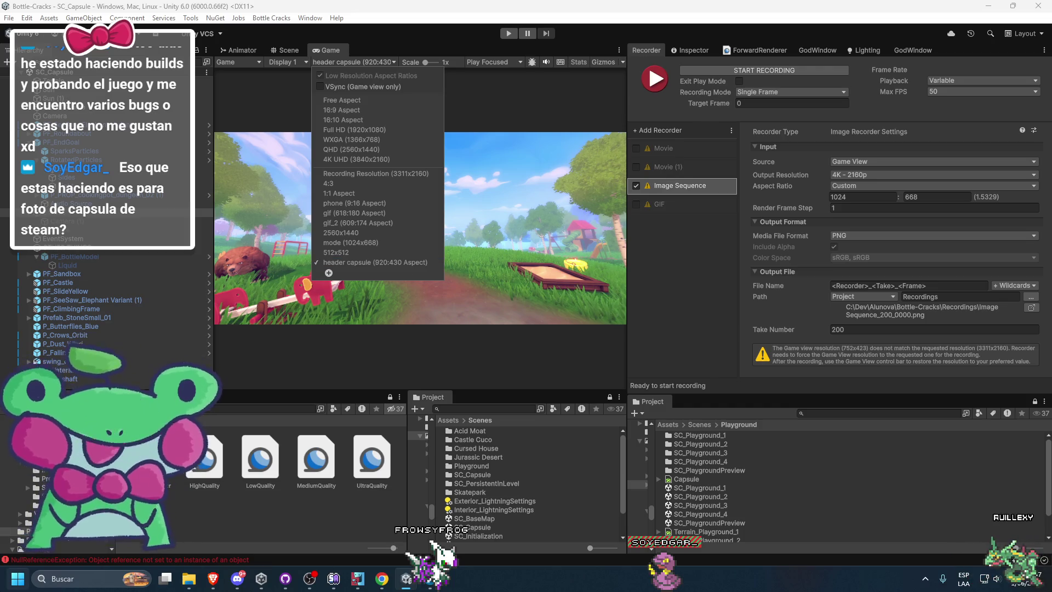
Step: Set the recorder output to 3680 × 1720, then play the game and record one frame
click(875, 196)
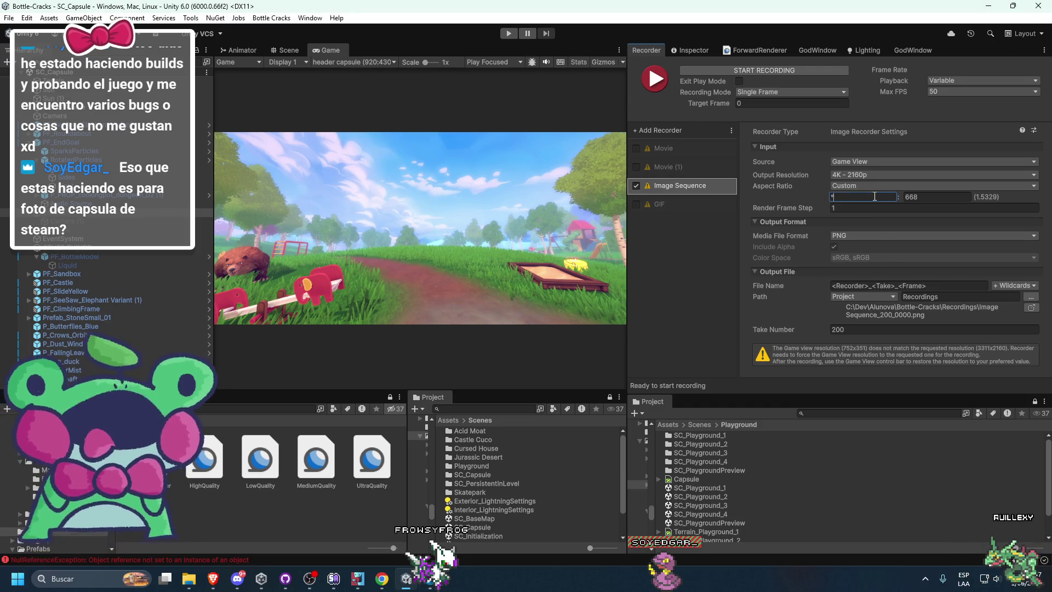
text(920)
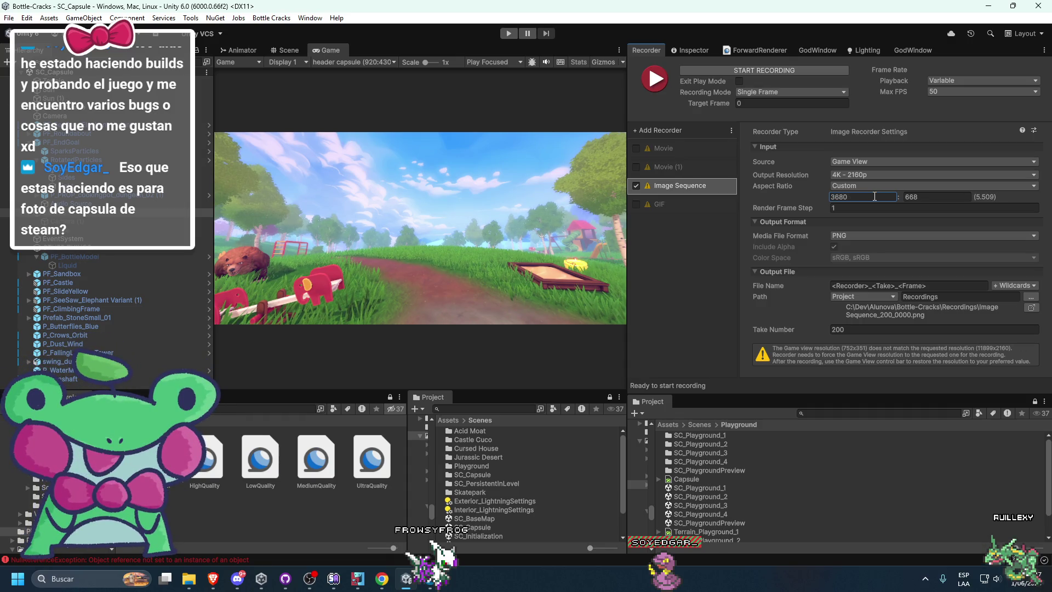
text(430)
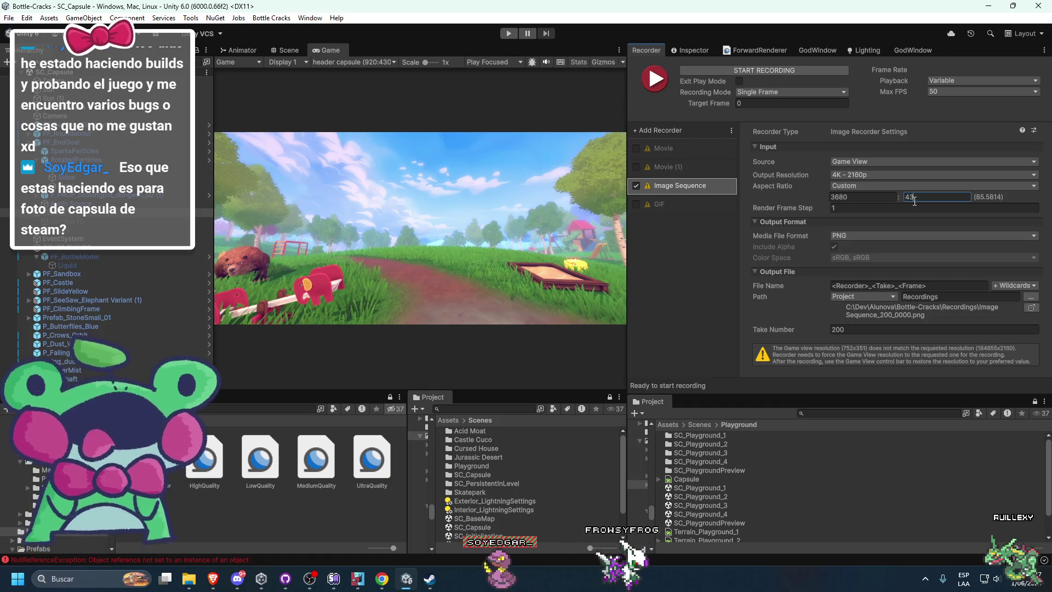
key(BackSpace)
key(BackSpace)
key(BackSpace)
text(1720)
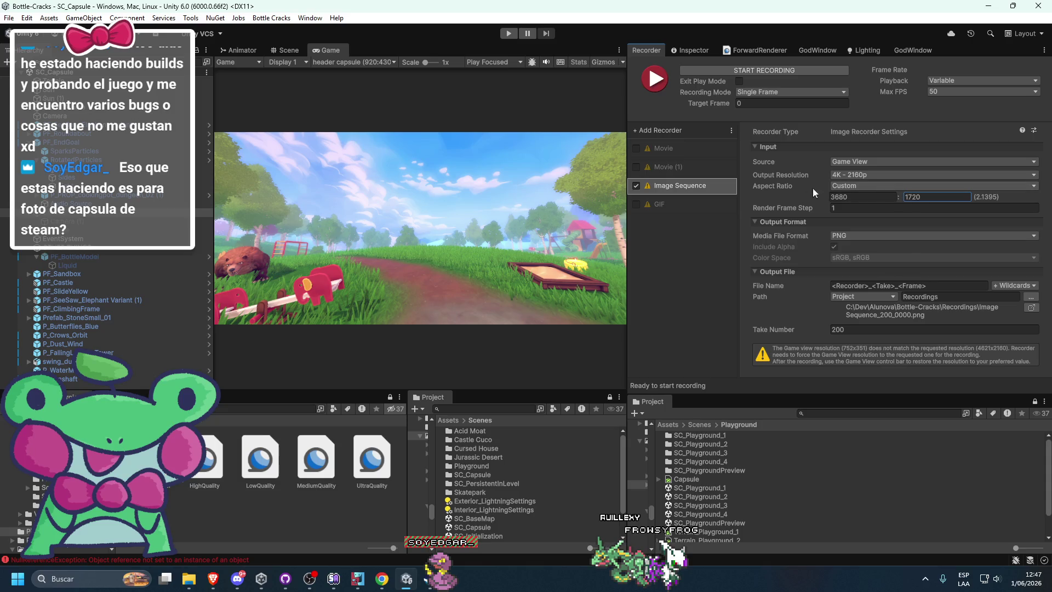
click(709, 72)
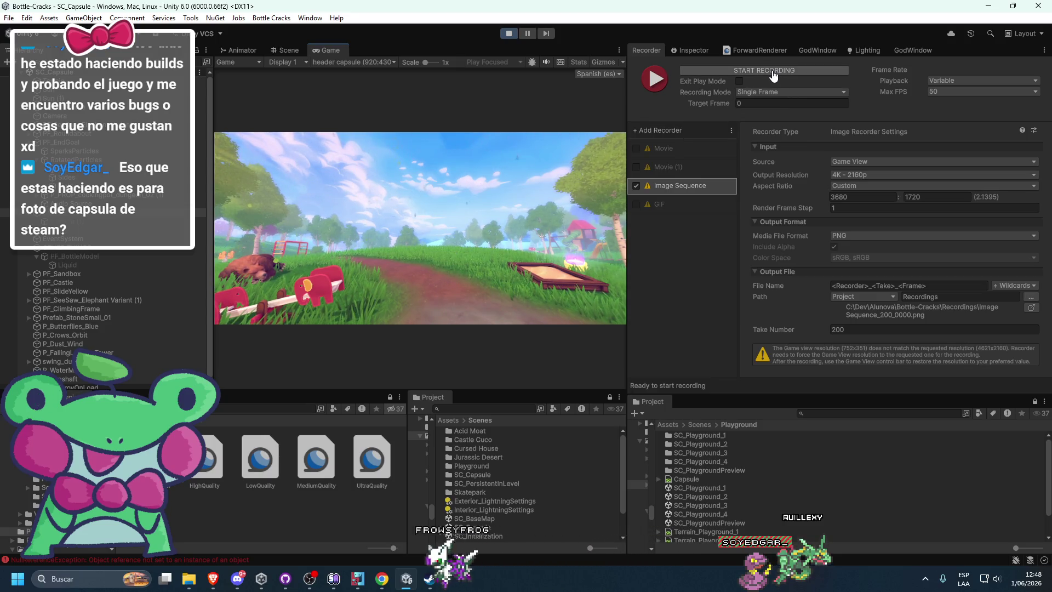
click(773, 71)
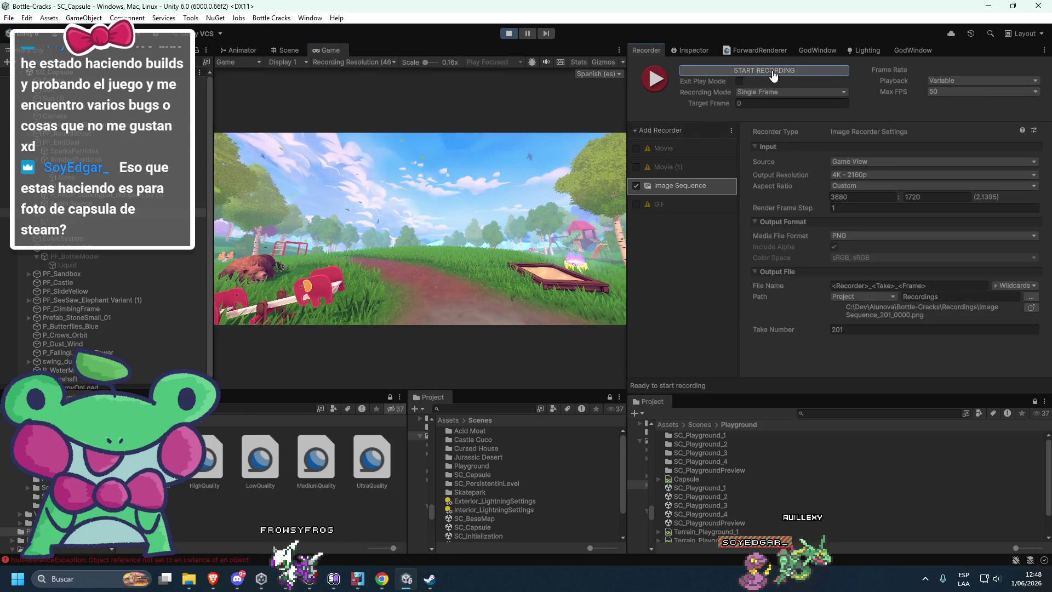
click(181, 588)
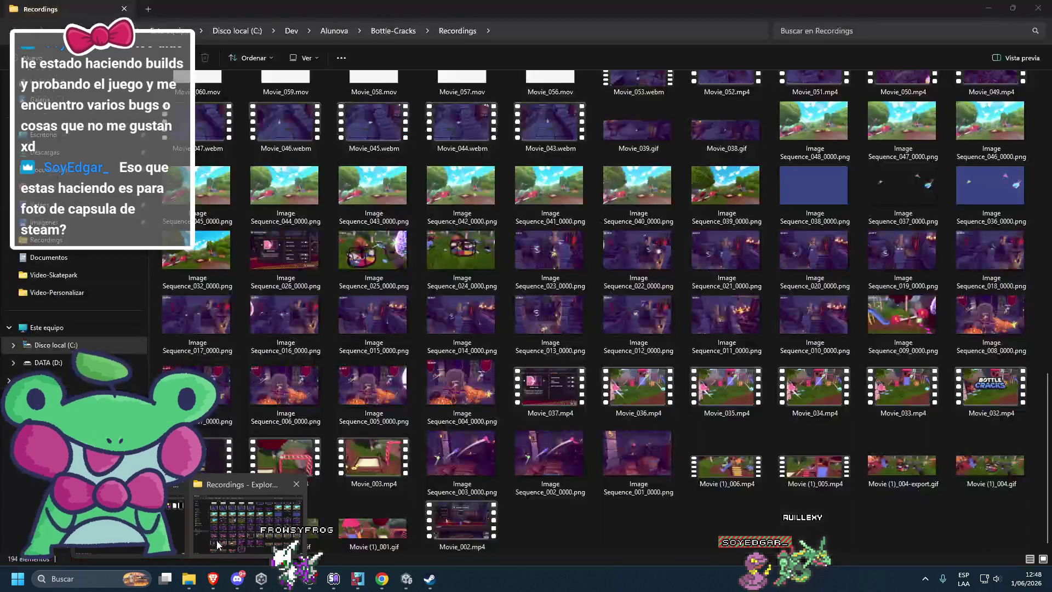
Step: Inspect Image Sequence_200_0000.png (4621 x 2160) in Photos, zooming and panning, then close it
double_click(539, 524)
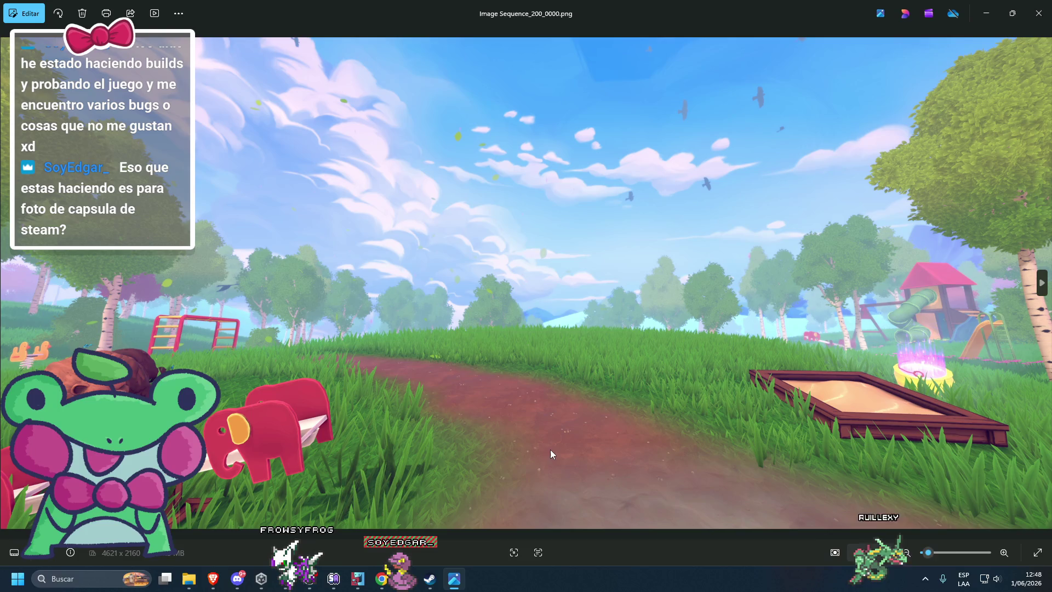
scroll(498, 425, up, 1)
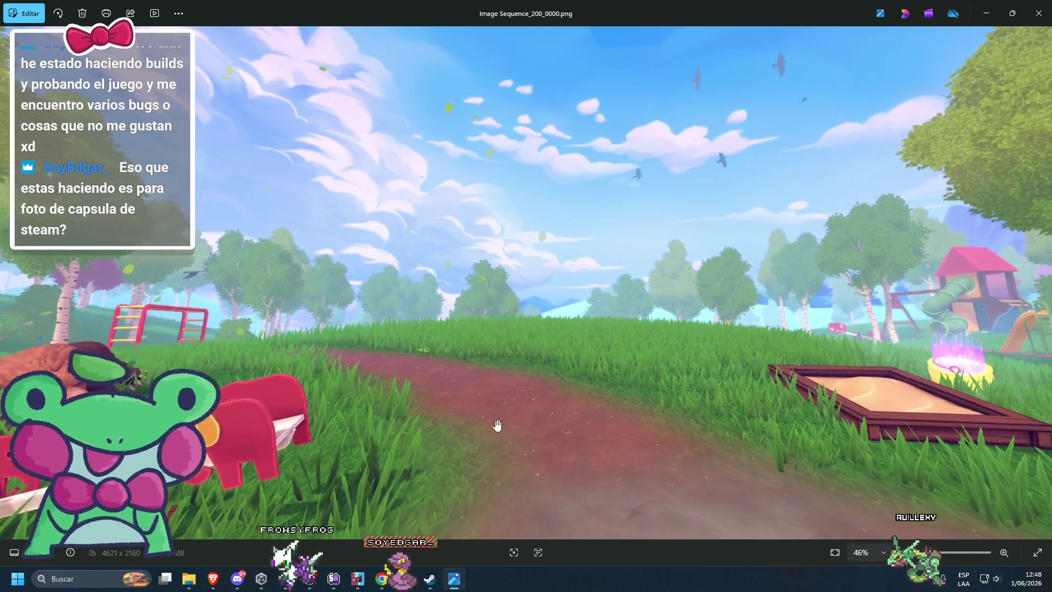
drag(488, 423, 729, 479)
scroll(531, 383, down, 1)
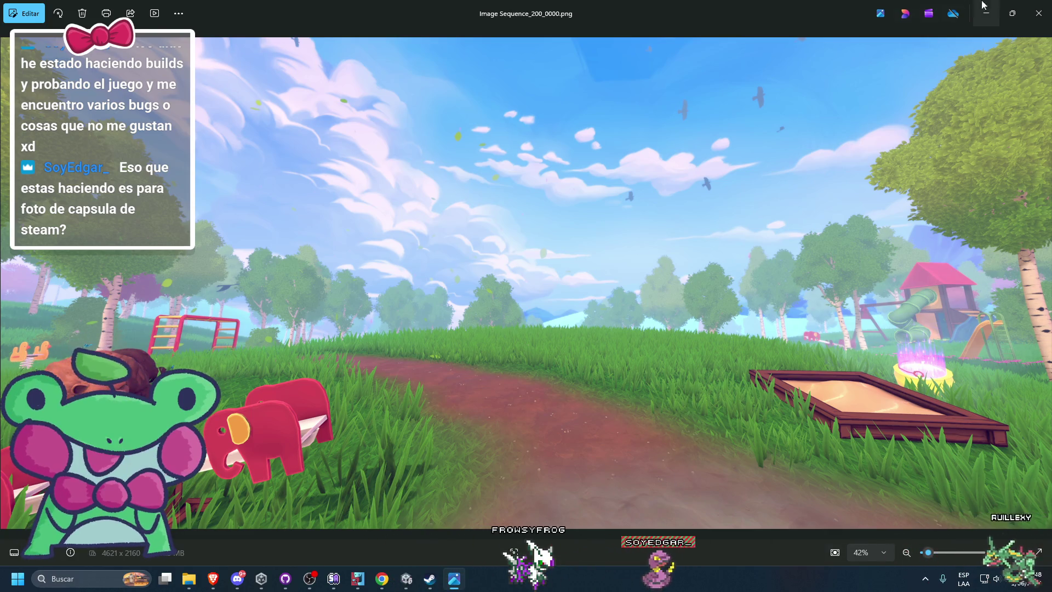
click(1039, 12)
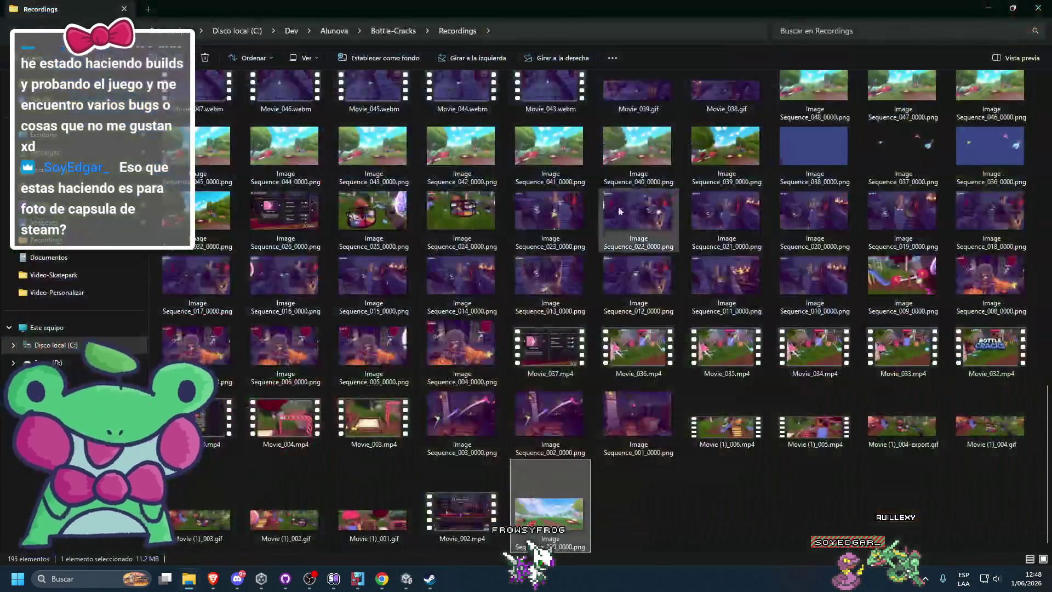
Step: Leave File Explorer and switch Unity to the Scene view
click(602, 502)
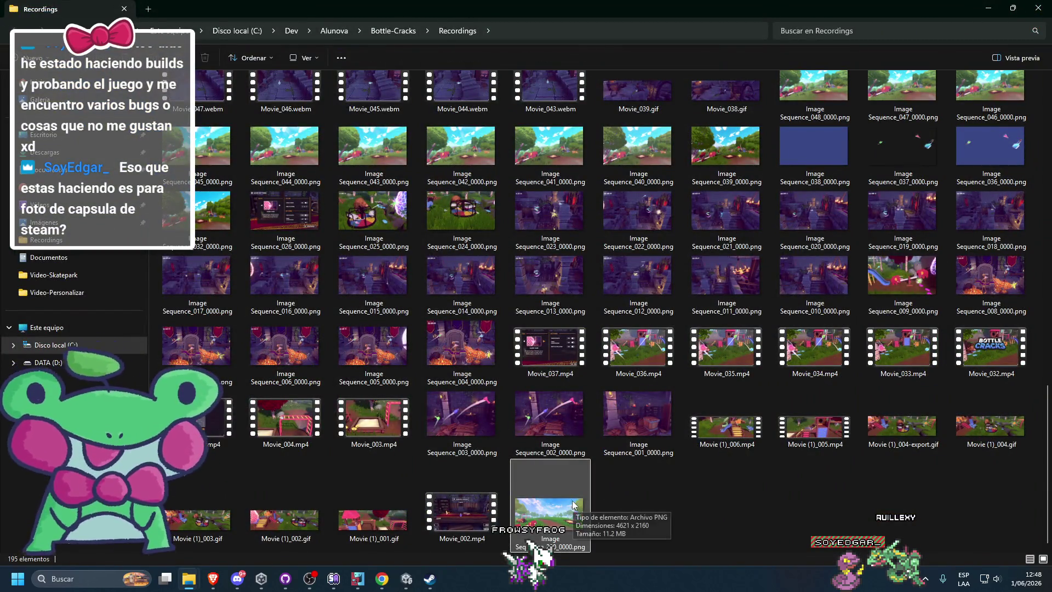
click(988, 7)
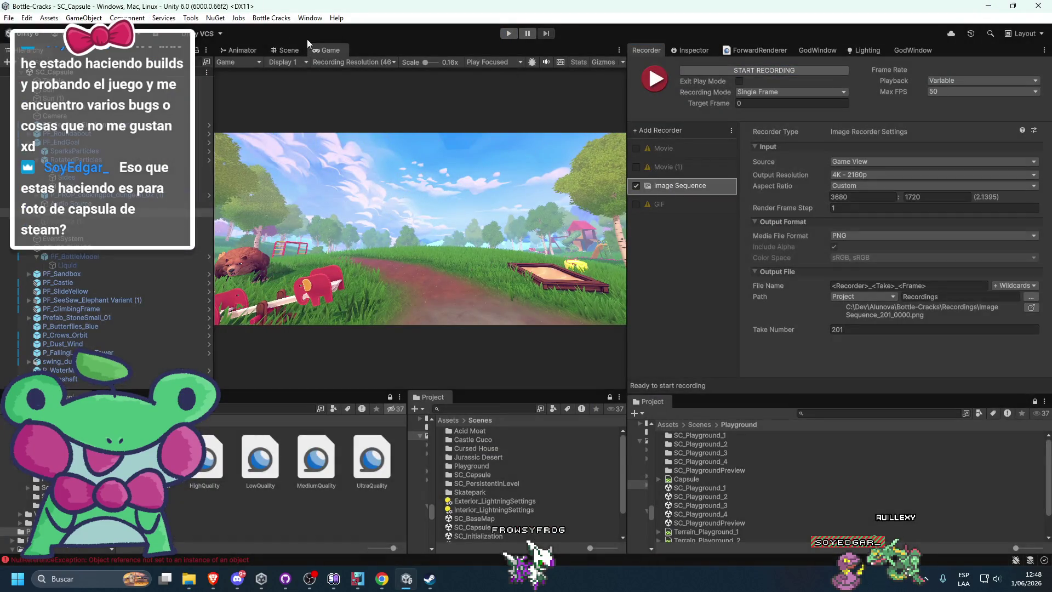
click(285, 50)
scroll(343, 130, down, 8)
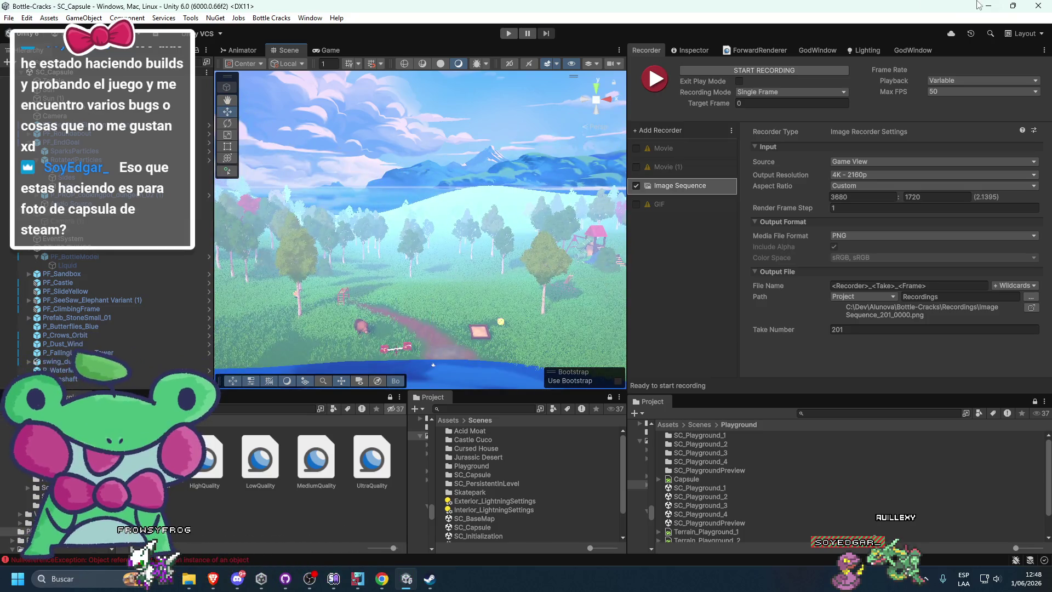
Step: Bring the Recordings folder forward and open a new File Explorer tab
click(988, 6)
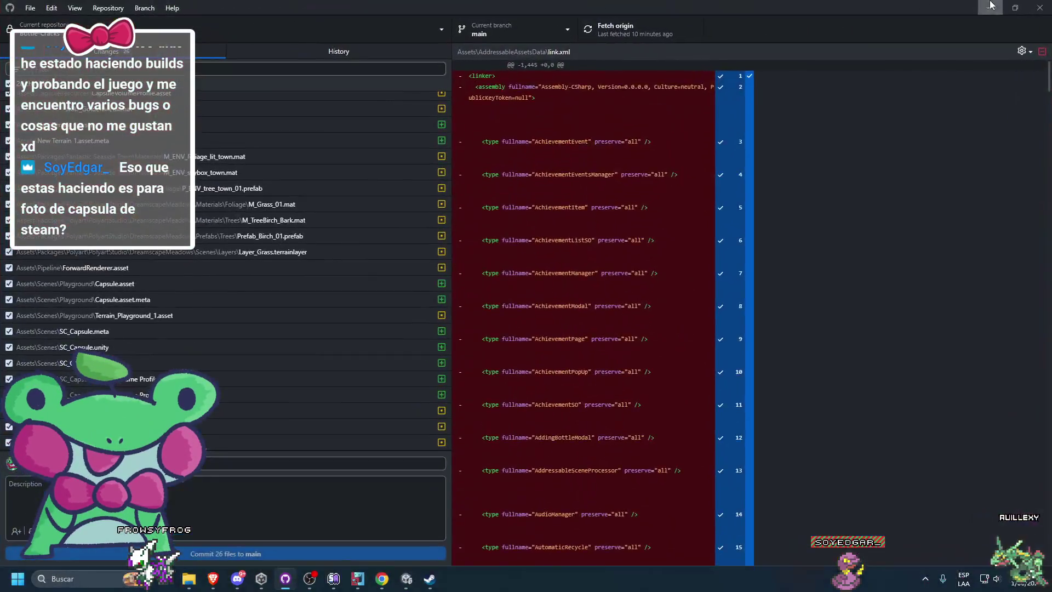
click(991, 6)
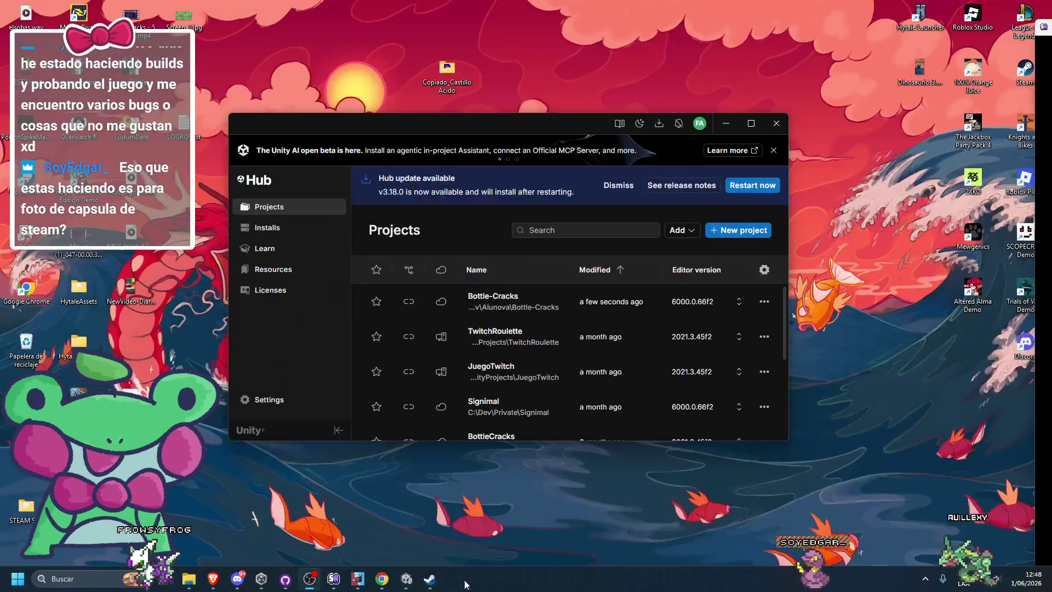
click(261, 576)
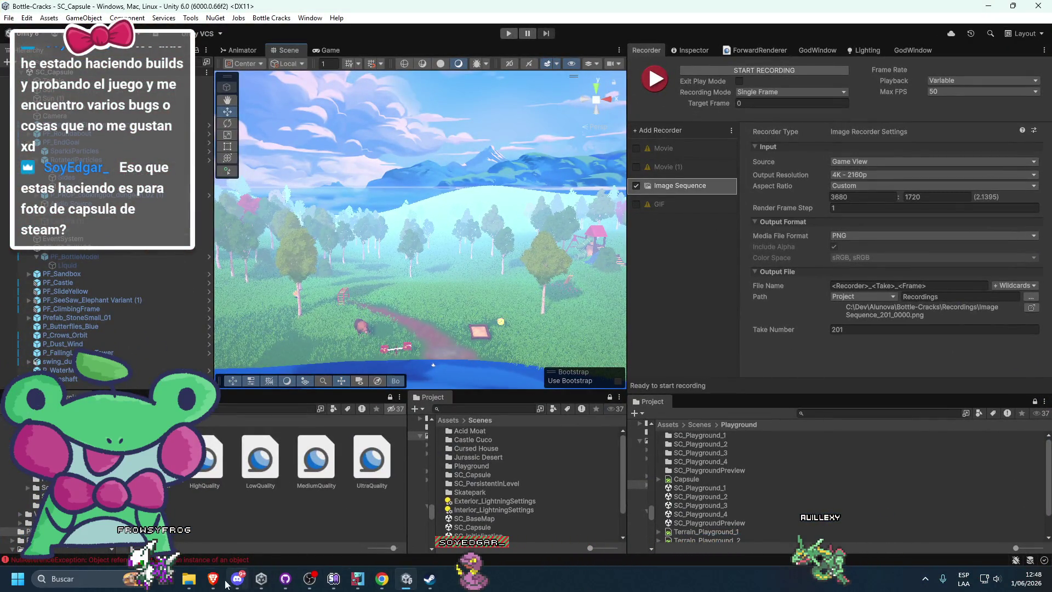
mouse_move(192, 583)
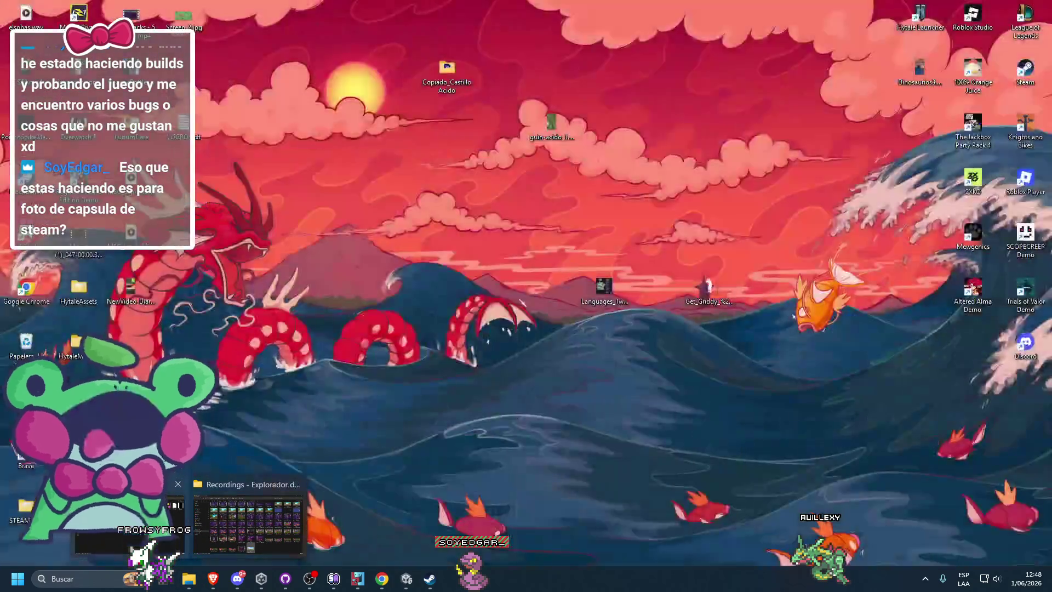
click(236, 507)
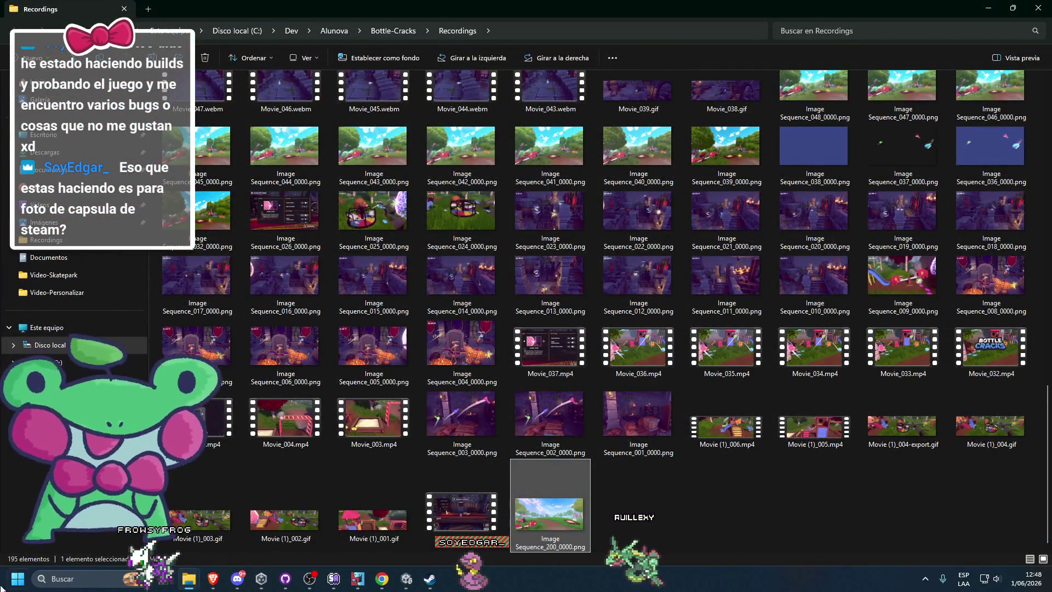
click(18, 579)
click(314, 219)
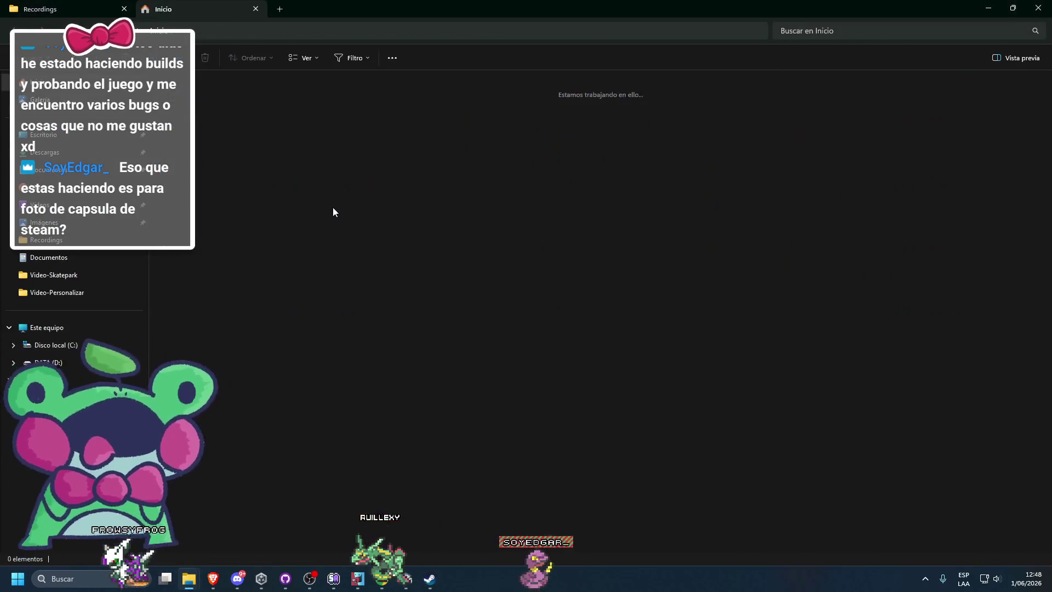
Step: Navigate to D: > Alunova > Bottle Cracks > UltraNewCapsule and select Caspule_Header.ai
click(49, 363)
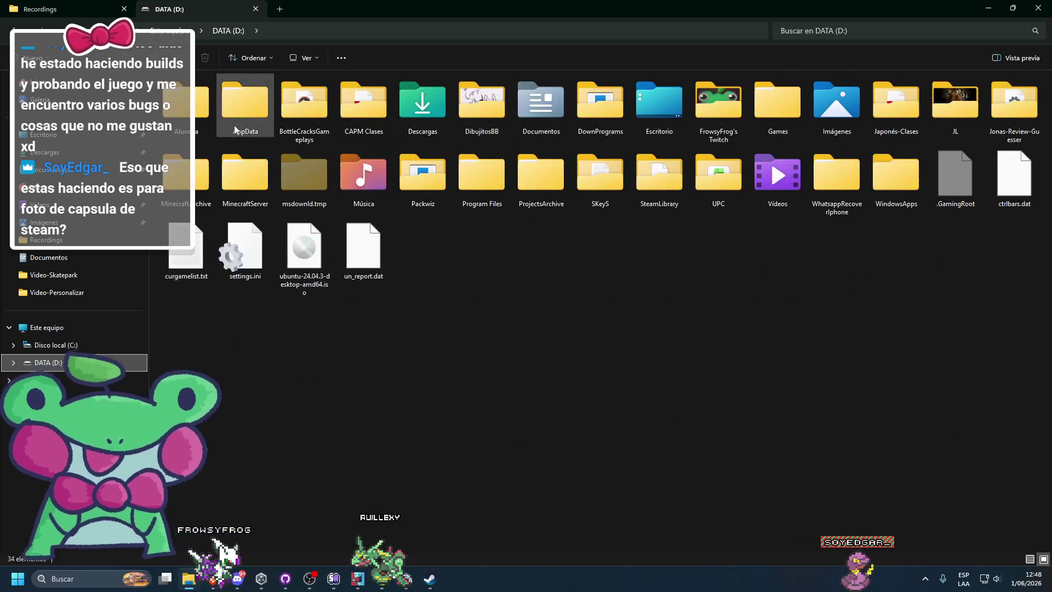
double_click(207, 127)
double_click(204, 94)
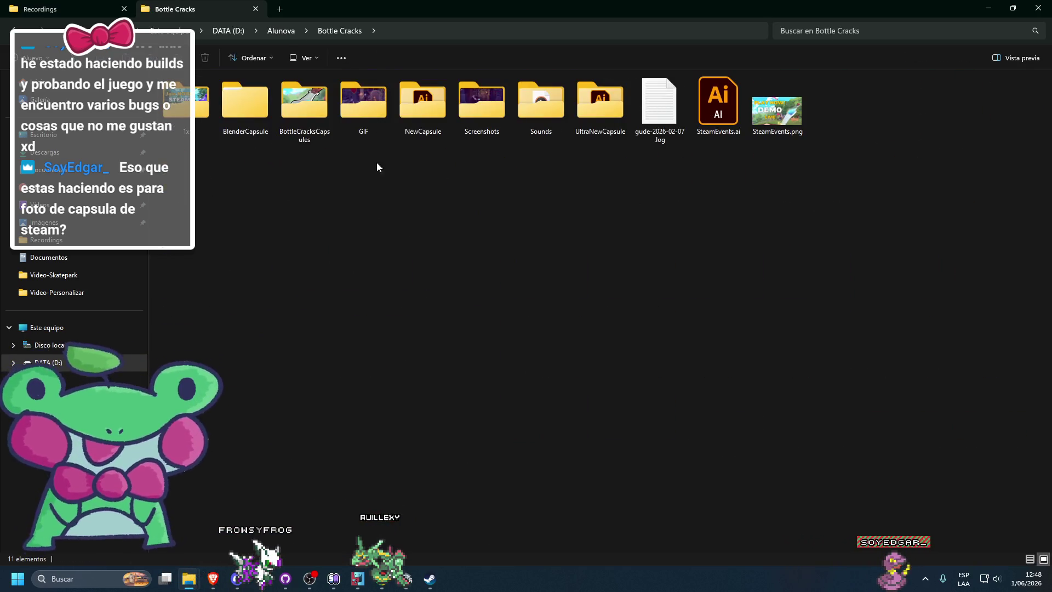
double_click(446, 114)
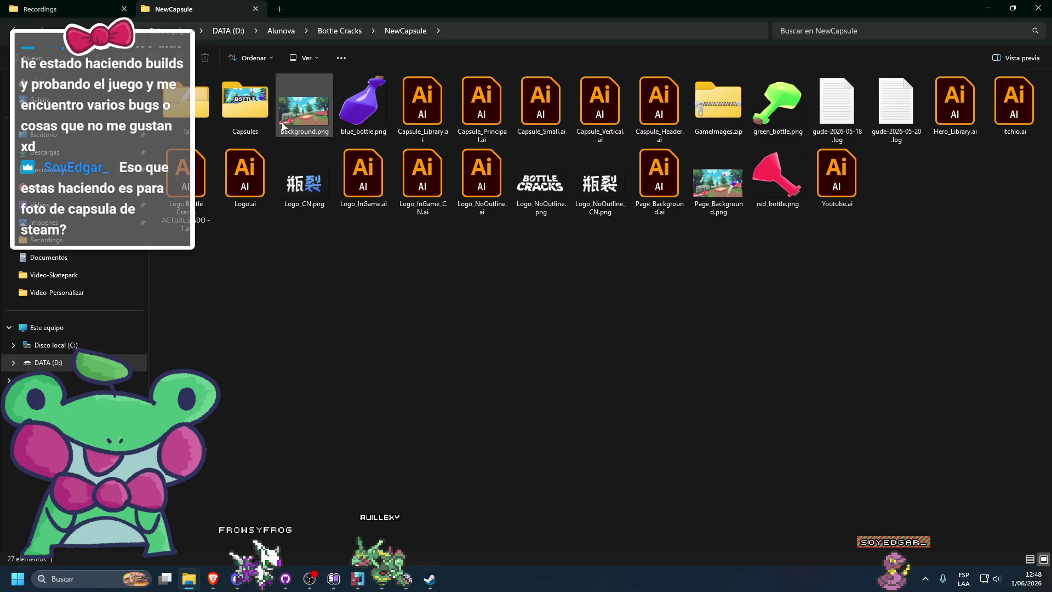
click(337, 31)
double_click(541, 104)
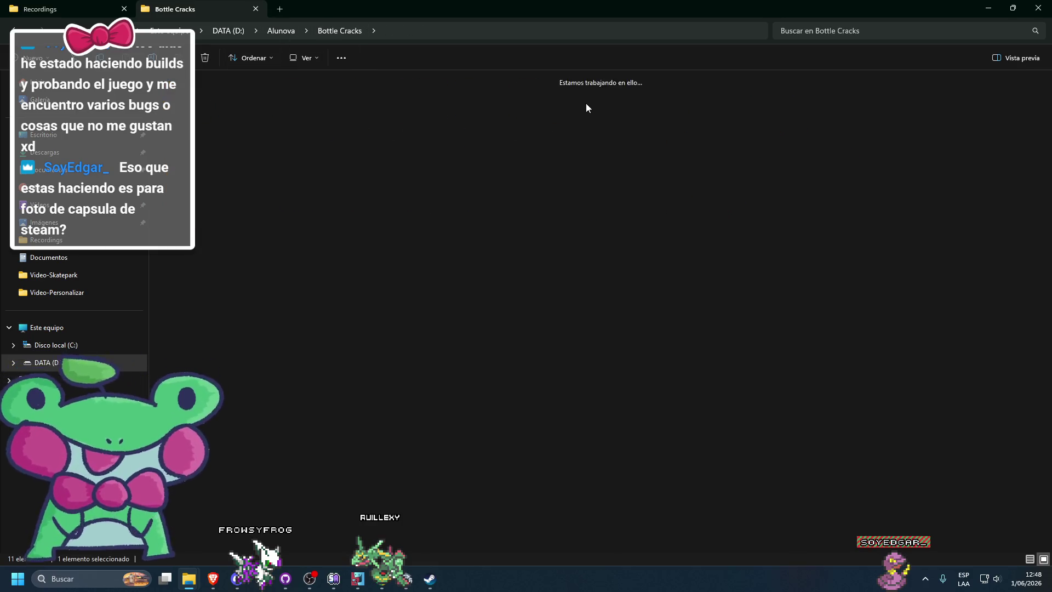
key(alt+Tab)
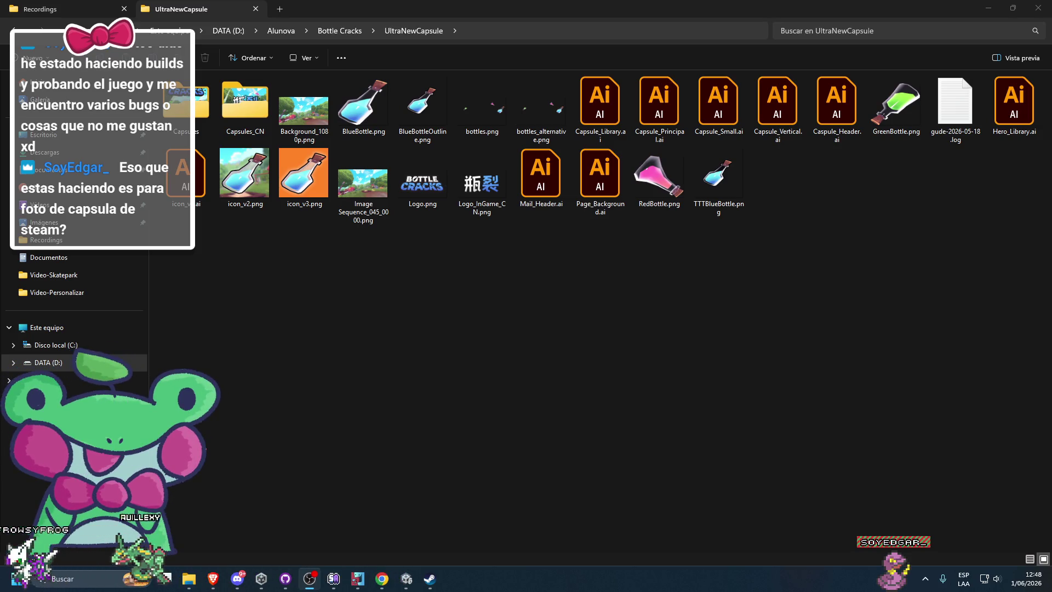
click(732, 247)
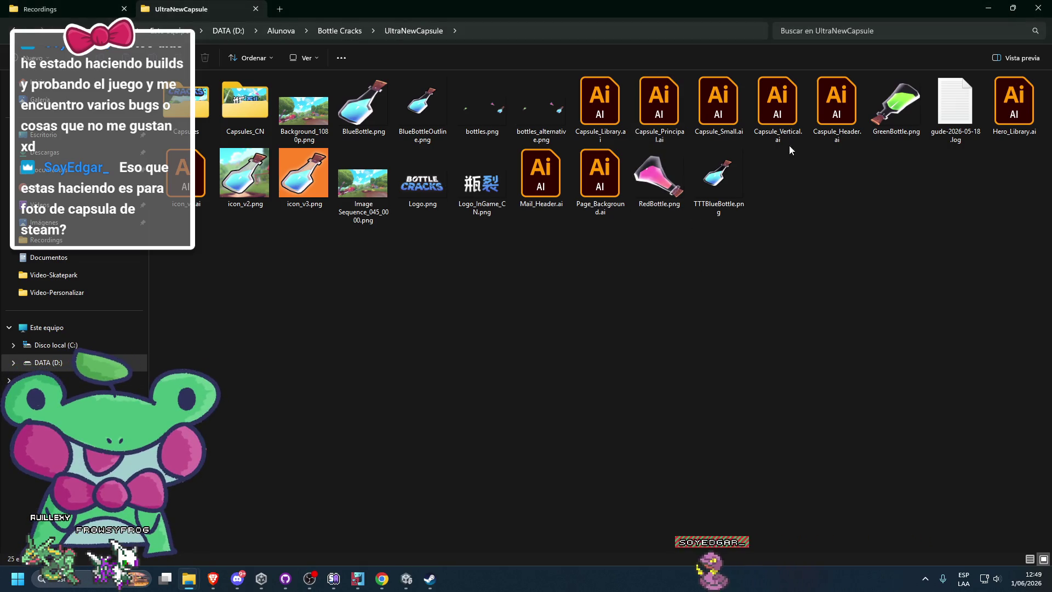
click(828, 110)
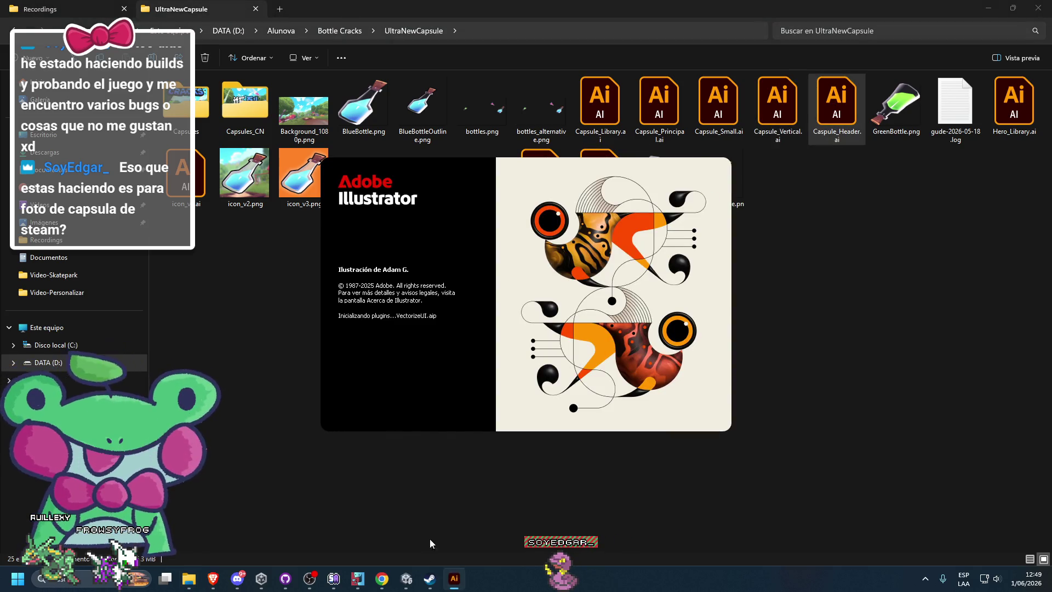
Step: Minimize Unity to bring the loading Caspule_Header.ai in Illustrator to the front
click(415, 578)
click(418, 578)
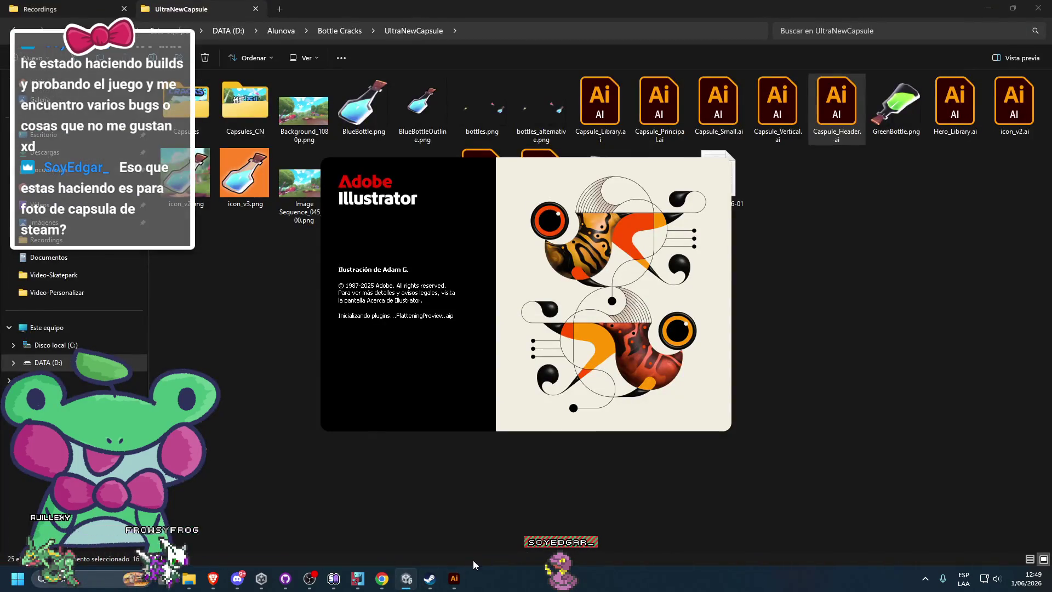
mouse_move(454, 578)
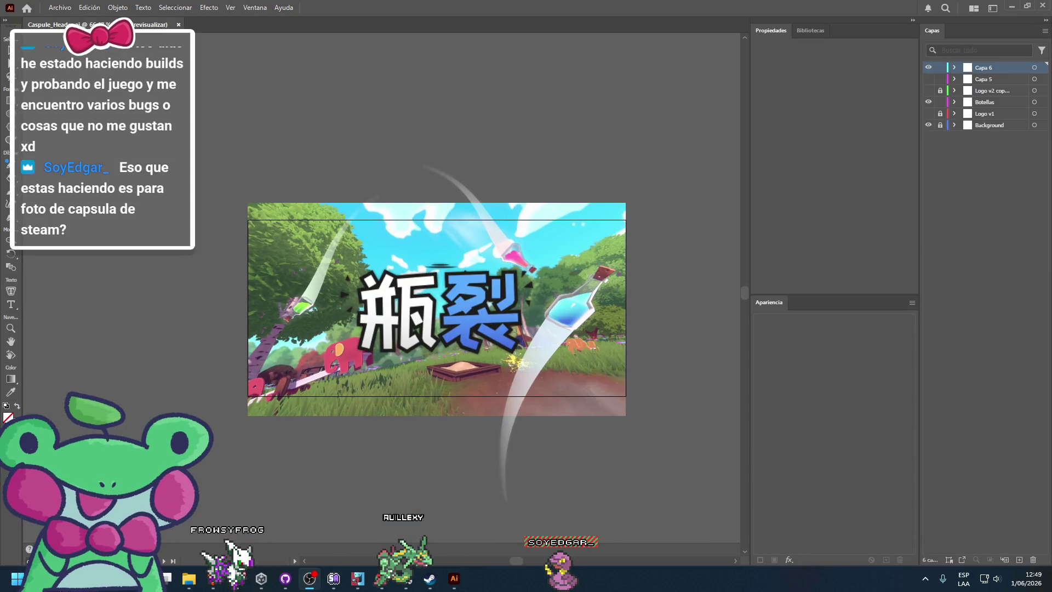
Step: Hide the 瓶裂 logo (Capa 6), Background and Botellas layers, and show Logo v2 copy
click(928, 67)
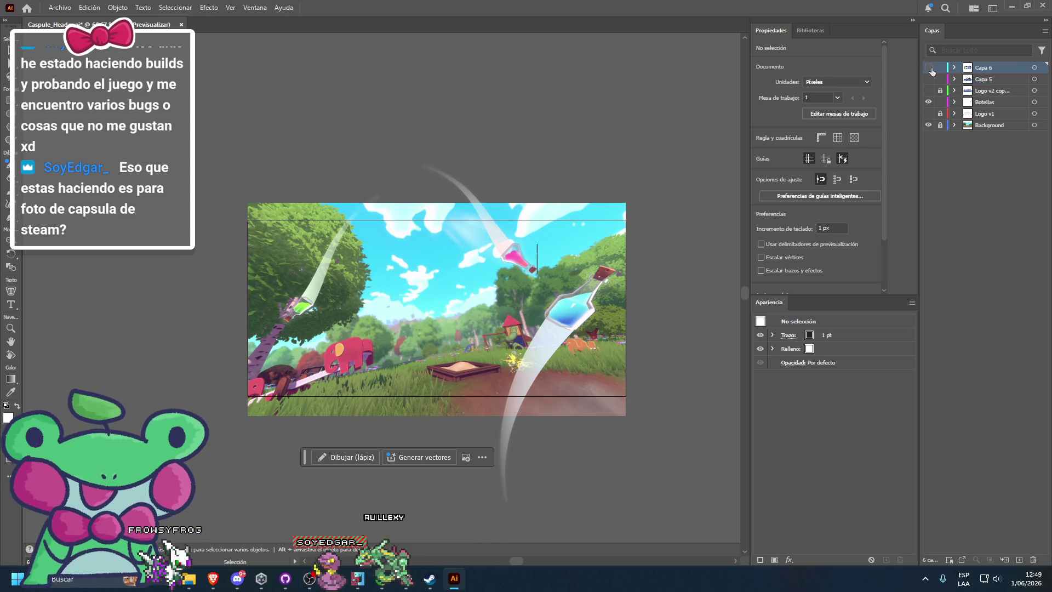
click(928, 125)
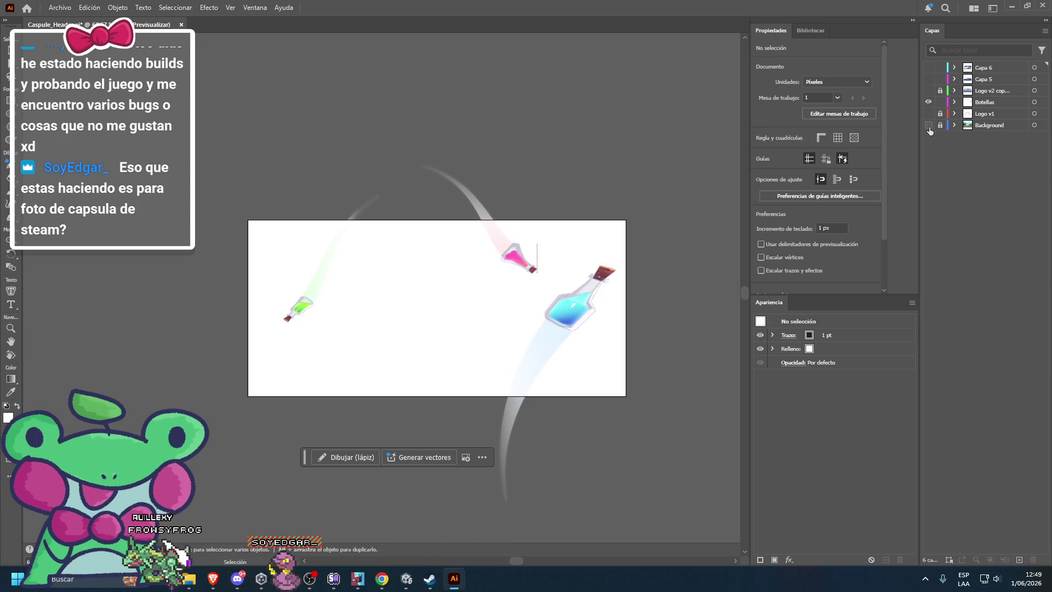
click(928, 102)
click(929, 91)
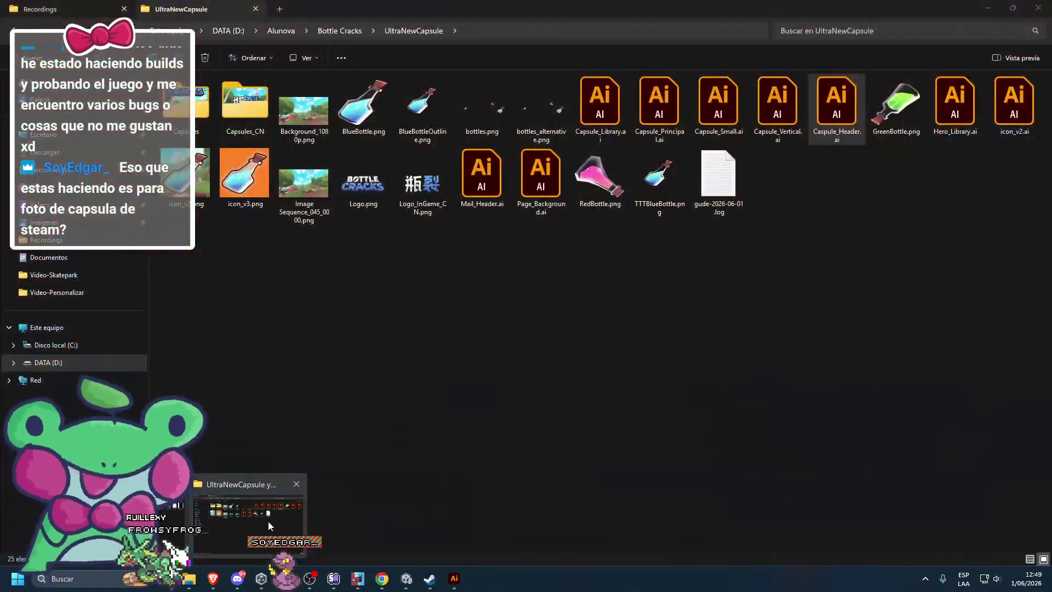
Step: Copy Image Sequence_200_0000.png from the Recordings folder
click(268, 521)
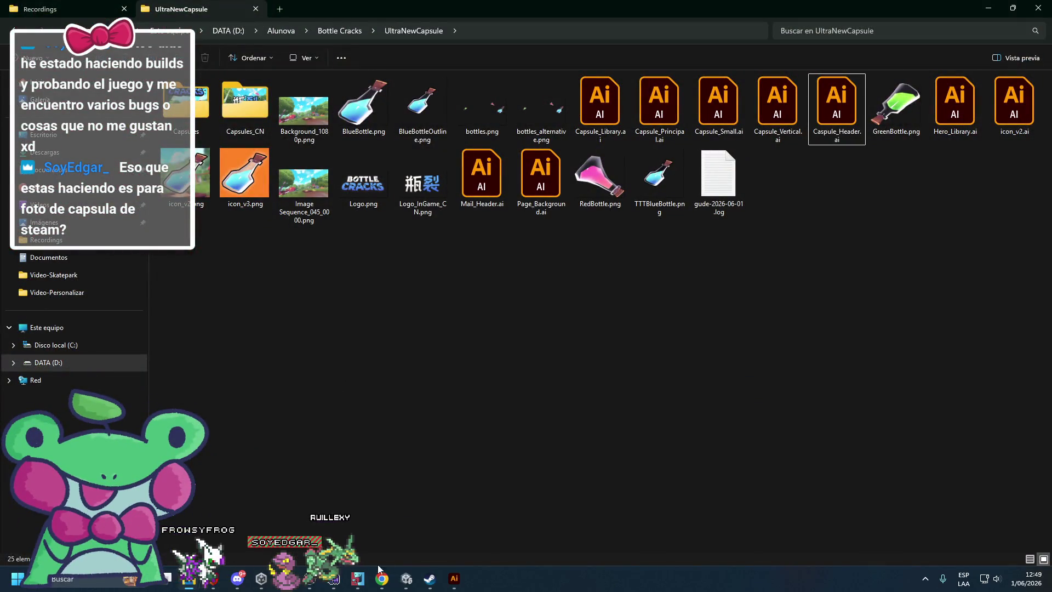
key(ctrl+Tab)
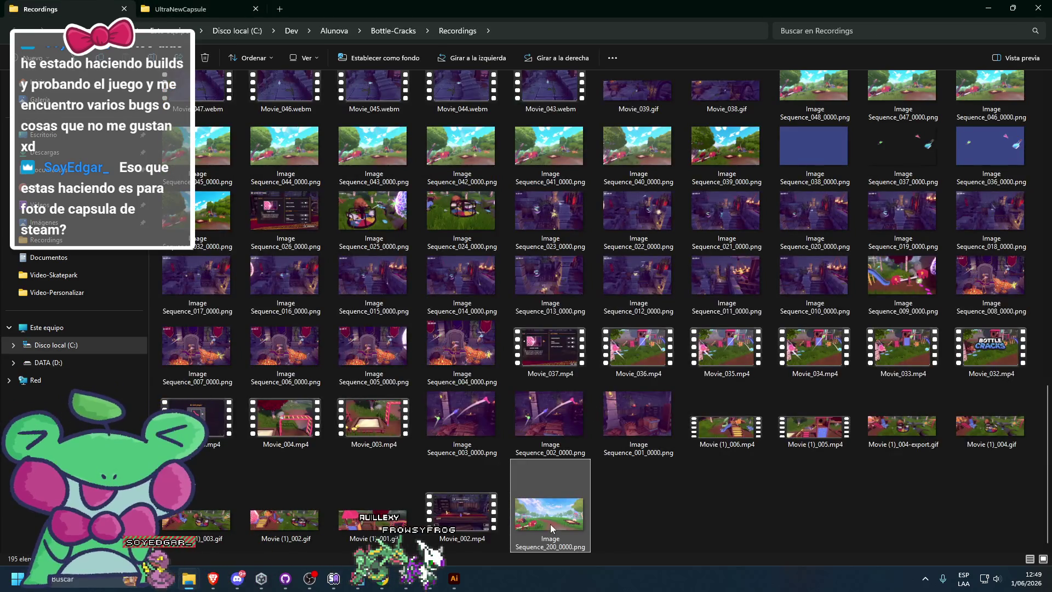
key(shift+F10)
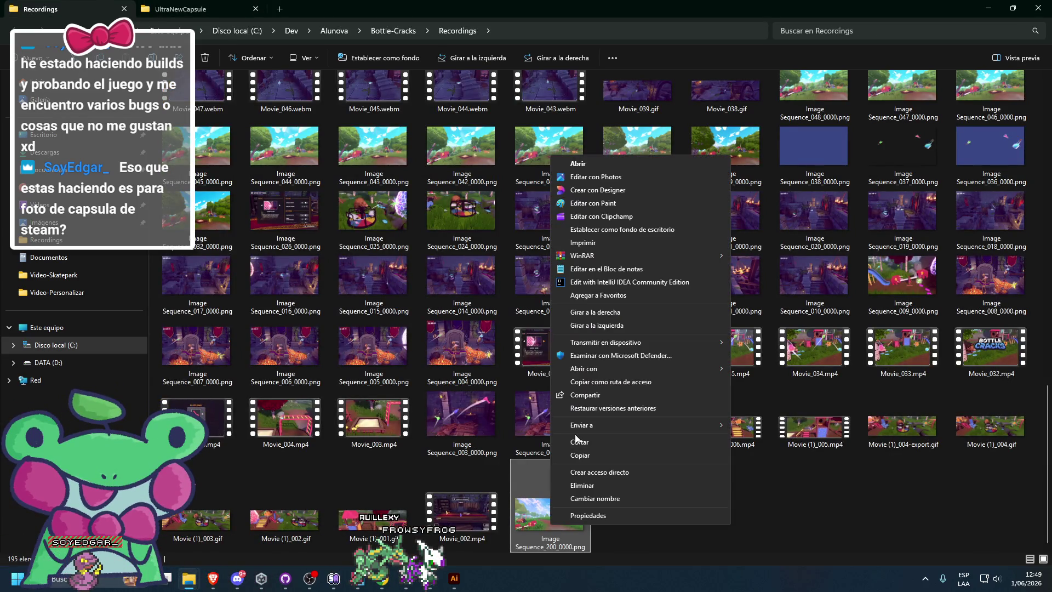
click(576, 442)
Step: Paste the screenshot into UltraNewCapsule and rename it HeaderBackground.png
key(ctrl+Tab)
right_click(408, 263)
click(438, 347)
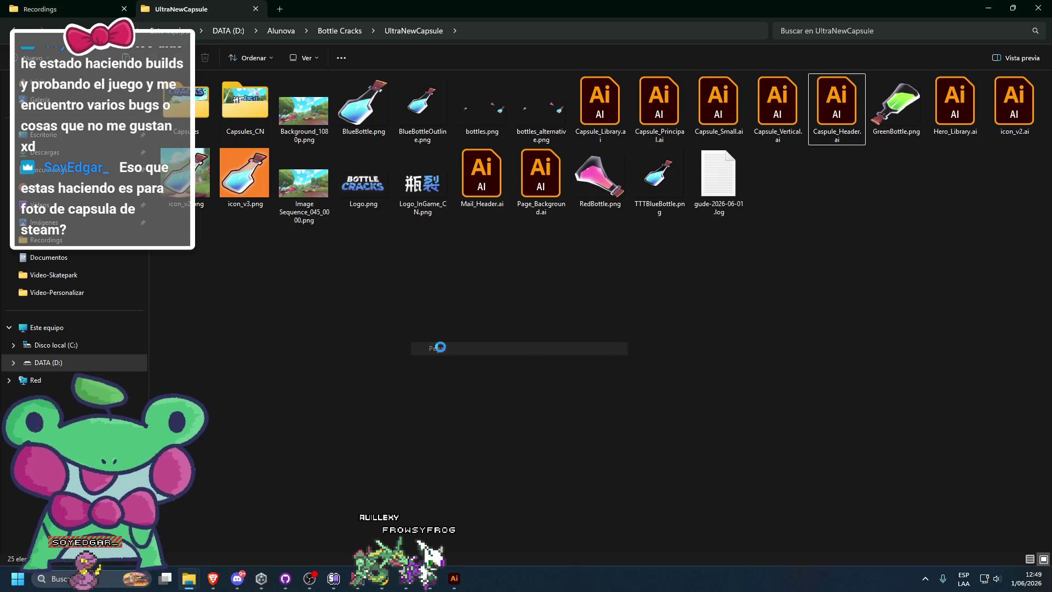
click(790, 210)
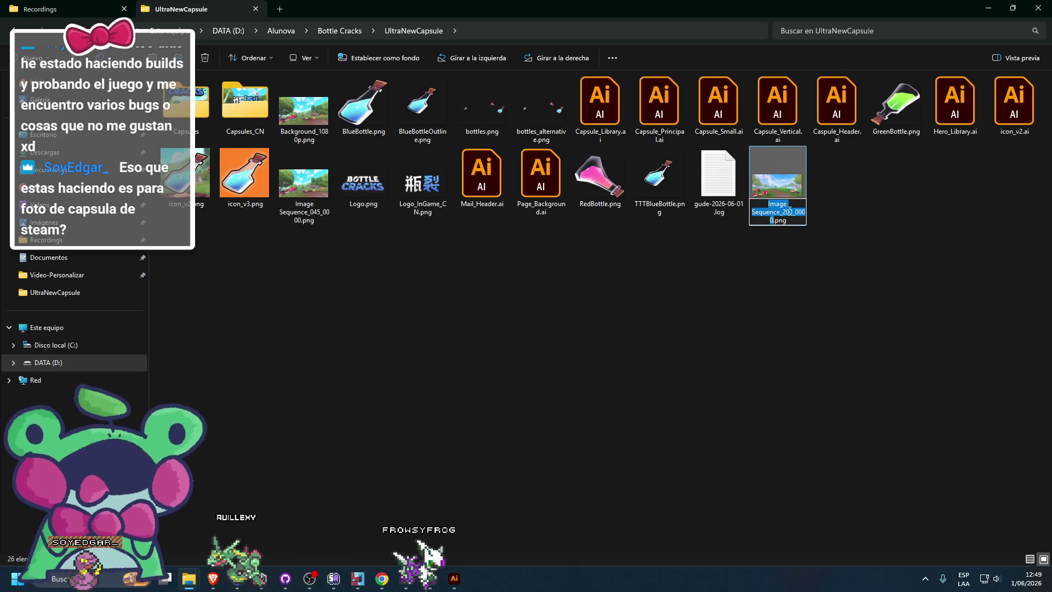
text(HeaderBackground)
key(Return)
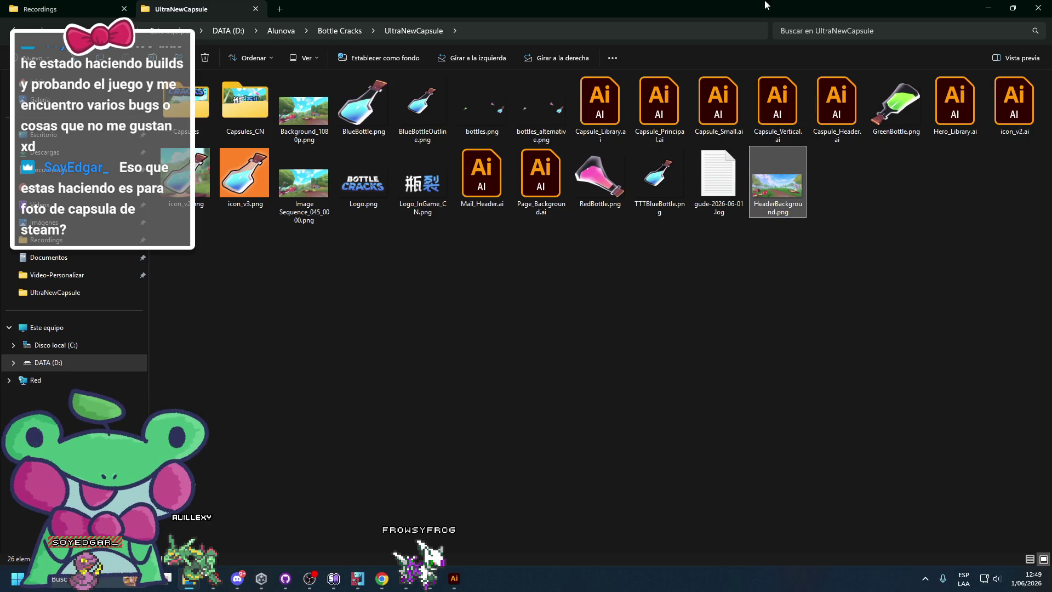
click(988, 8)
click(1046, 32)
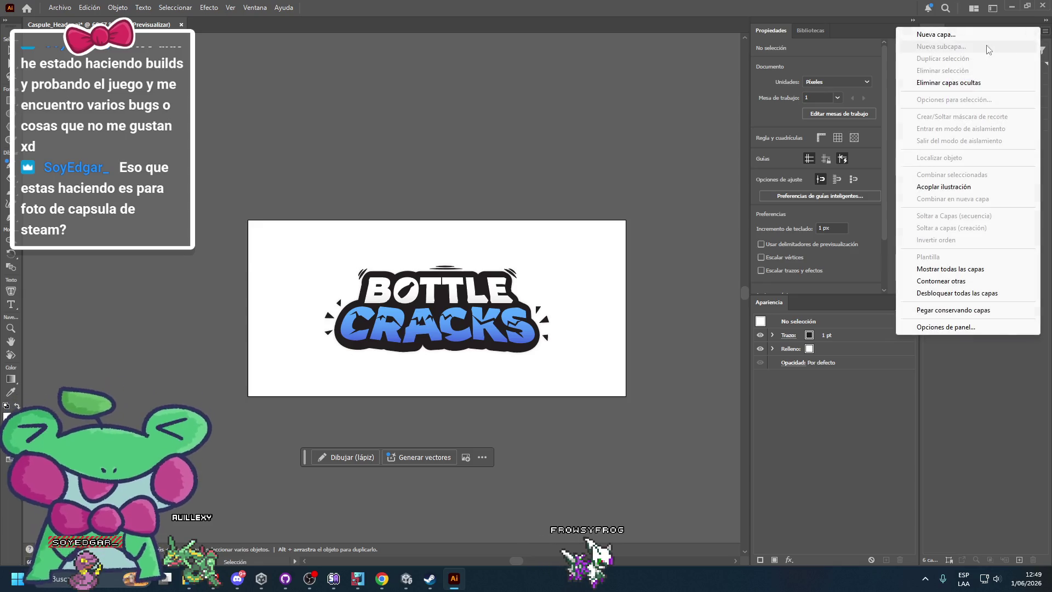
Step: Create new layer Capa 7 and place HeaderBackground.png onto the canvas
click(966, 36)
key(Return)
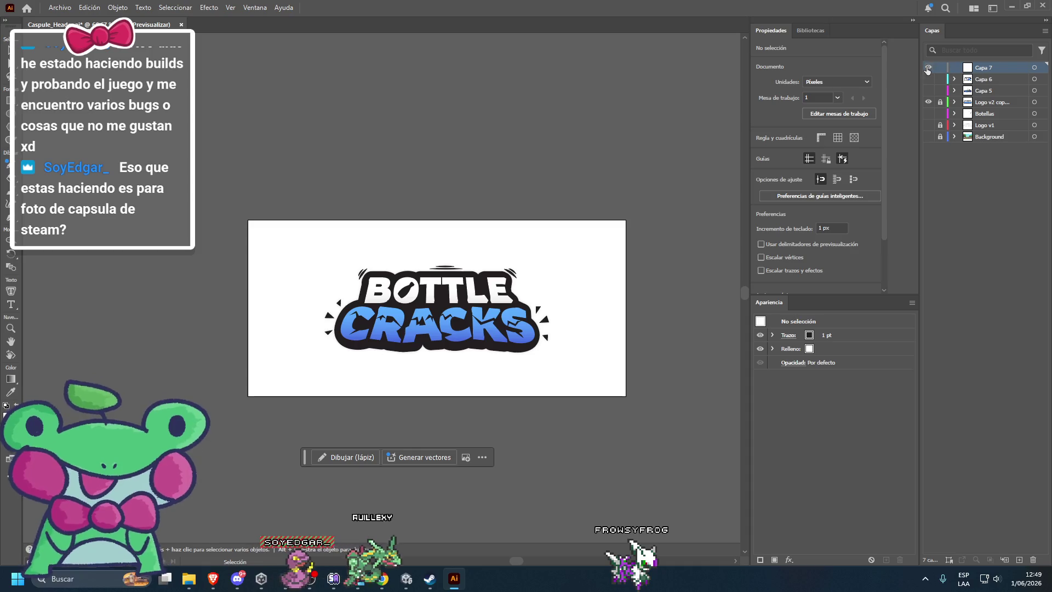
mouse_move(1051, 176)
mouse_down()
mouse_move(1021, 150)
mouse_move(981, 70)
mouse_move(533, 137)
mouse_up()
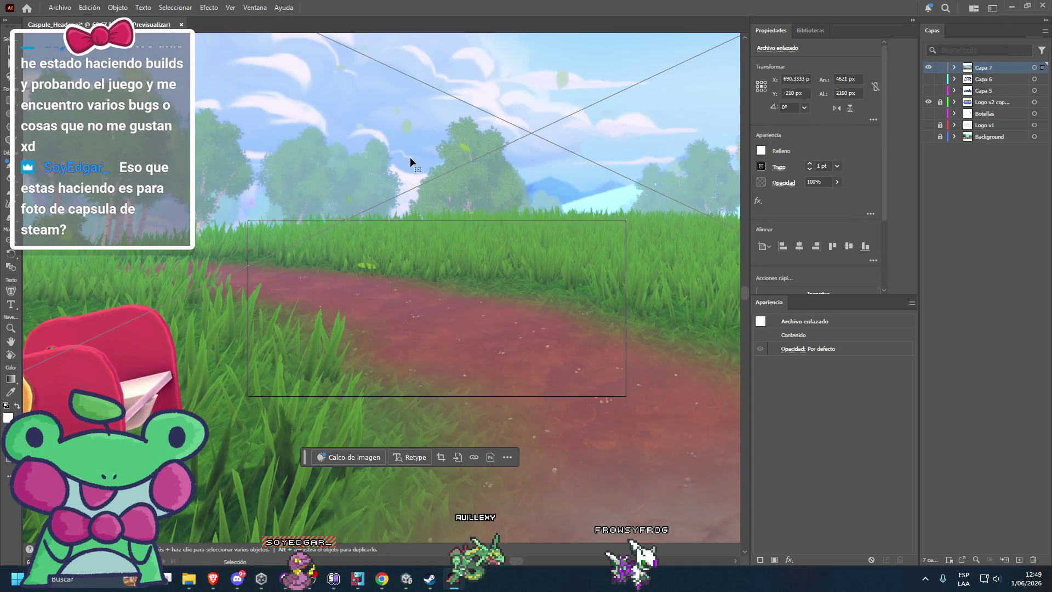
Step: Scale the background to 920x430 over the artboard and move Capa 7 beneath the logo
key(ctrl+minus)
key(ctrl+minus)
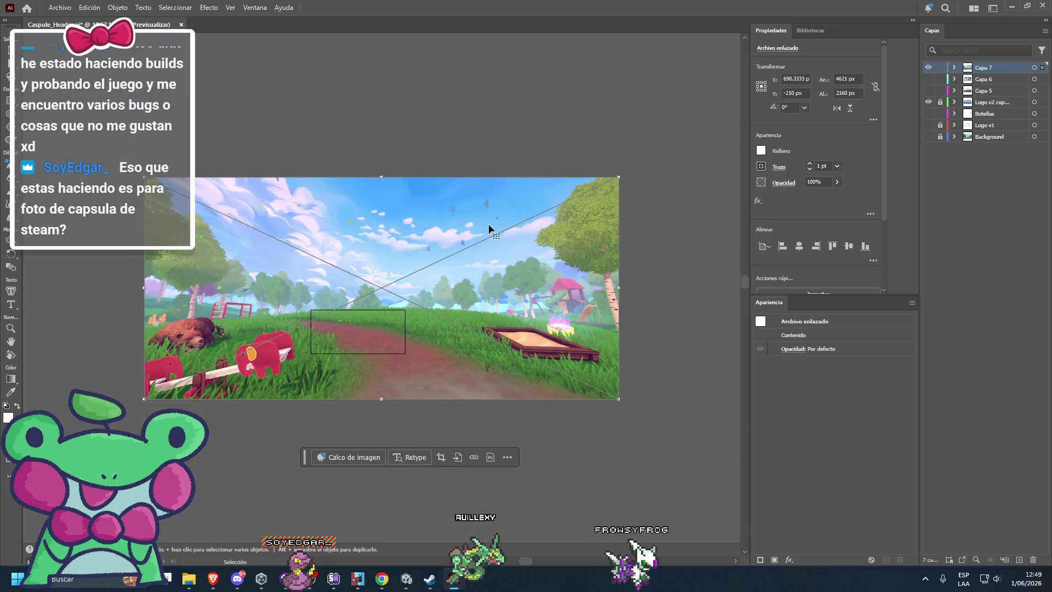
mouse_move(619, 398)
mouse_down()
mouse_move(306, 241)
mouse_move(237, 302)
mouse_move(422, 351)
mouse_move(403, 296)
mouse_up()
drag(373, 257, 383, 318)
key(ctrl+plus)
drag(197, 200, 419, 312)
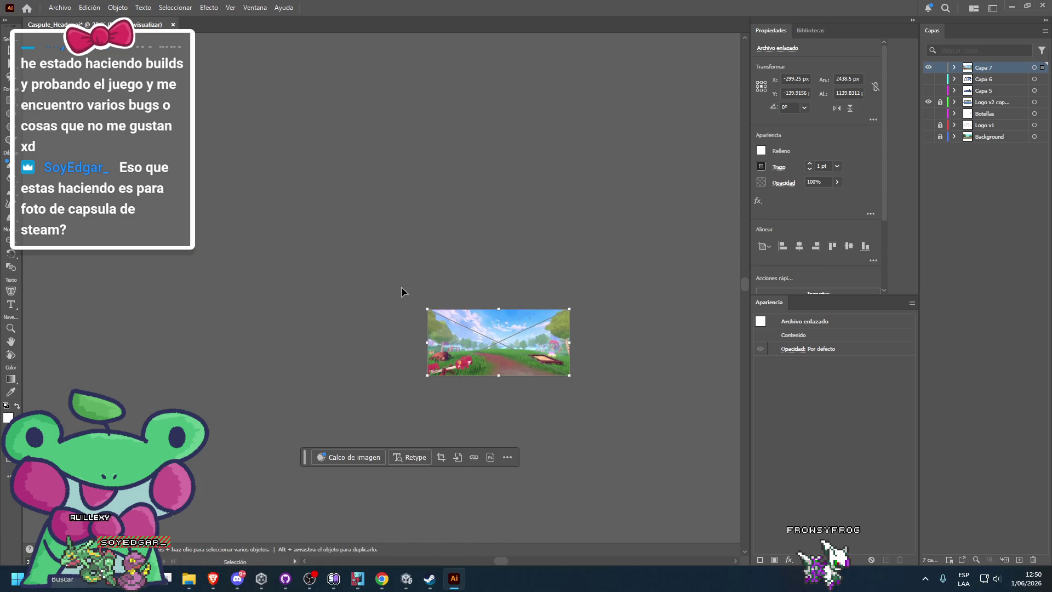
click(402, 292)
key(ctrl+plus)
key(ctrl+plus)
key(ctrl+plus)
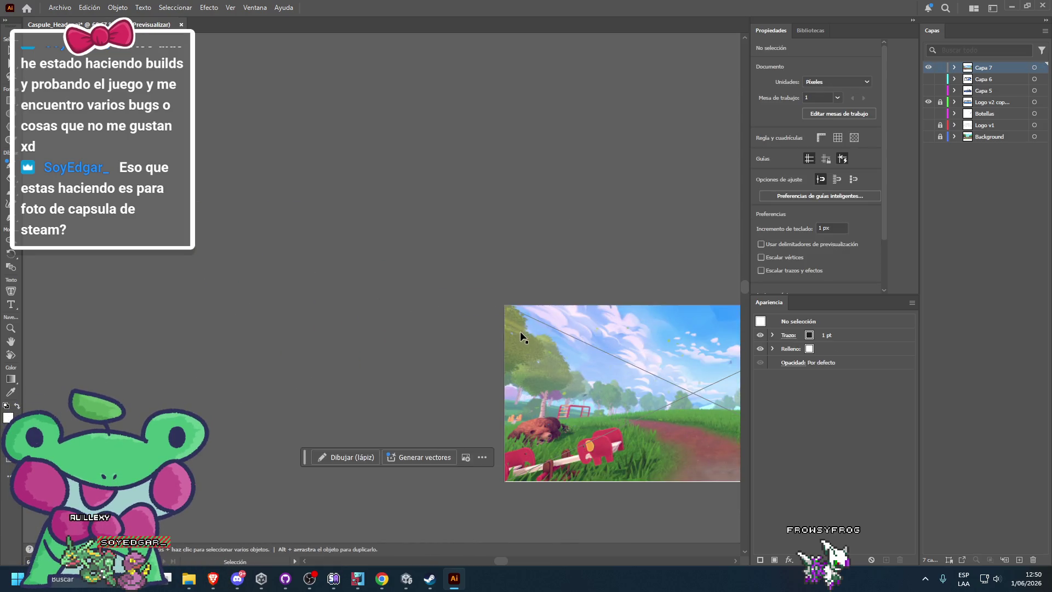
drag(520, 331, 223, 252)
mouse_move(995, 124)
mouse_down()
mouse_move(982, 137)
mouse_move(1002, 120)
mouse_up()
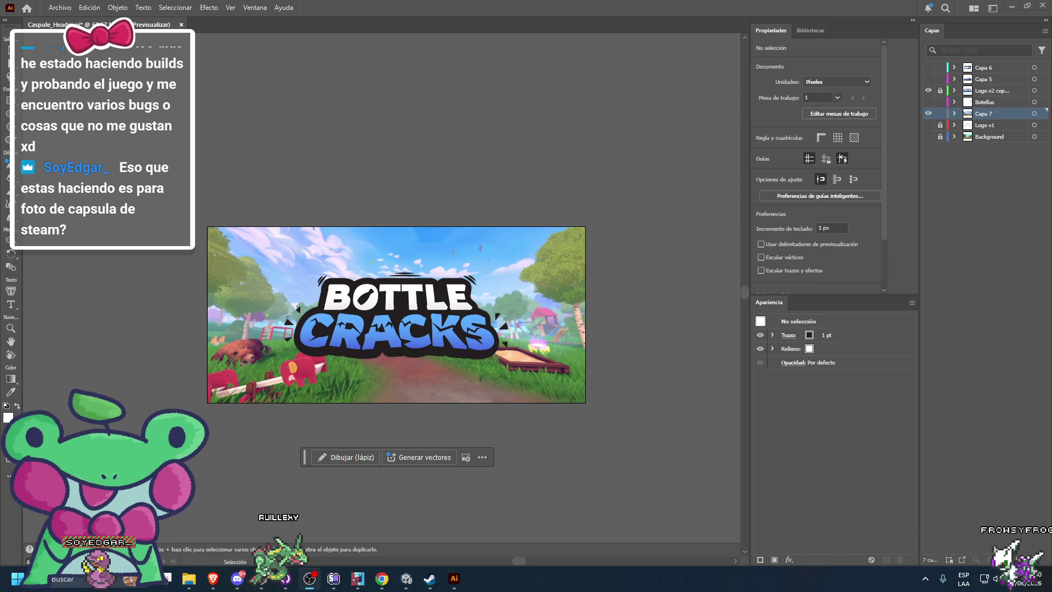
Step: Turn the Botellas layer back on and check the bottles and logo over the new background
click(928, 102)
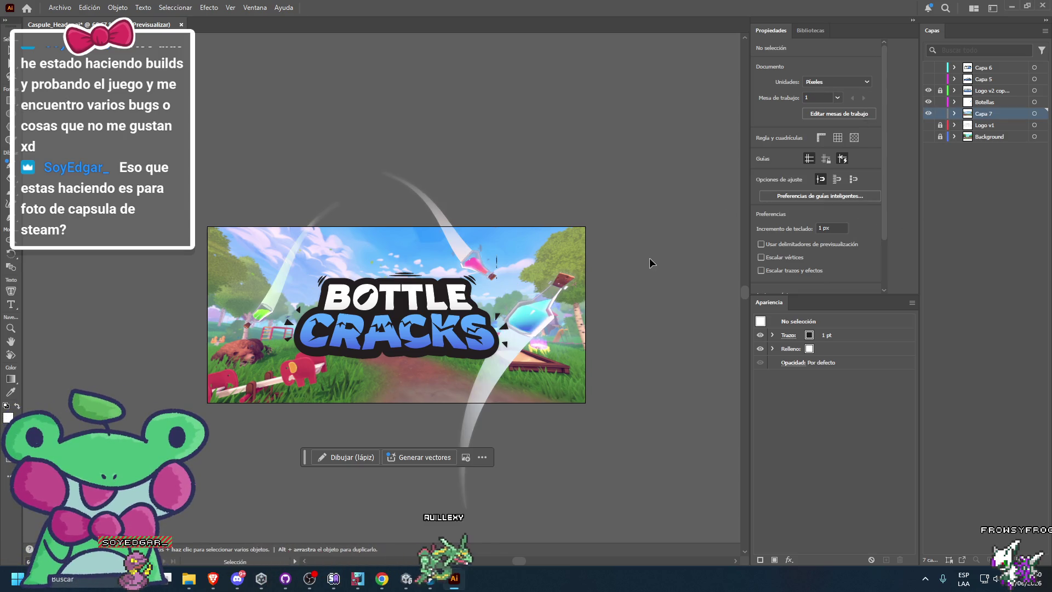
key(ctrl+minus)
key(ctrl+minus)
key(ctrl+minus)
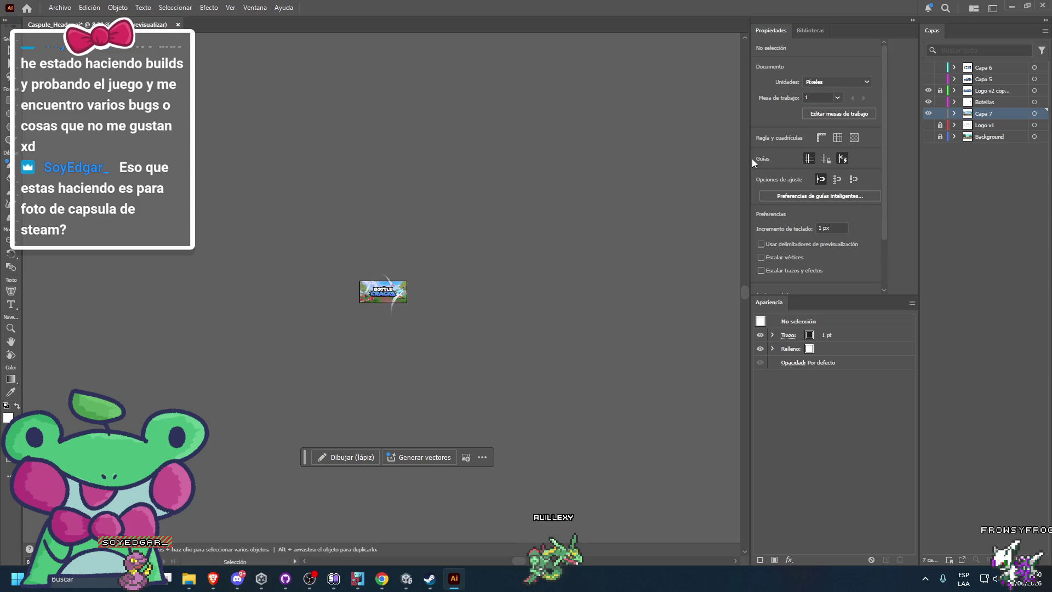
key(ctrl+plus)
key(ctrl+plus)
key(ctrl+plus)
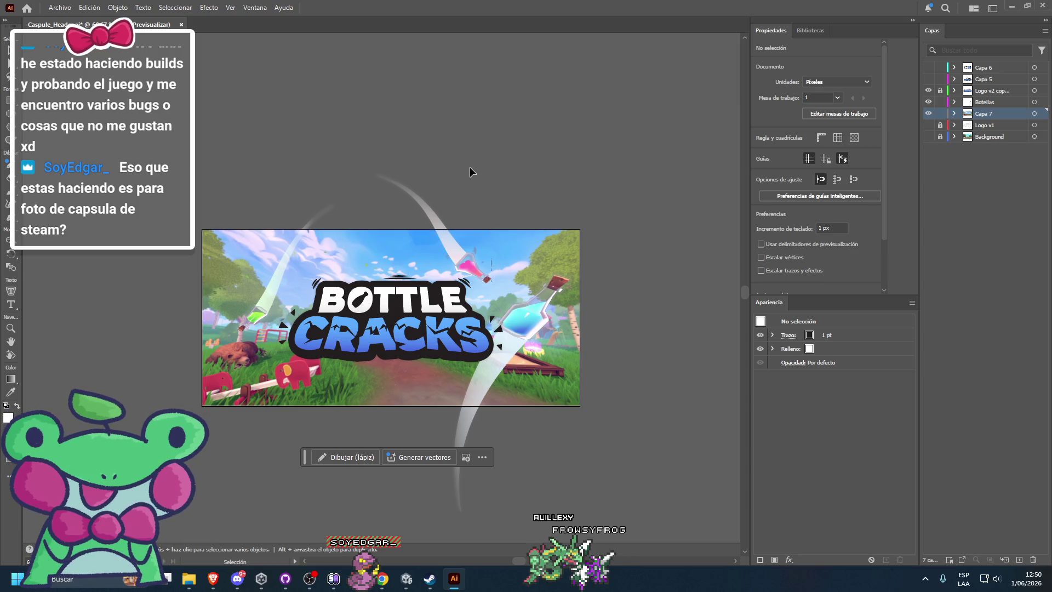
click(502, 313)
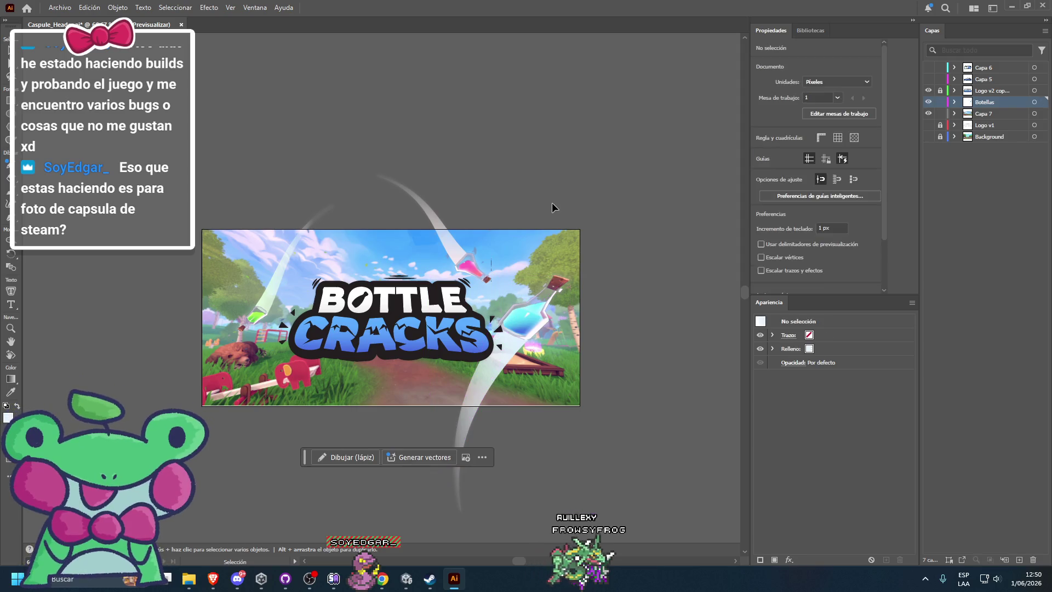
key(alt+a)
Step: Export the header through Save for Web (Legacy) as a 920x430 PNG-24 image
mouse_move(90, 264)
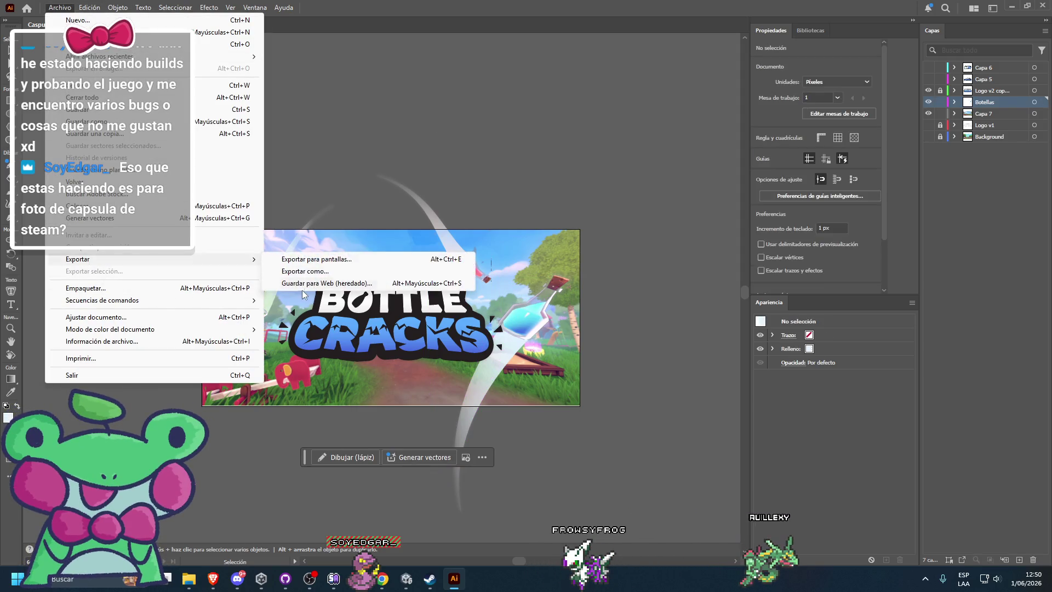
click(300, 284)
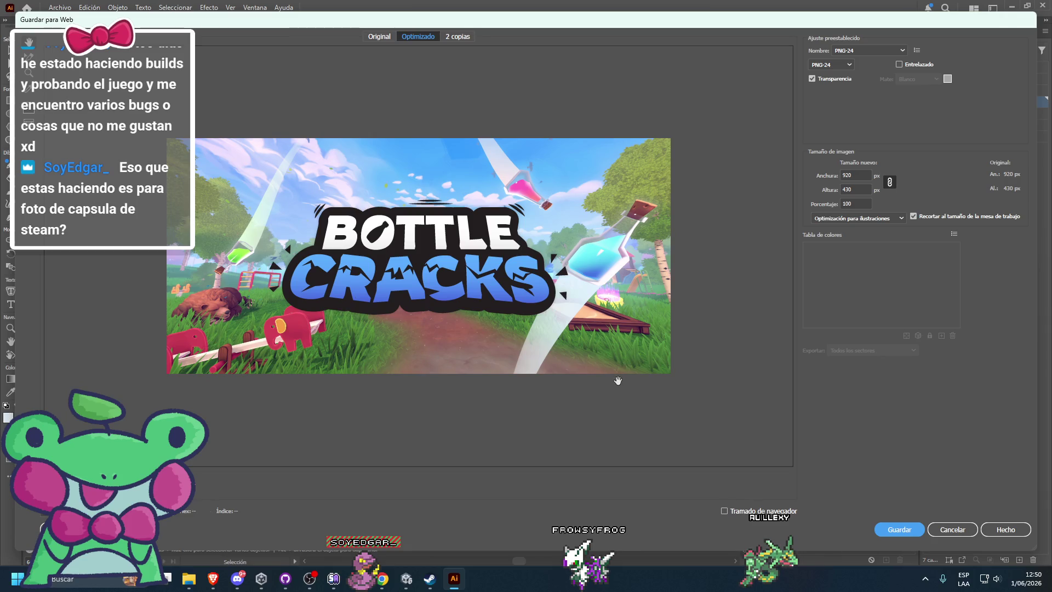
click(915, 532)
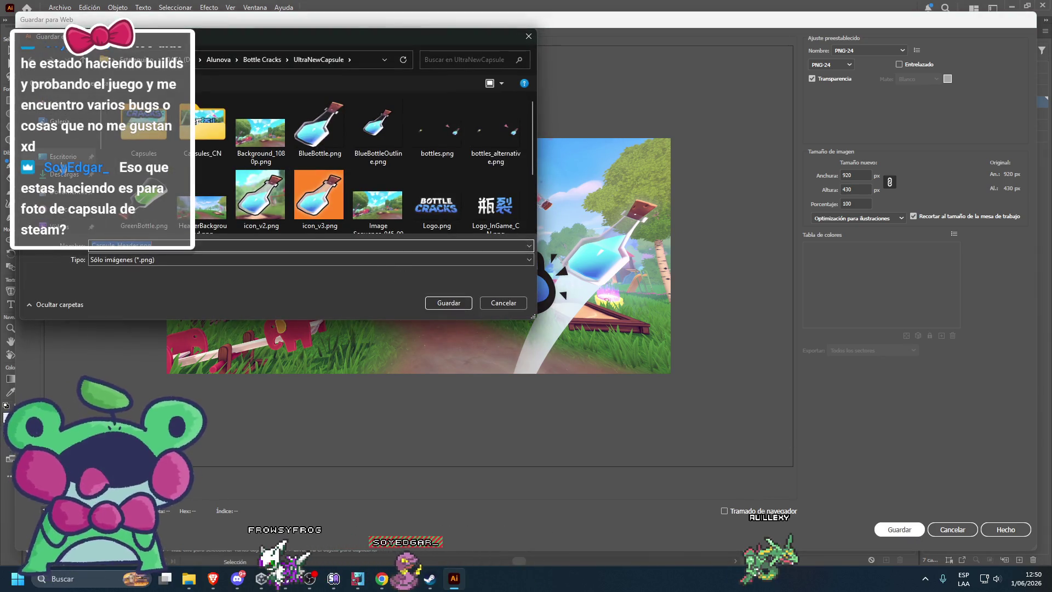
click(445, 302)
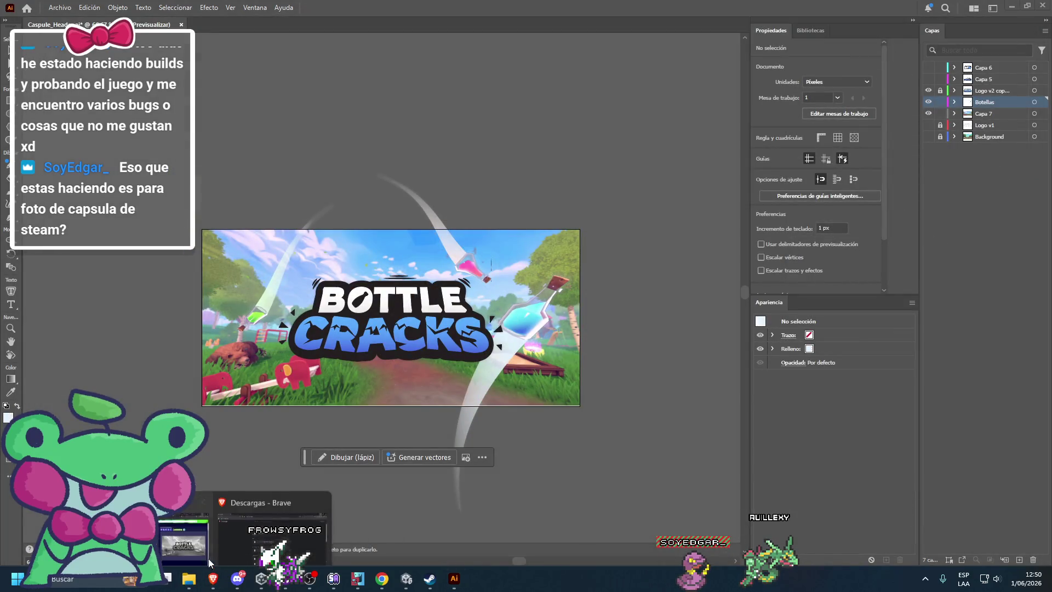
click(172, 527)
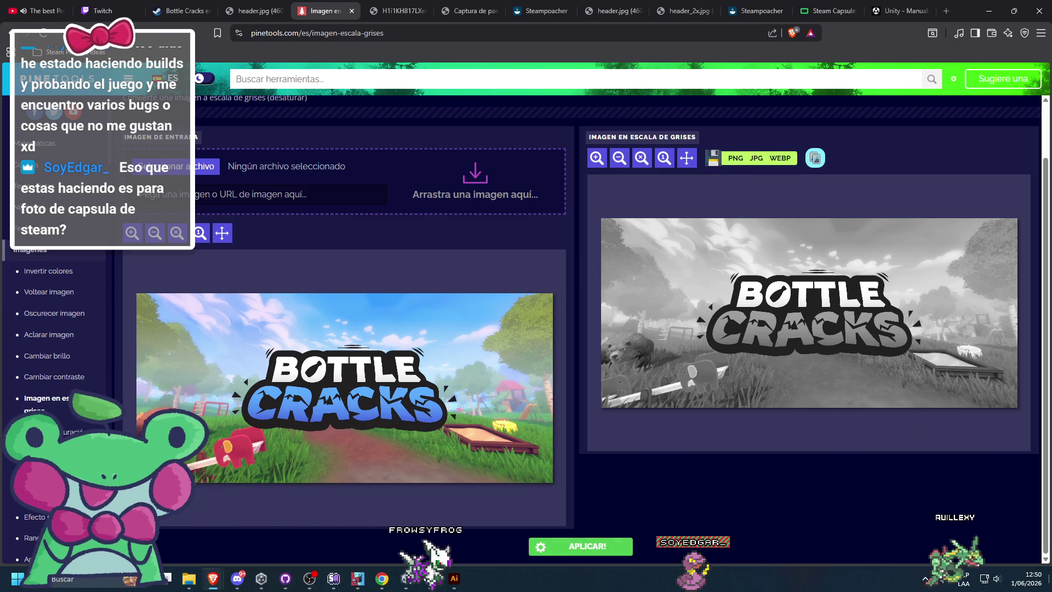
Step: Drag the exported Caspule_Header.png from the desktop into PineTools' grayscale converter
key(super+d)
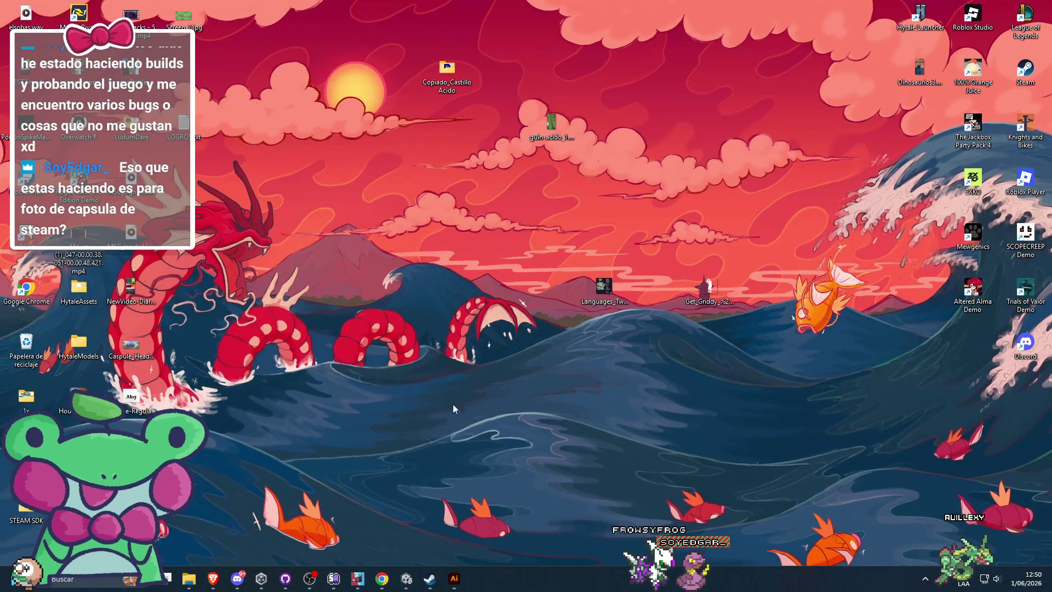
click(359, 578)
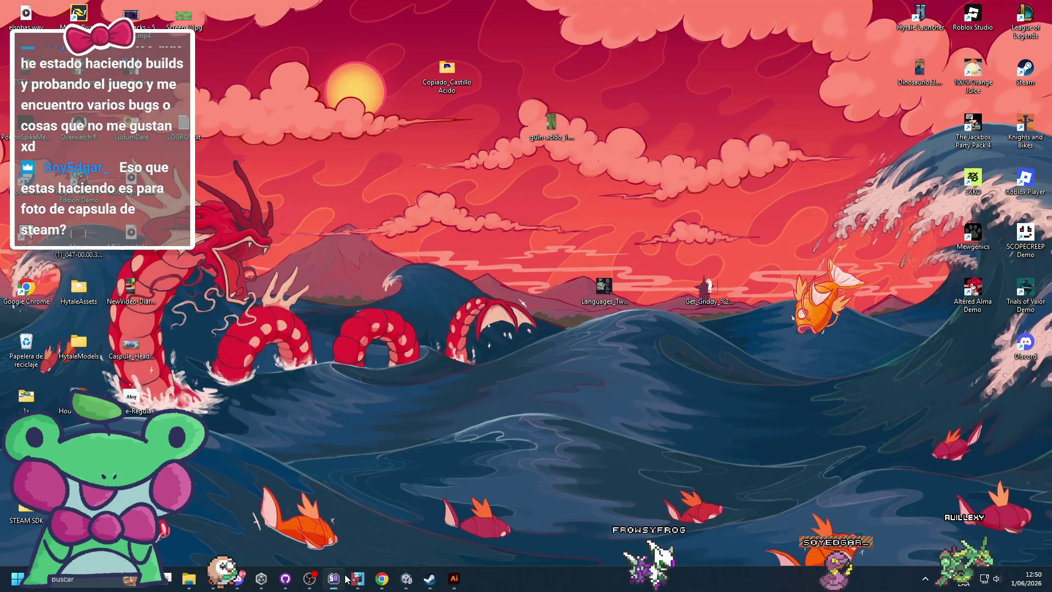
click(137, 350)
mouse_move(213, 578)
mouse_down()
mouse_move(174, 520)
mouse_move(230, 329)
mouse_move(271, 228)
mouse_move(309, 176)
mouse_up()
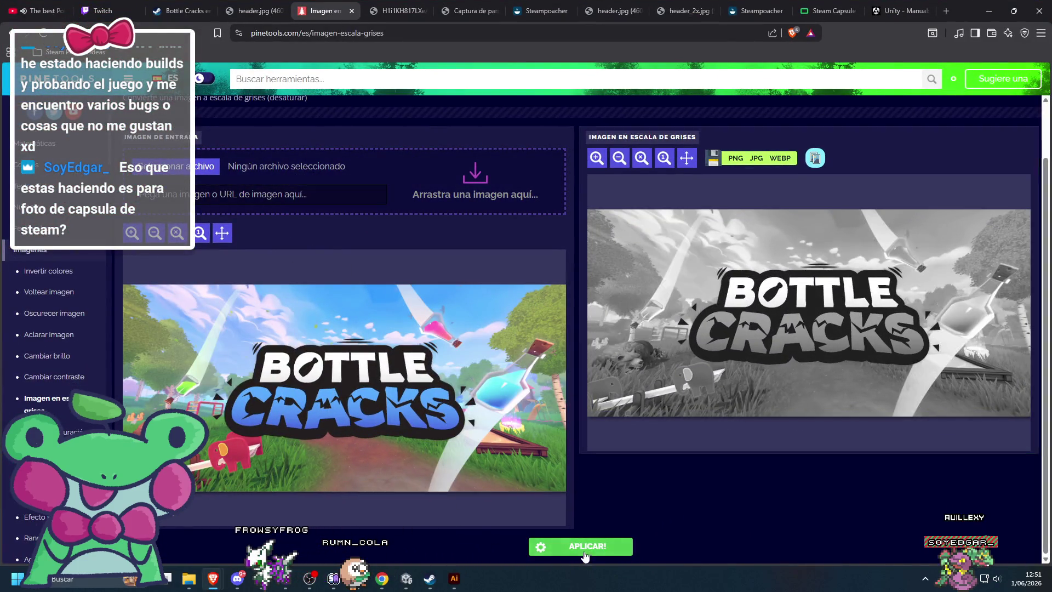
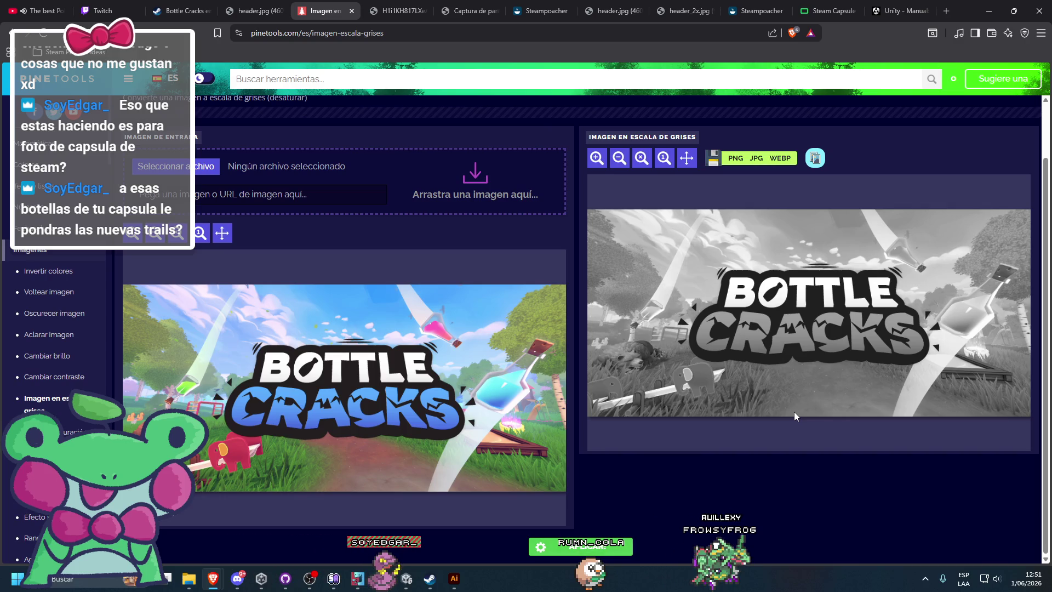
Step: Launch MediBang Paint Pro by searching 'medi' from the Start menu
click(17, 578)
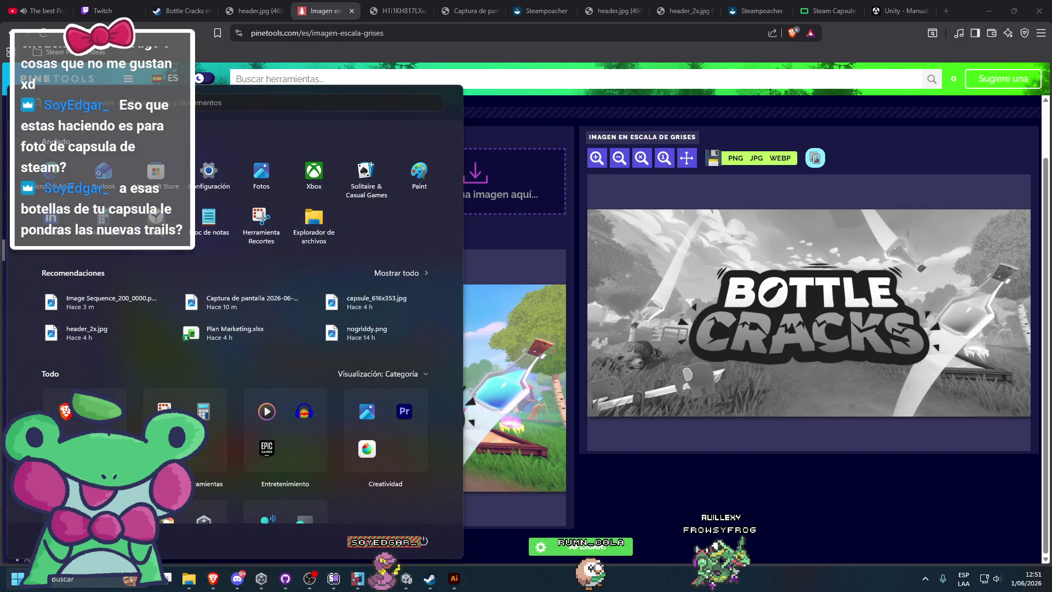
text(medi)
key(Return)
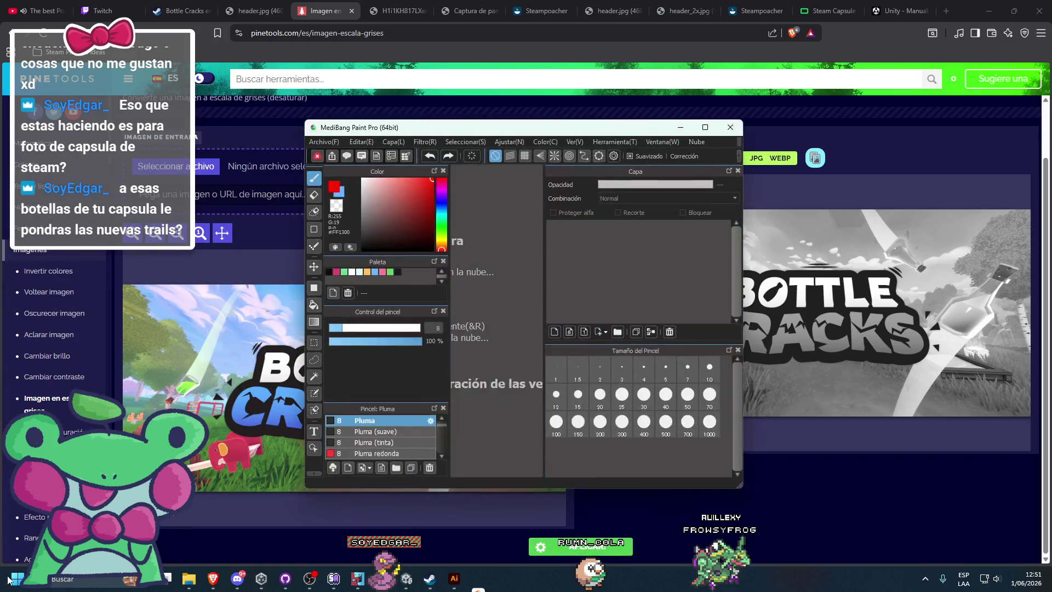
Step: Dismiss the startup notice, cancel network access, and close the MediBang cloud window
click(710, 150)
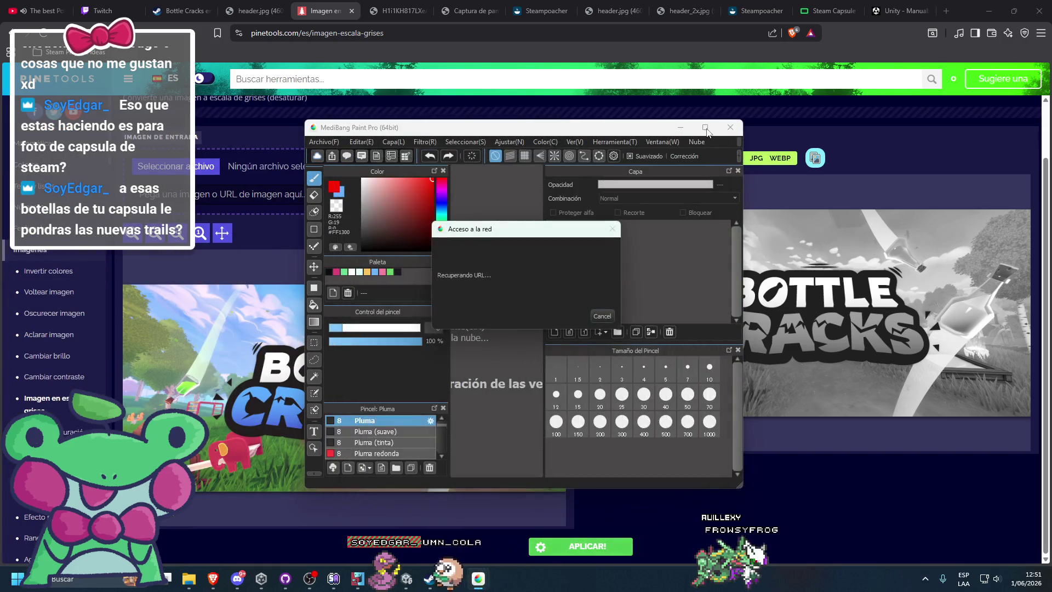
click(601, 315)
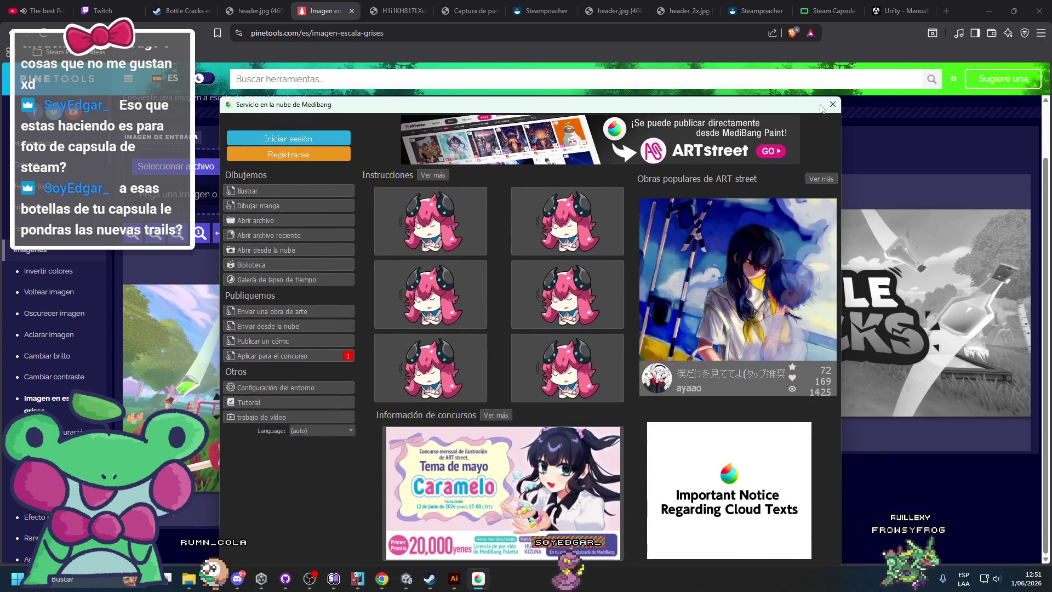
key(Escape)
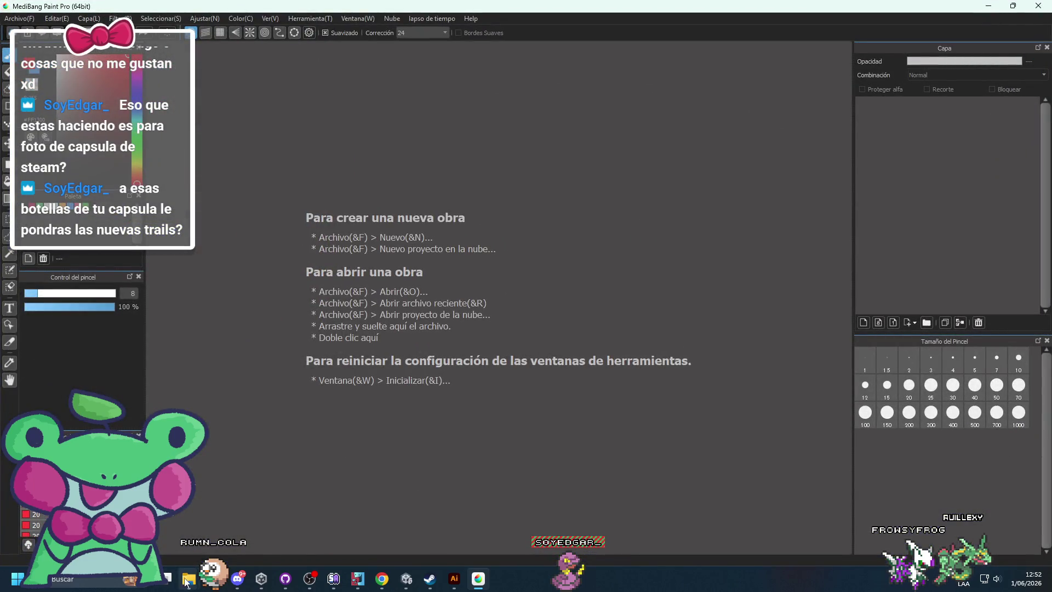
mouse_move(188, 579)
mouse_move(247, 521)
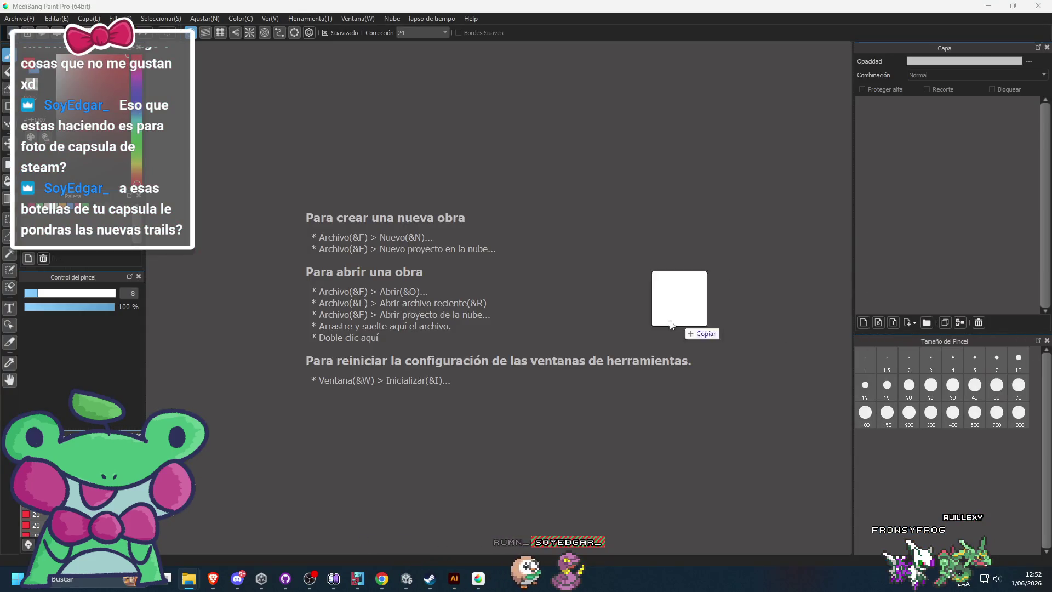
Step: Open HeaderBackground.png in MediBang and close the extra image tabs in the browser
drag(735, 332, 555, 303)
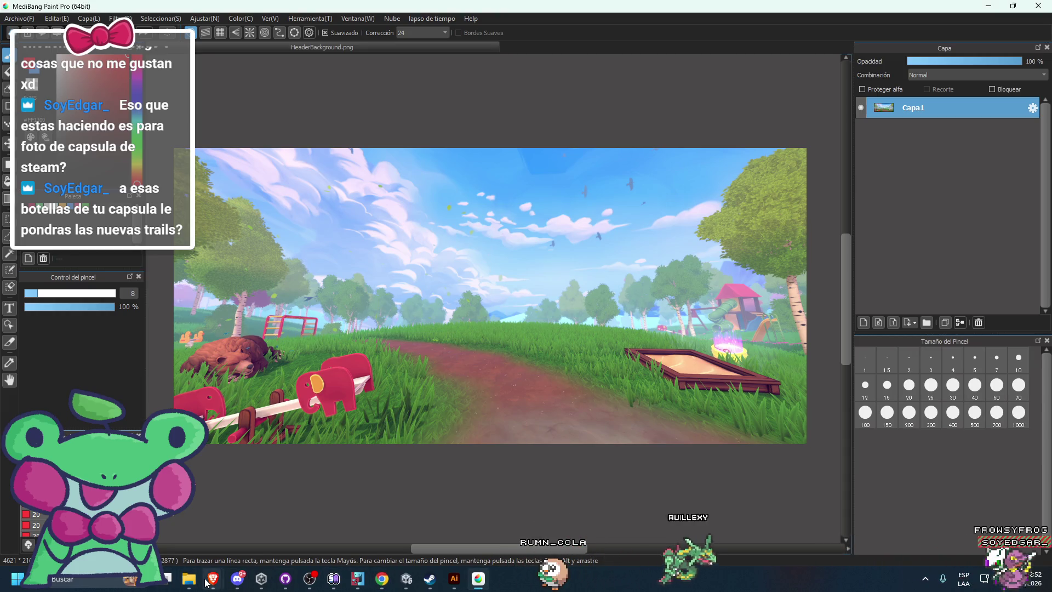
mouse_move(382, 579)
click(422, 521)
click(419, 4)
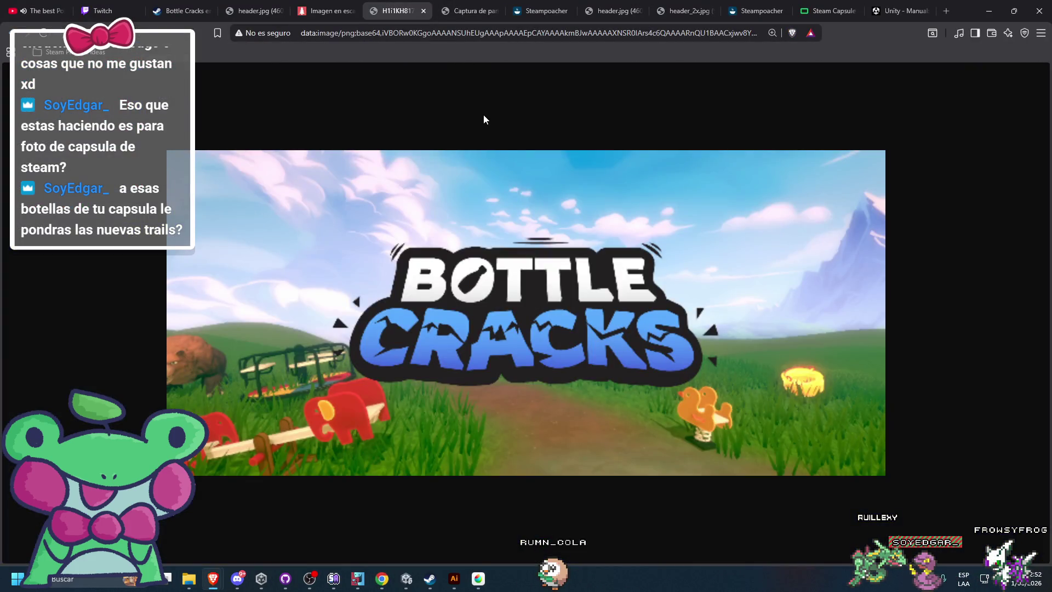
click(423, 12)
click(423, 12)
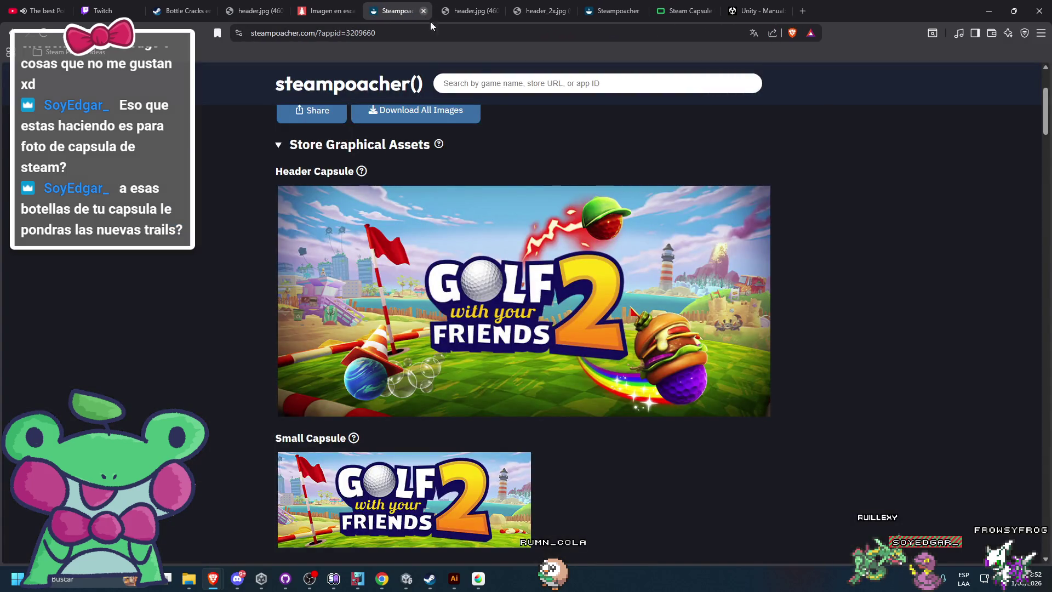
Step: Copy the Golf with your Friends 2 header image from the Steampoacher page
right_click(650, 240)
click(666, 286)
key(alt+Tab)
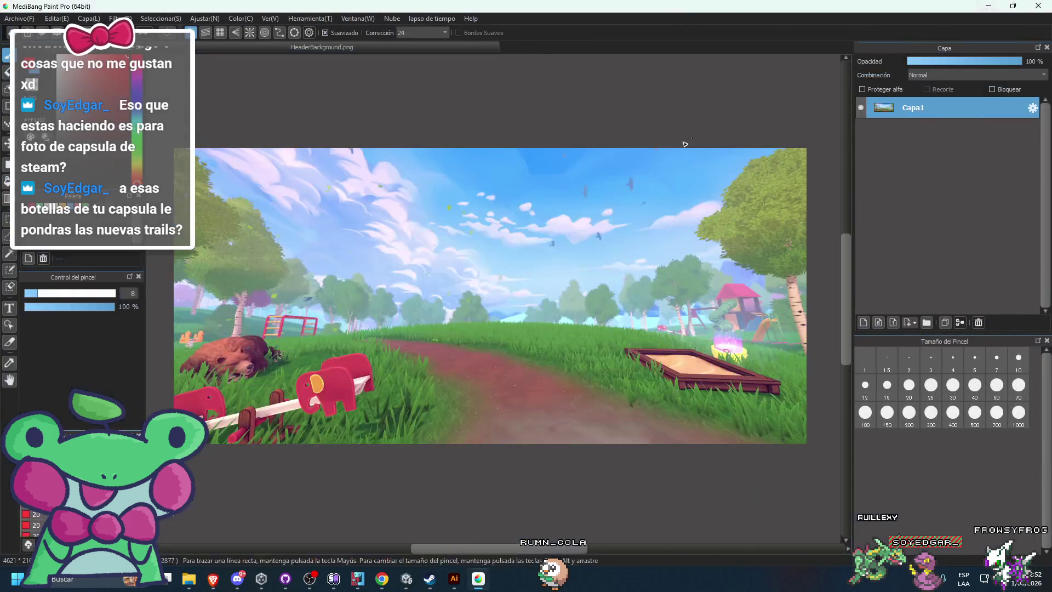
Step: Paste the copied Golf header as a new layer, Capa2, and zoom to fit it
key(ctrl+v)
scroll(405, 389, up, 5)
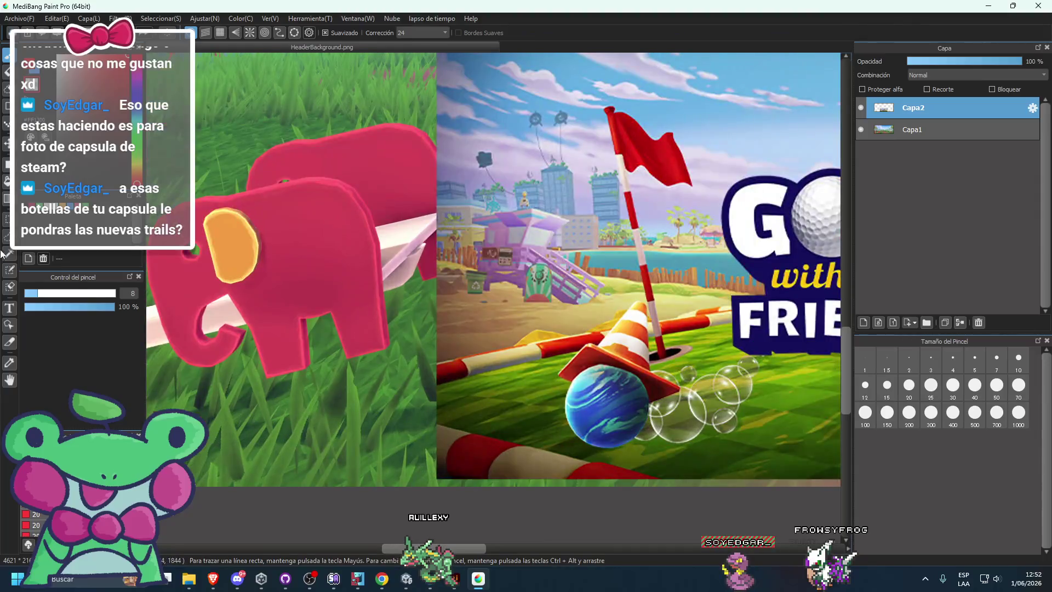
key(m)
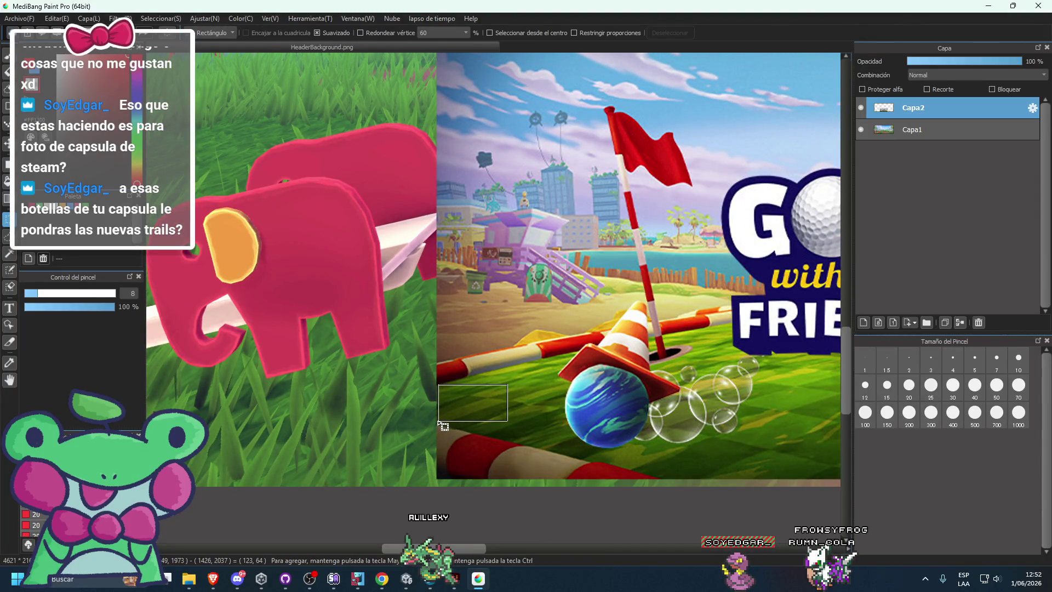
scroll(442, 428, down, 5)
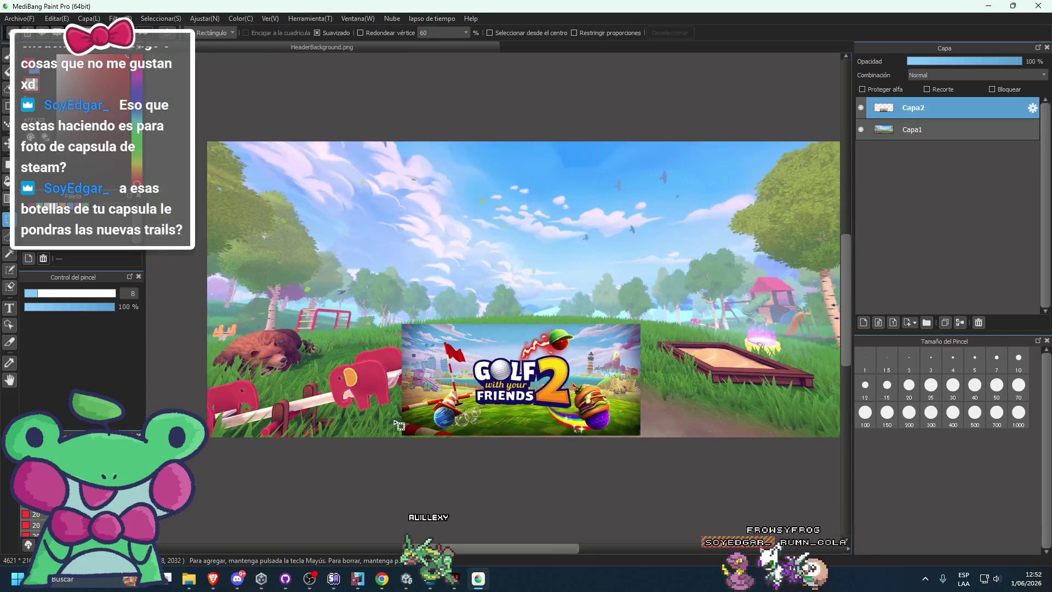
scroll(401, 420, up, 2)
scroll(400, 420, down, 1)
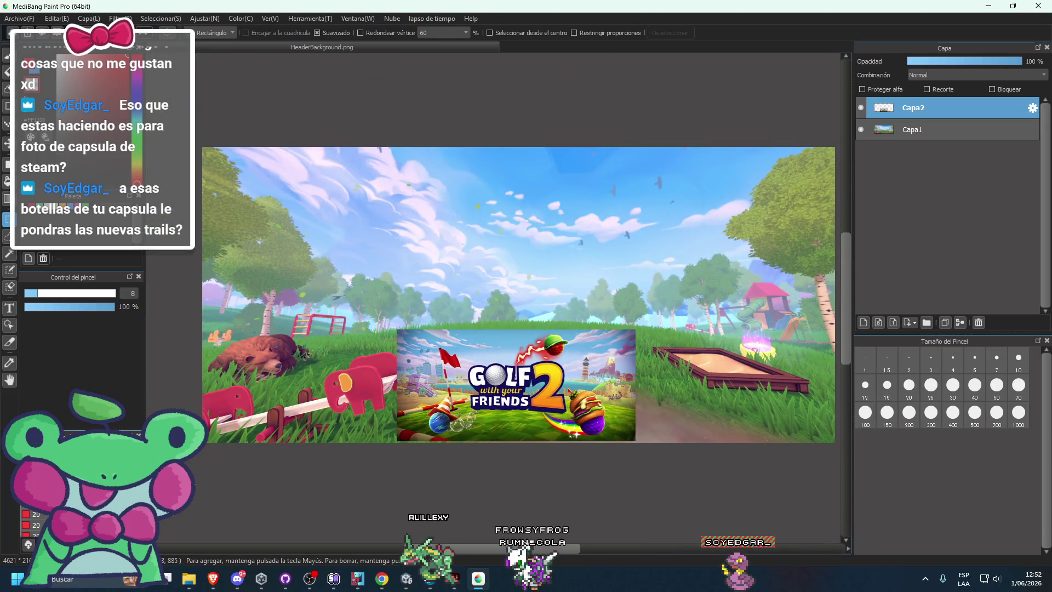
scroll(565, 312, down, 1)
scroll(565, 313, up, 1)
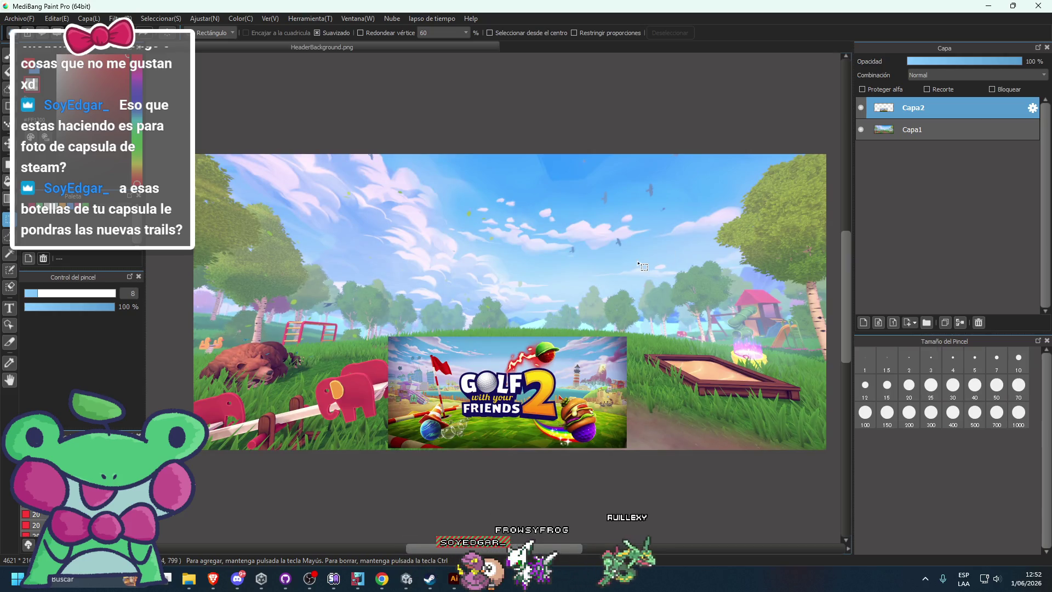
Step: Move the Golf header layer Capa2 to the top centre of the canvas
click(914, 130)
click(7, 143)
drag(510, 307, 510, 224)
key(ctrl+z)
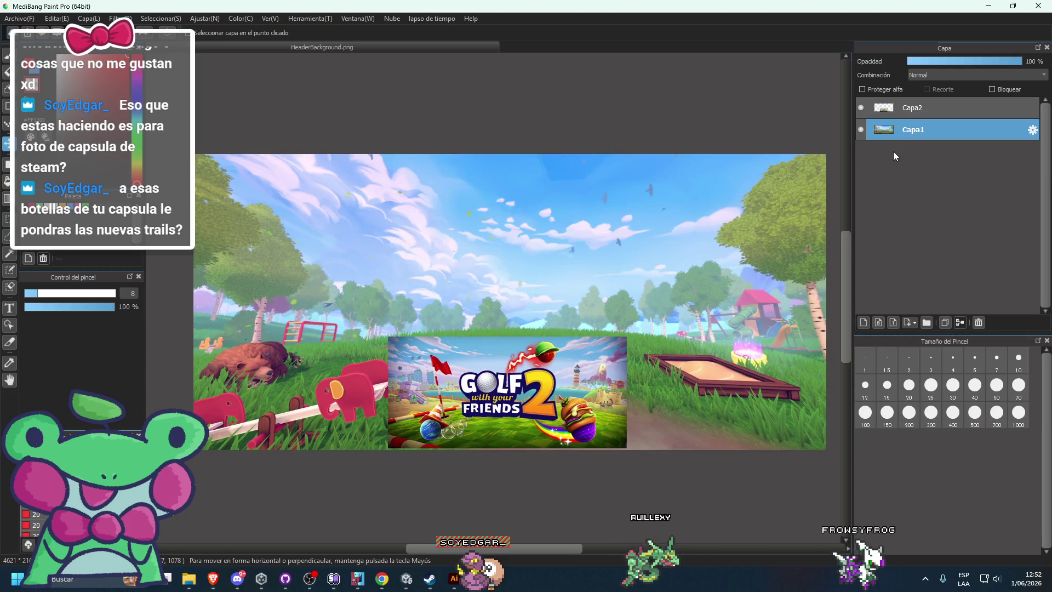
click(918, 109)
mouse_move(538, 371)
mouse_down()
mouse_move(539, 192)
mouse_move(549, 188)
mouse_up()
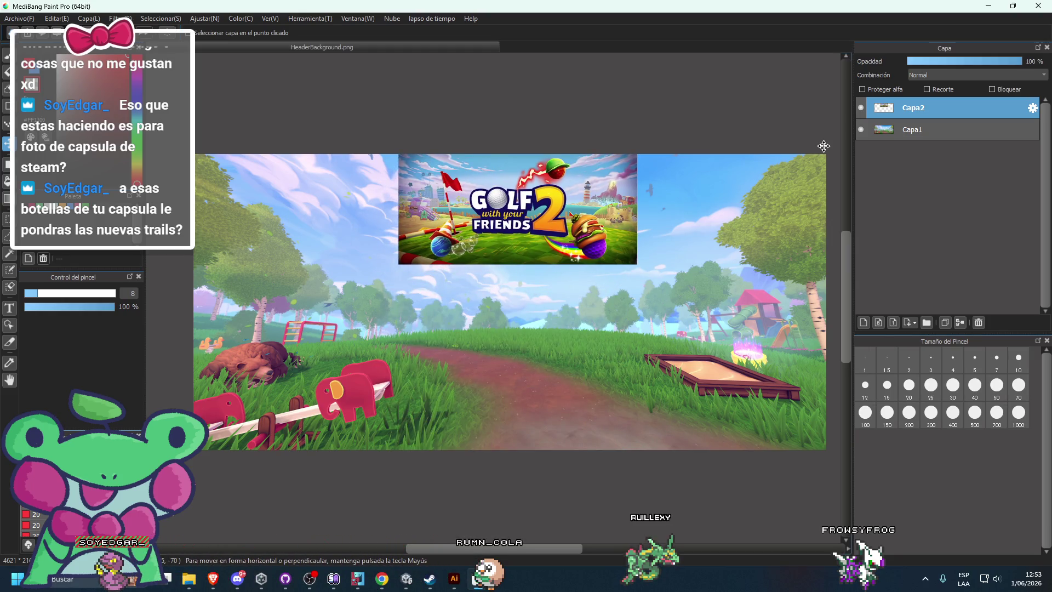
Step: Raise Capa1's saturation and set brightness to +10 with Hue/Saturation/Brightness
click(897, 140)
click(56, 19)
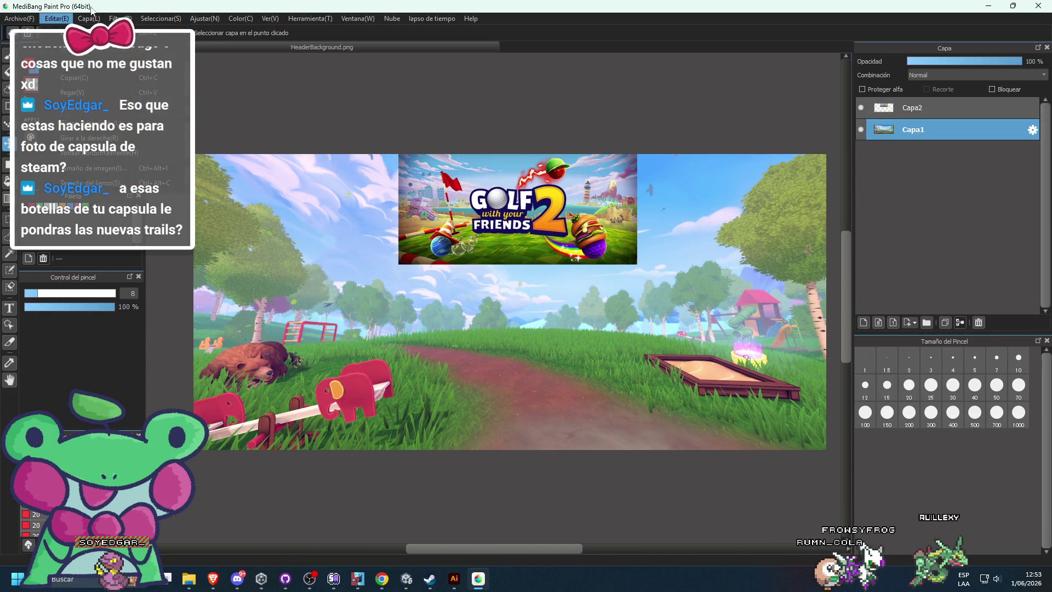
mouse_move(122, 19)
click(164, 47)
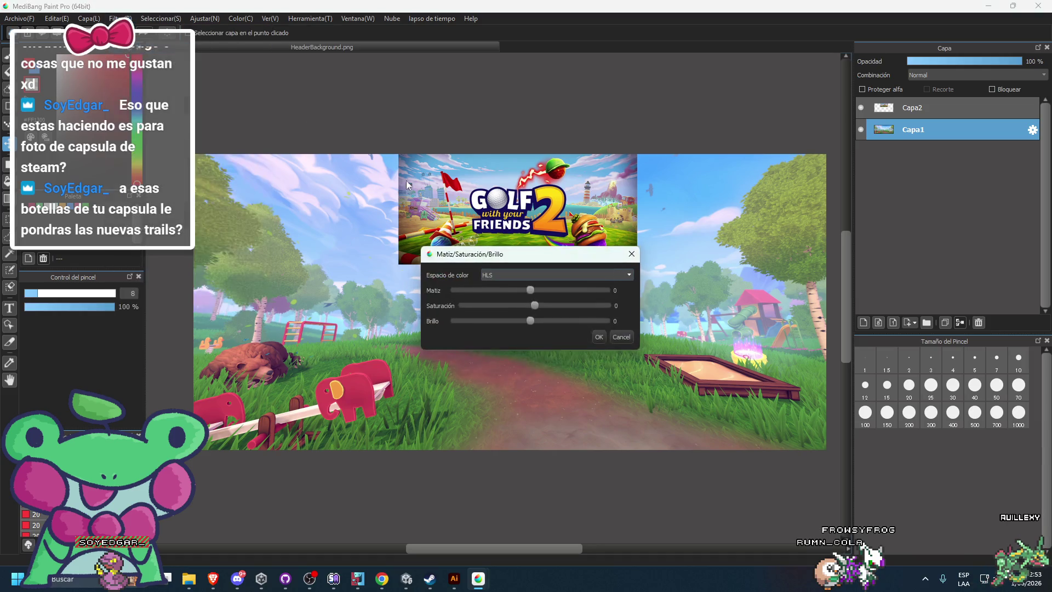
drag(471, 254, 489, 355)
drag(552, 406, 572, 406)
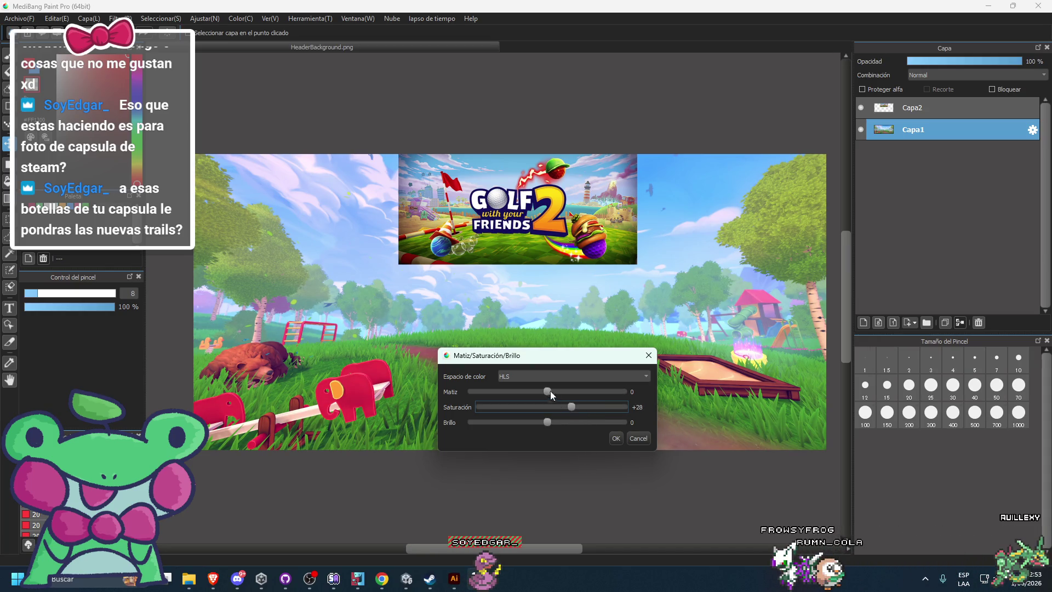
click(603, 422)
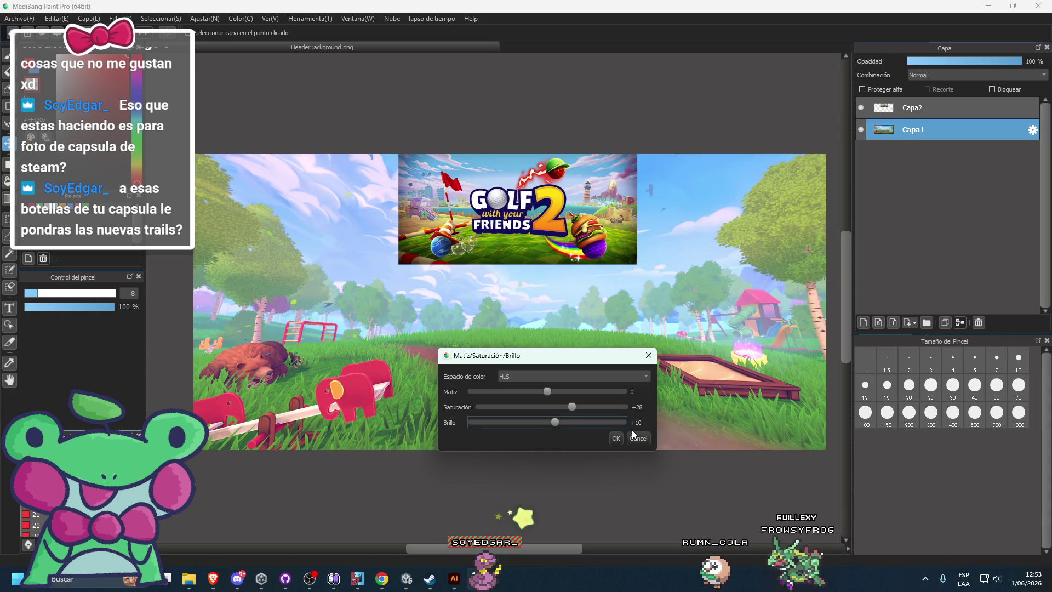
click(637, 437)
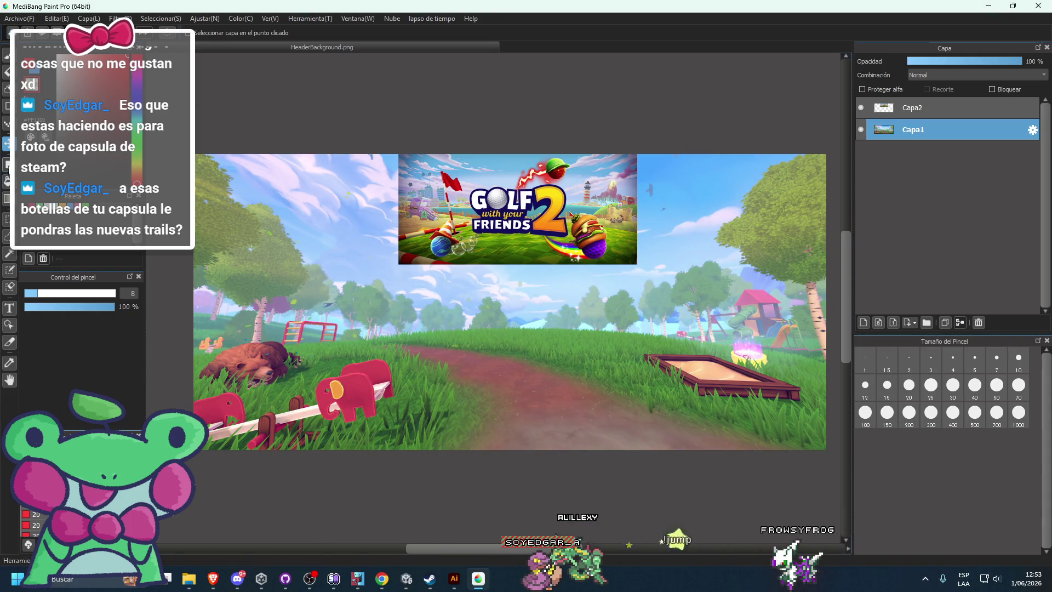
Step: Undo the adjustment, dismiss the save warning, and restore the changes
key(ctrl+z)
key(ctrl+z)
key(ctrl+s)
key(Return)
key(ctrl+y)
Step: Move the Golf image layer Capa2 to the bottom of the canvas
click(917, 107)
key(ctrl+y)
drag(543, 229, 549, 410)
Step: Boost Capa1's saturation to about +24 in HSV mode via Hue/Saturation/Brightness
click(956, 132)
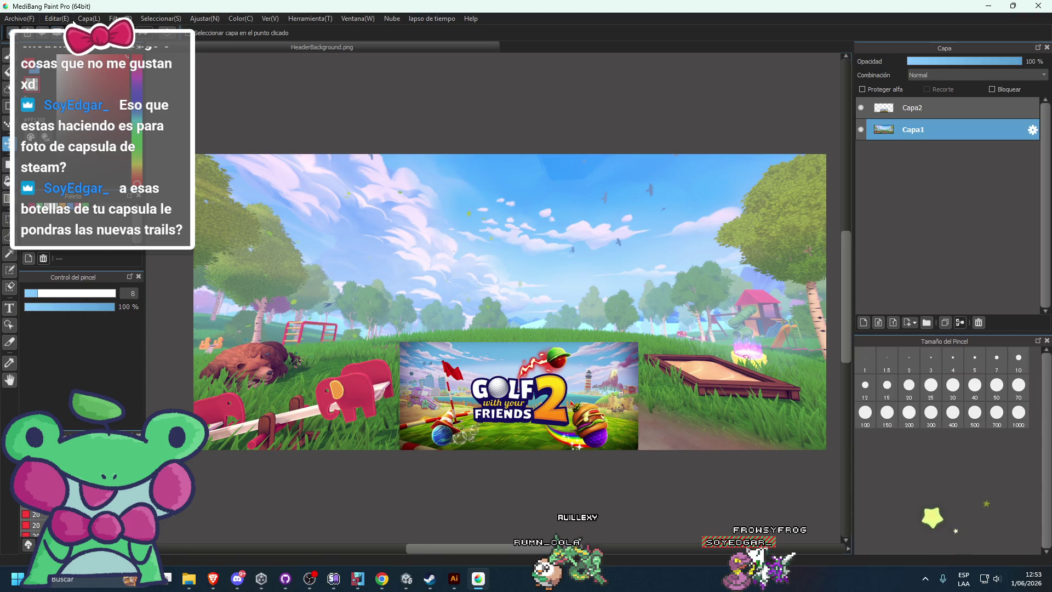
click(120, 18)
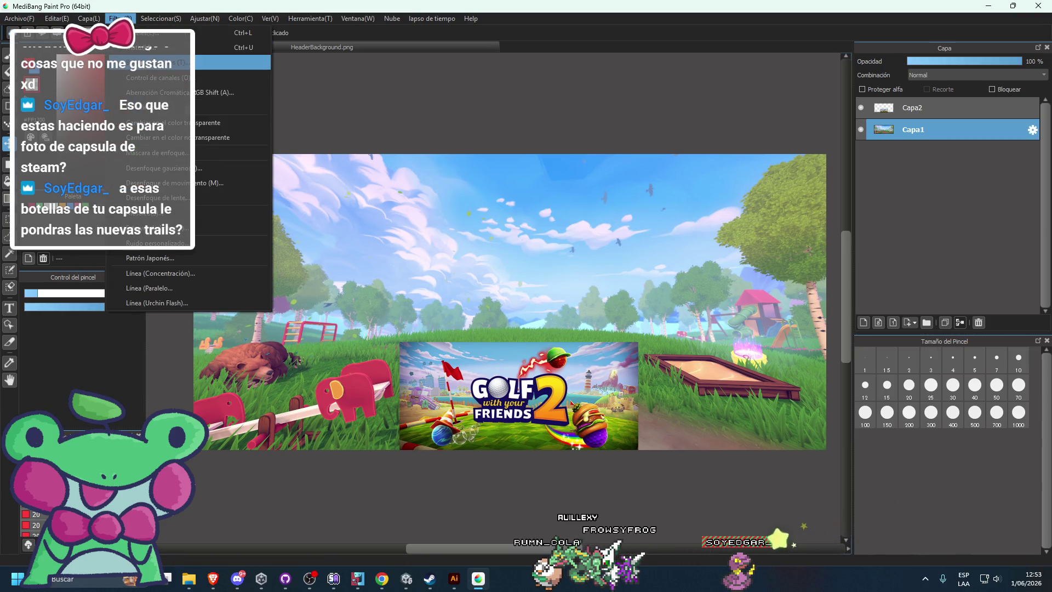
click(143, 47)
drag(505, 355, 505, 243)
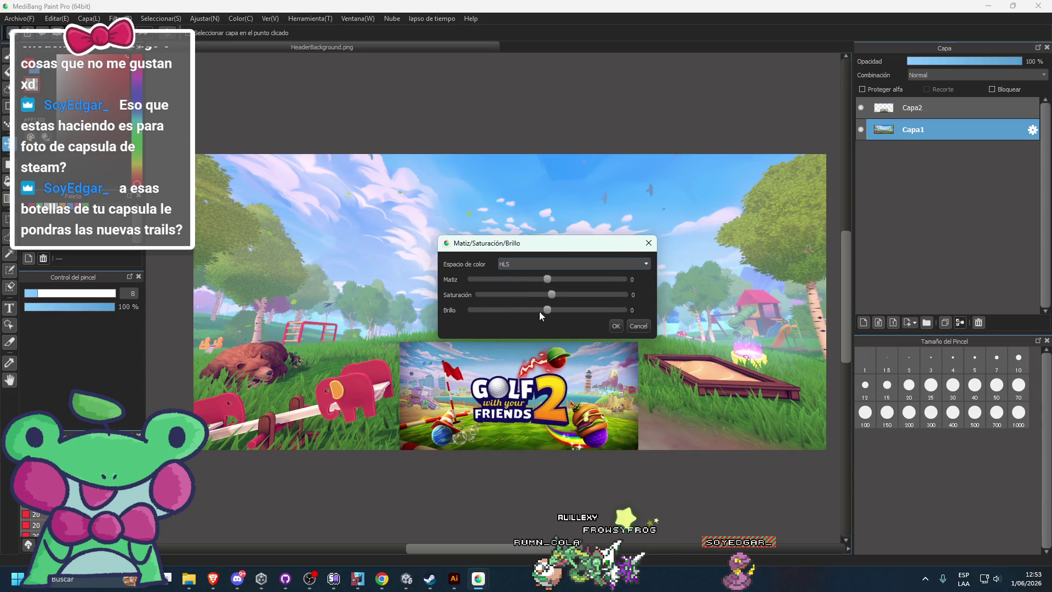
drag(551, 295, 571, 296)
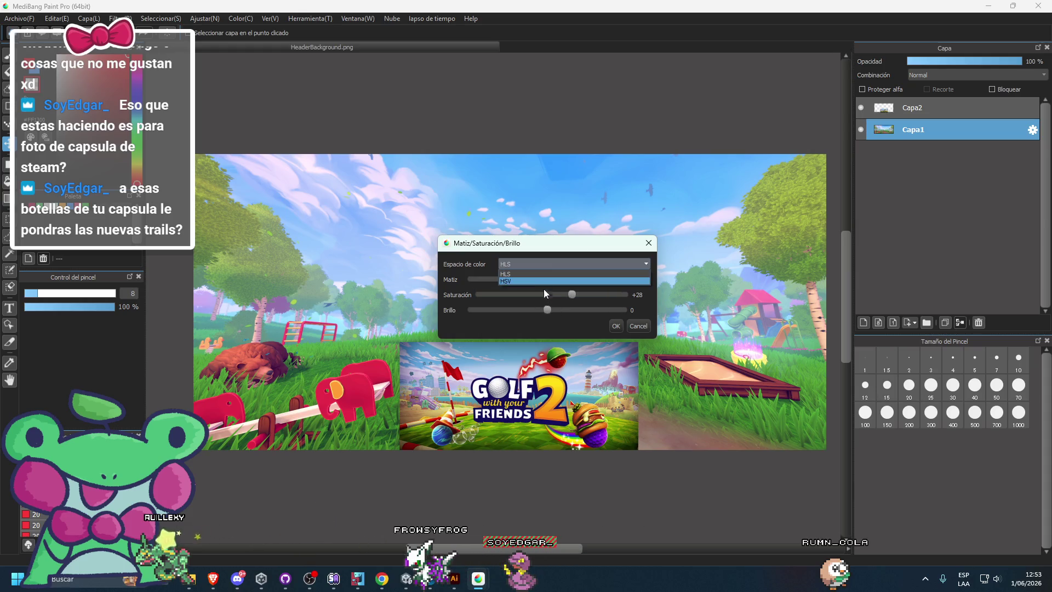
click(519, 281)
mouse_move(577, 294)
mouse_down()
mouse_move(541, 309)
mouse_move(554, 276)
mouse_move(538, 276)
mouse_move(550, 276)
mouse_up()
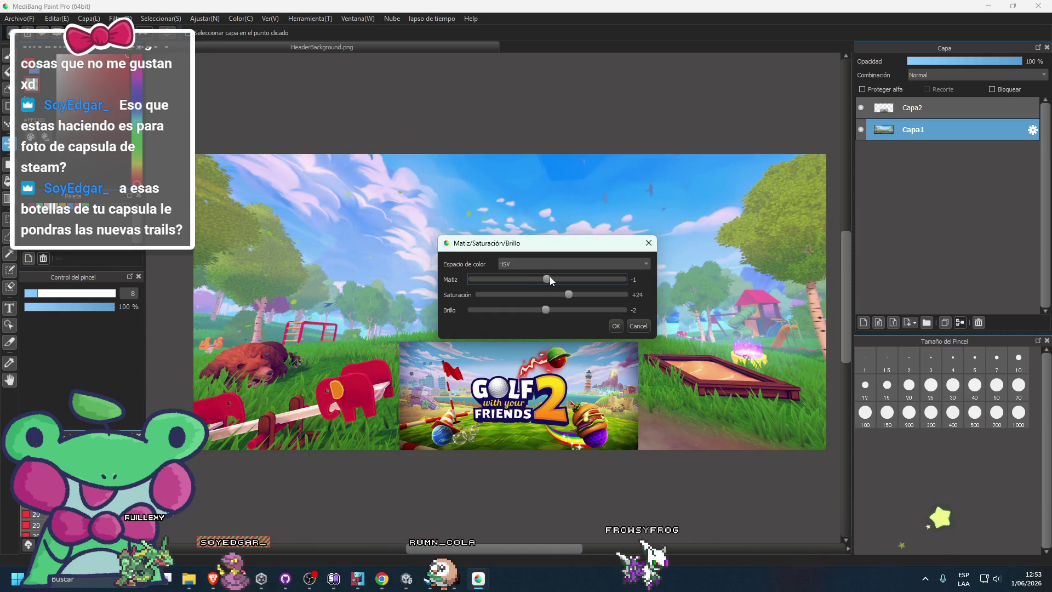
click(616, 325)
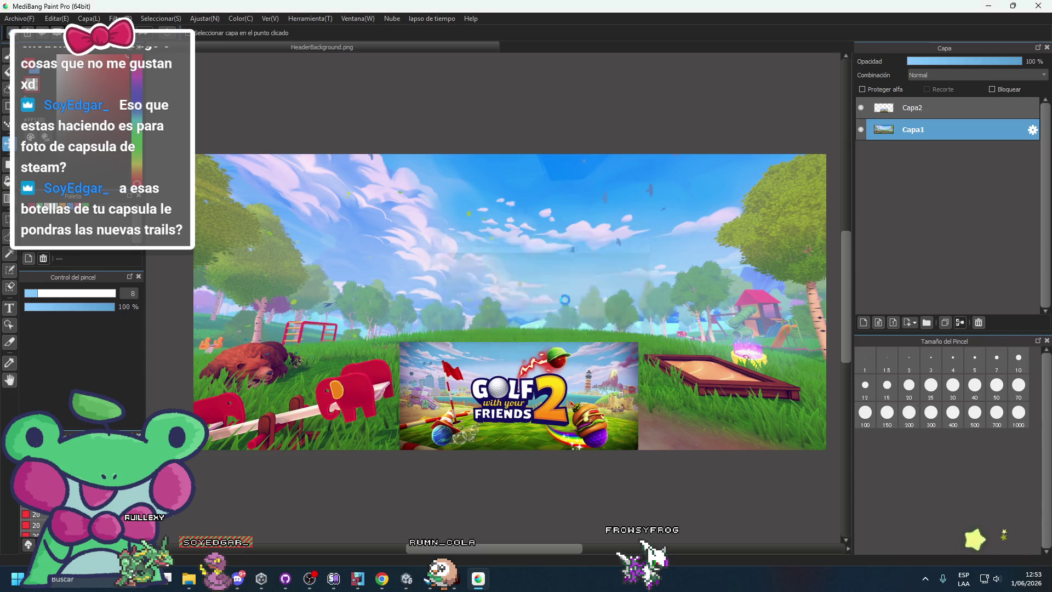
Step: Reposition the Golf layer Capa2 to the upper middle of the playground scene
drag(512, 389, 509, 268)
key(ctrl+z)
click(924, 107)
mouse_move(560, 357)
mouse_down()
mouse_move(467, 227)
mouse_move(578, 30)
mouse_move(562, 85)
mouse_up()
scroll(542, 246, down, 3)
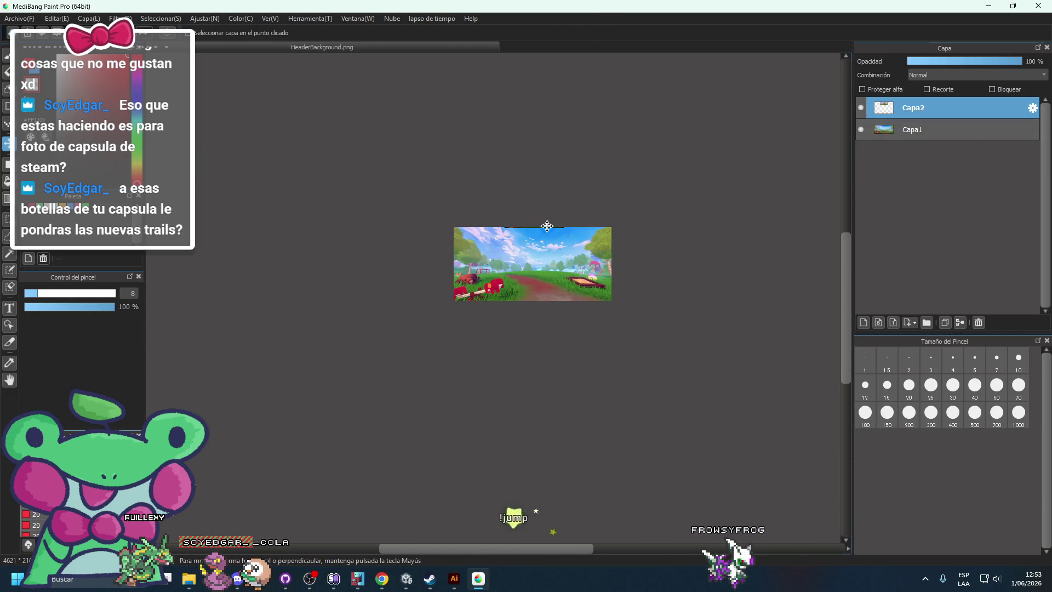
scroll(547, 226, up, 3)
scroll(393, 389, down, 2)
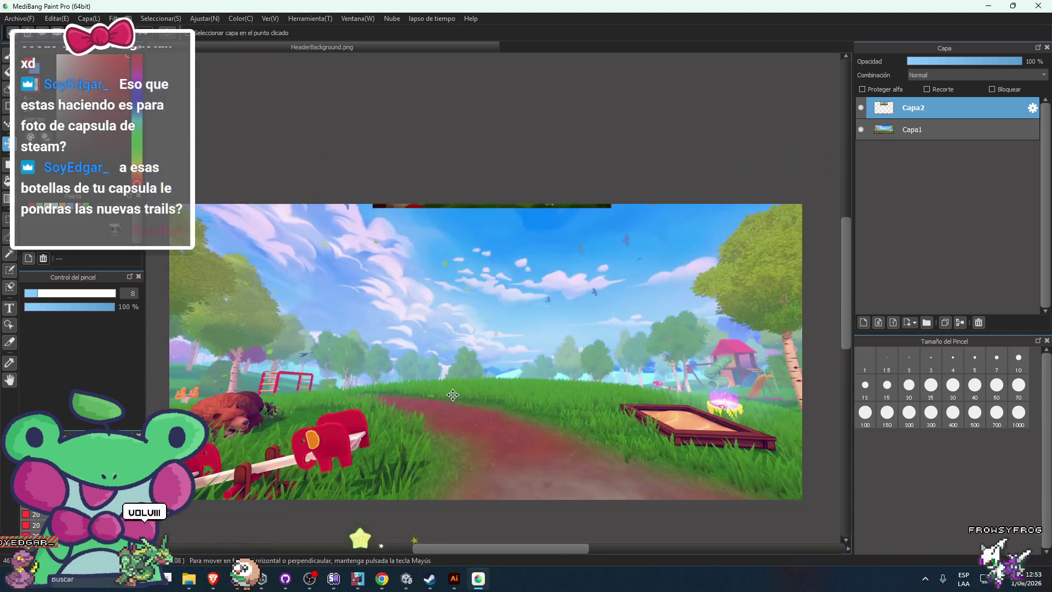
drag(528, 33, 532, 328)
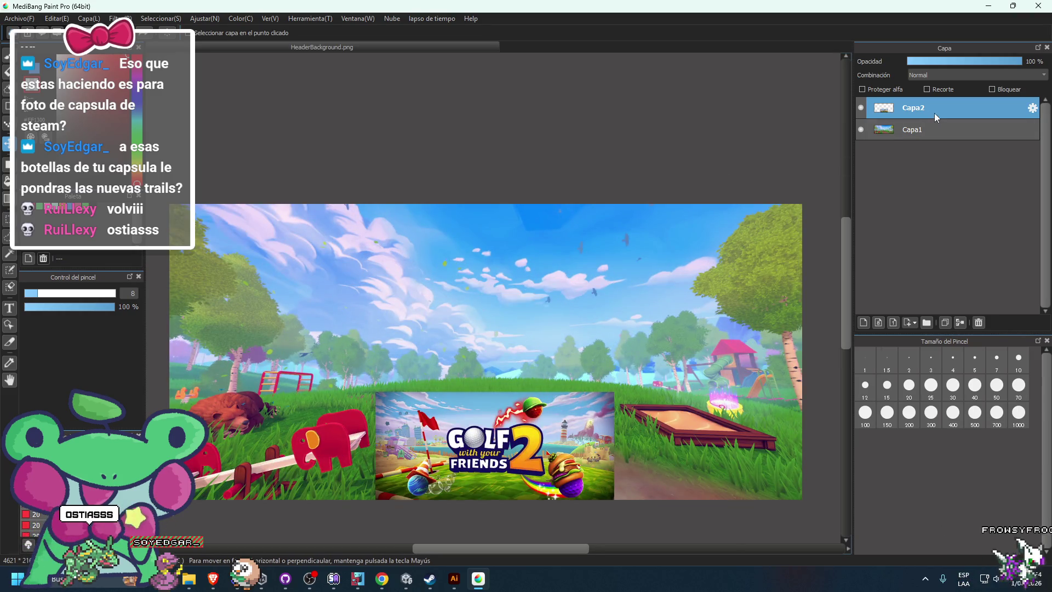
mouse_move(483, 441)
mouse_down()
mouse_move(464, 266)
mouse_move(542, 379)
mouse_move(592, 174)
mouse_move(504, 148)
mouse_move(437, 255)
mouse_move(483, 287)
mouse_move(481, 443)
mouse_up()
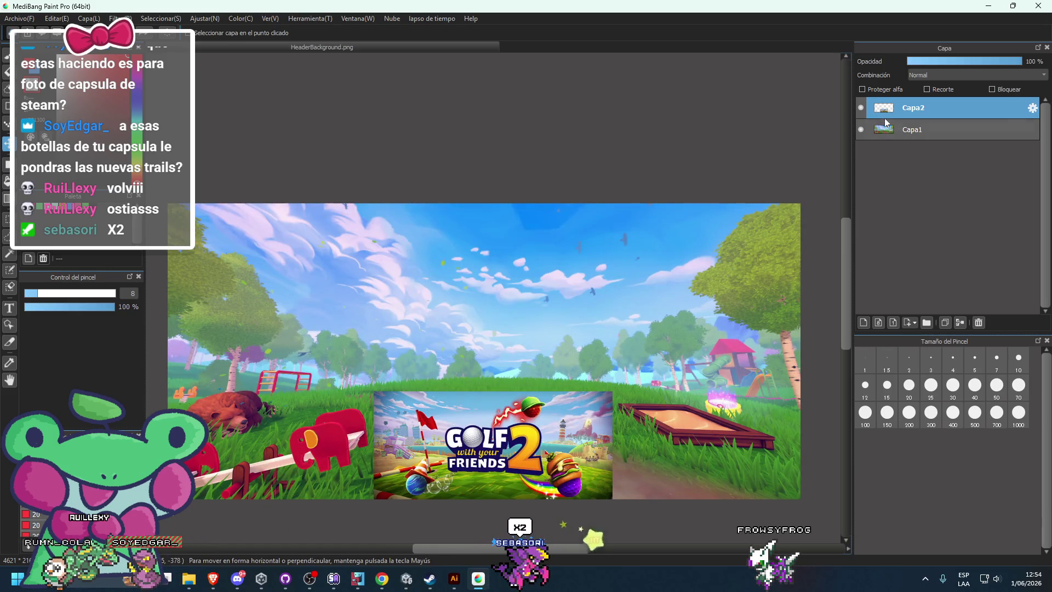
Step: Hide Capa2 and duplicate the playground layer Capa1 into a new layer, Capa3
click(861, 108)
click(882, 129)
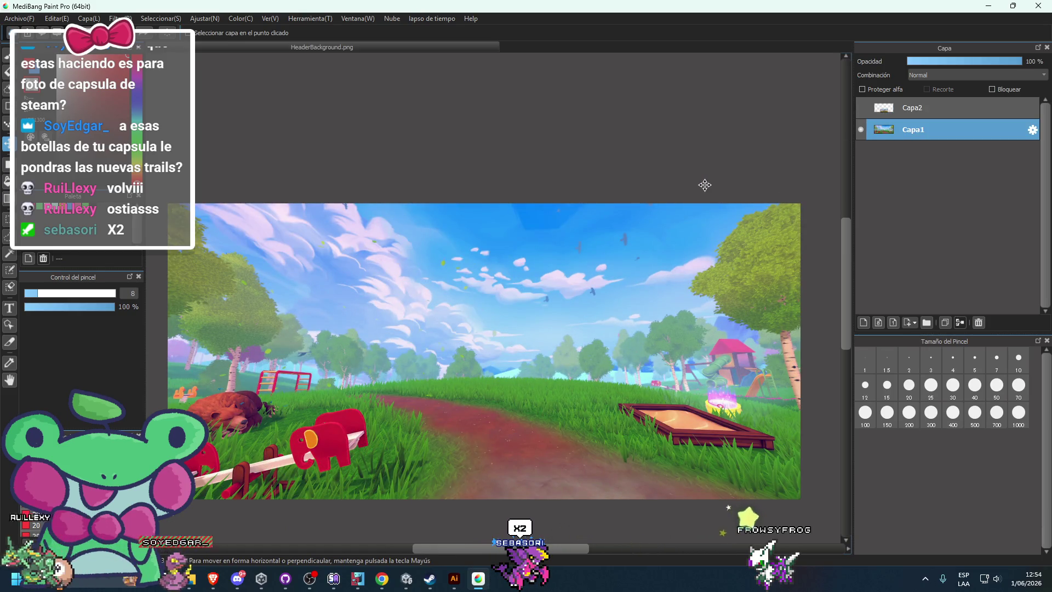
scroll(707, 183, down, 2)
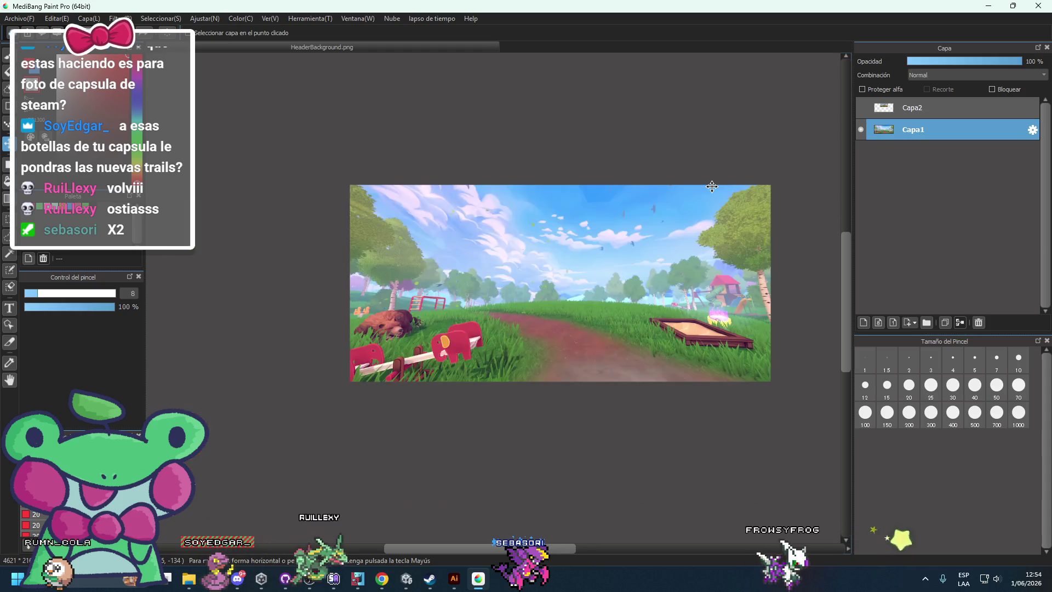
scroll(712, 186, up, 2)
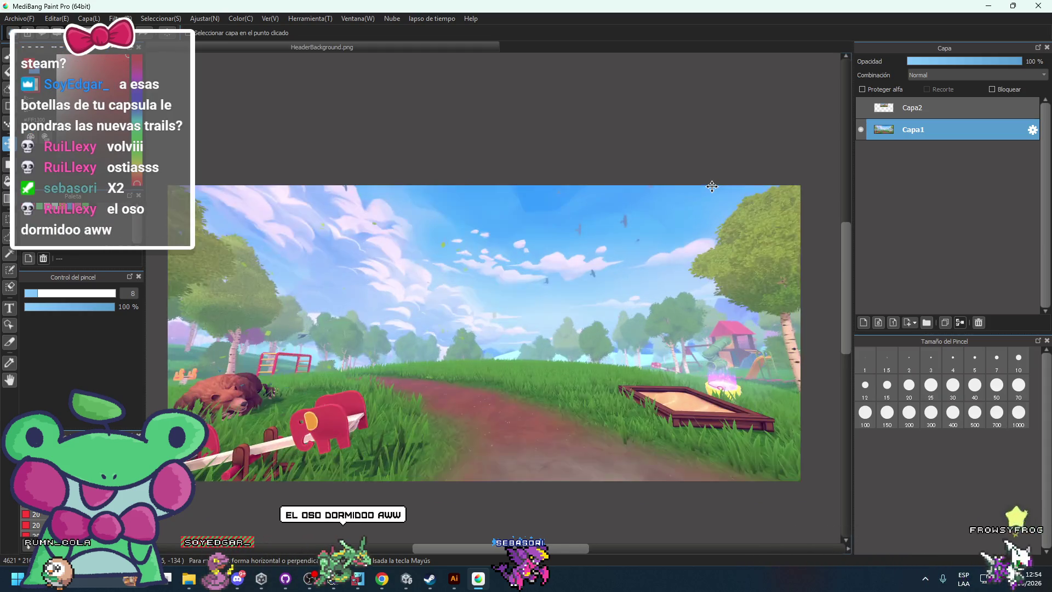
key(ctrl+v)
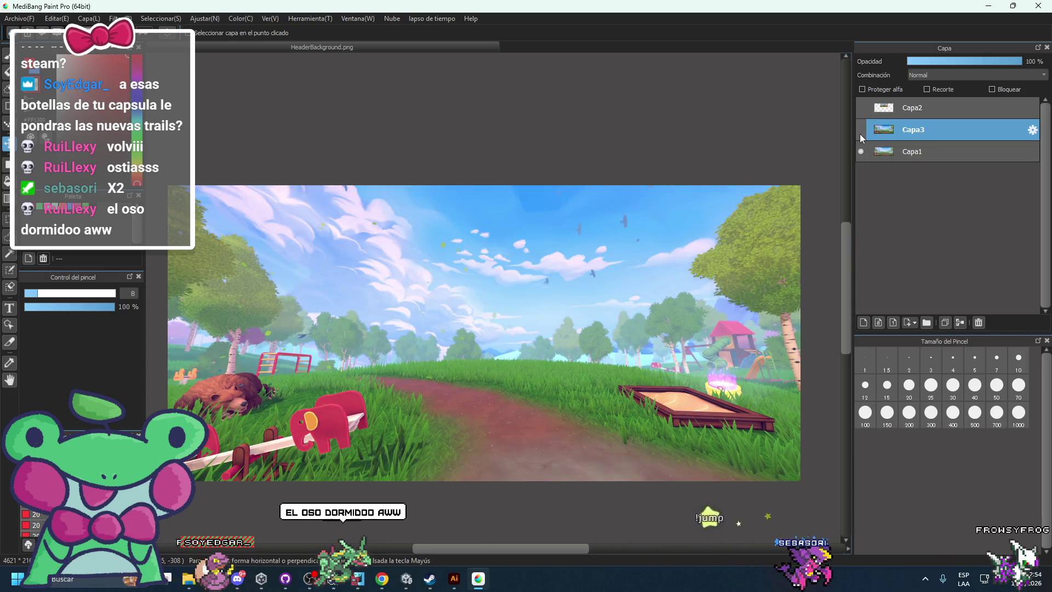
Step: Toggle Capa3 and Capa2 visibility to compare, leaving both layers visible
click(860, 134)
click(860, 133)
click(860, 133)
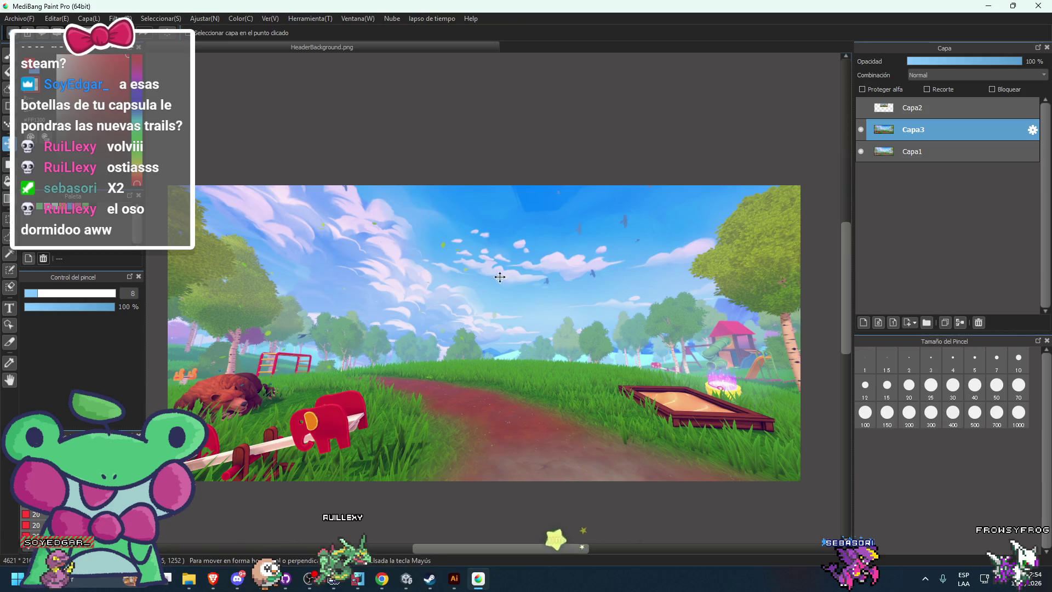
click(863, 129)
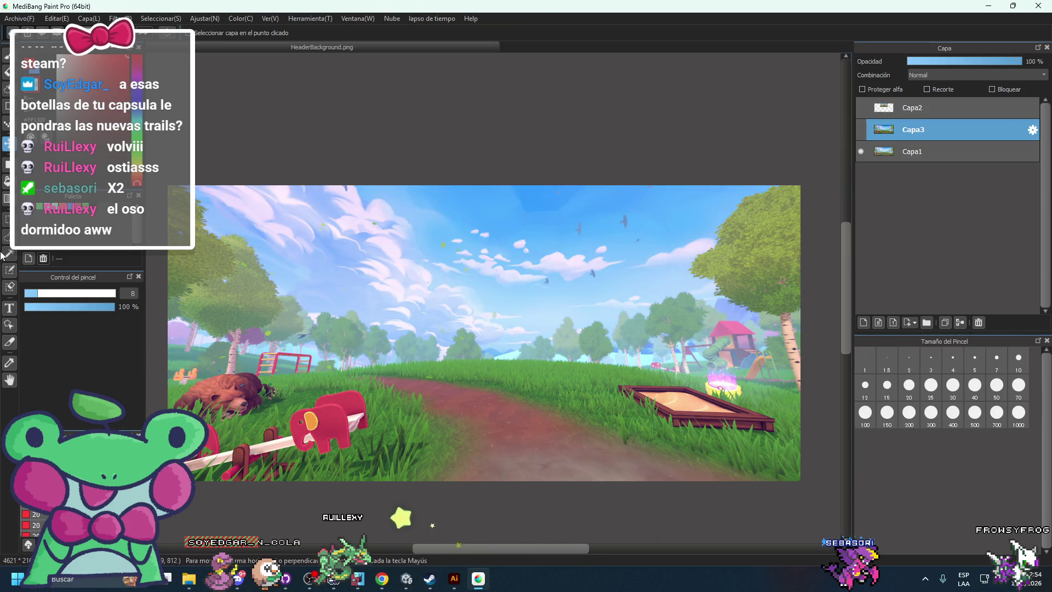
key(m)
scroll(451, 334, down, 2)
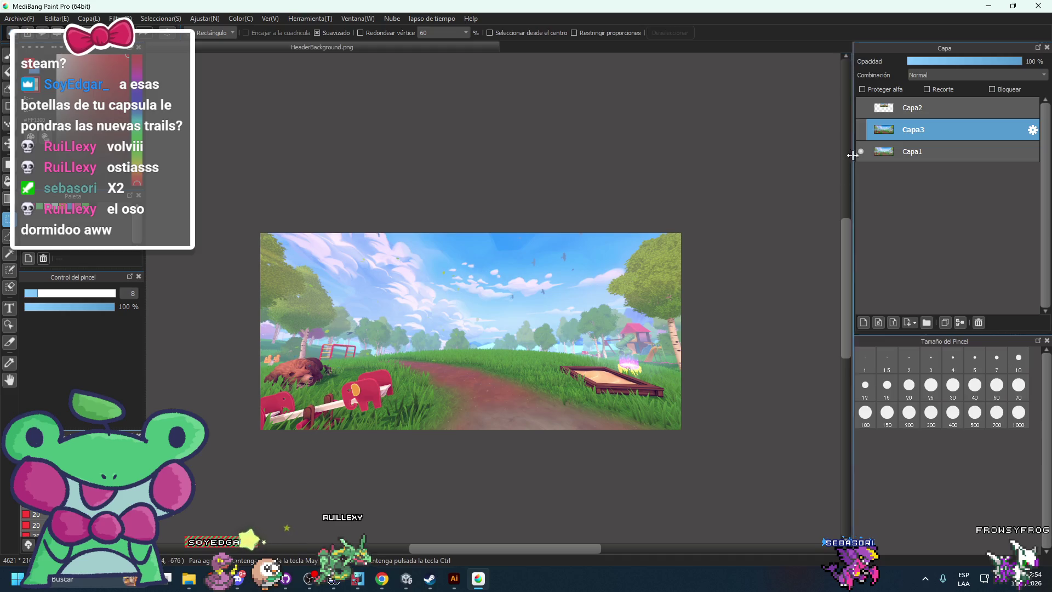
click(860, 130)
click(862, 132)
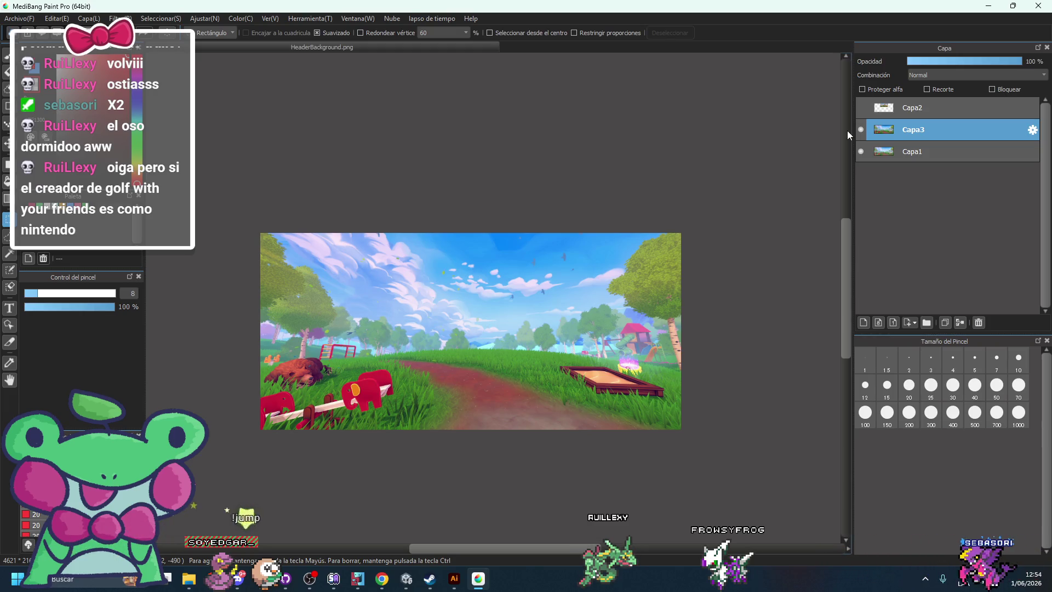
click(861, 108)
click(862, 108)
click(861, 108)
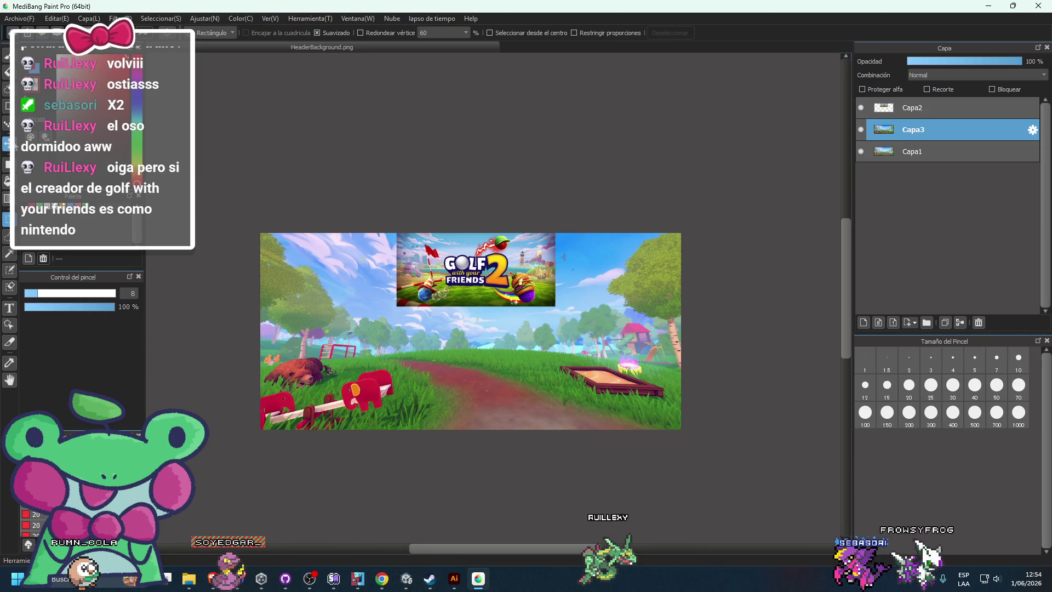
Step: Make Capa2 active with the Move tool, undo a stray shift, and return to the browser
click(932, 107)
key(v)
drag(564, 218, 663, 250)
key(ctrl+z)
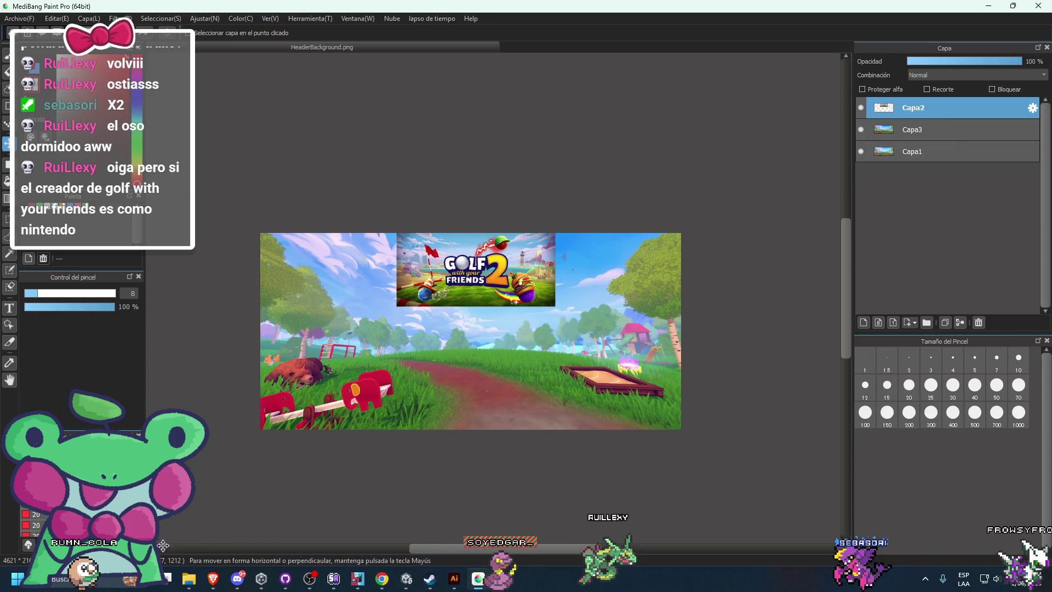
mouse_move(213, 579)
click(189, 527)
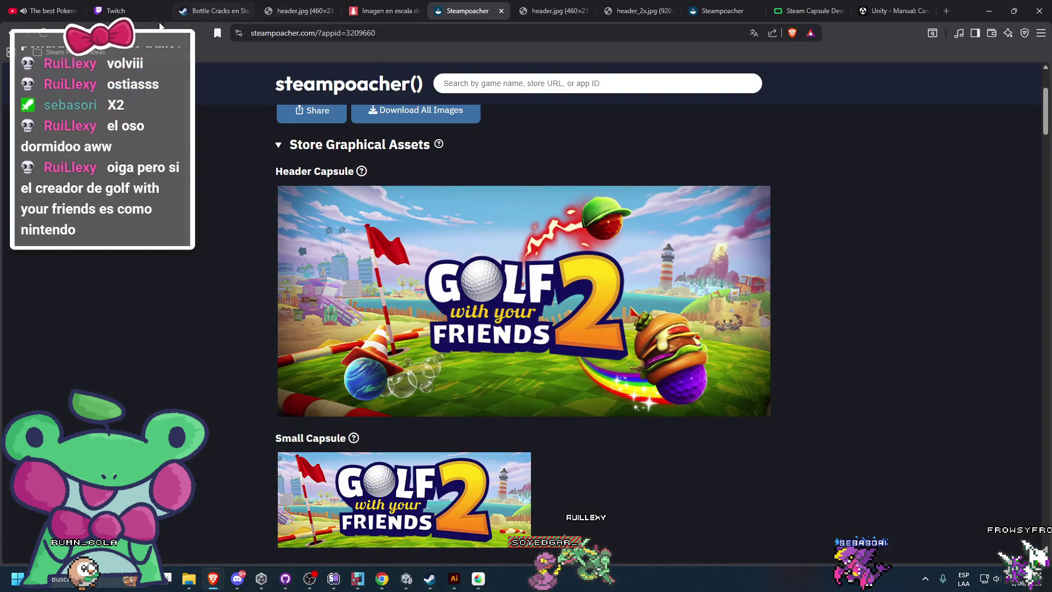
Step: Go to youtube.com in a new tab and search 'change saturaton backgroundphop'
click(947, 10)
text(youtube.com)
key(Return)
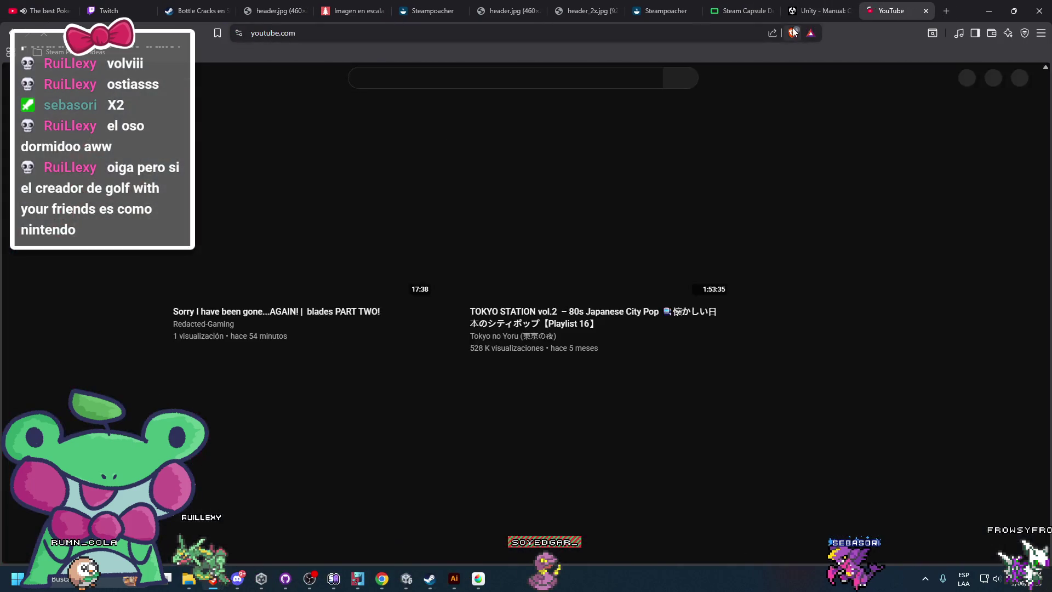
click(467, 79)
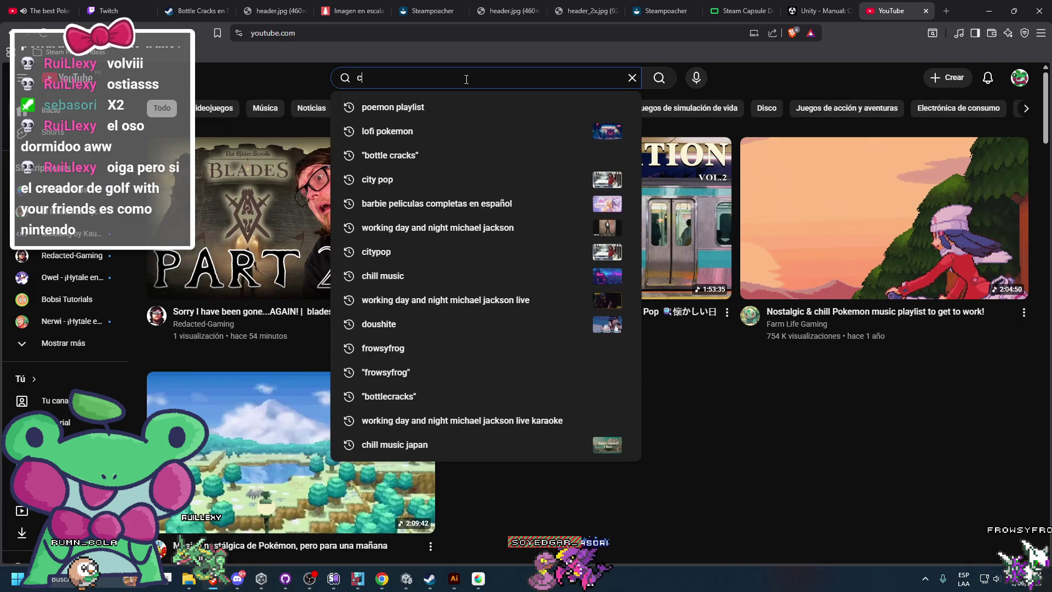
text(change saturat)
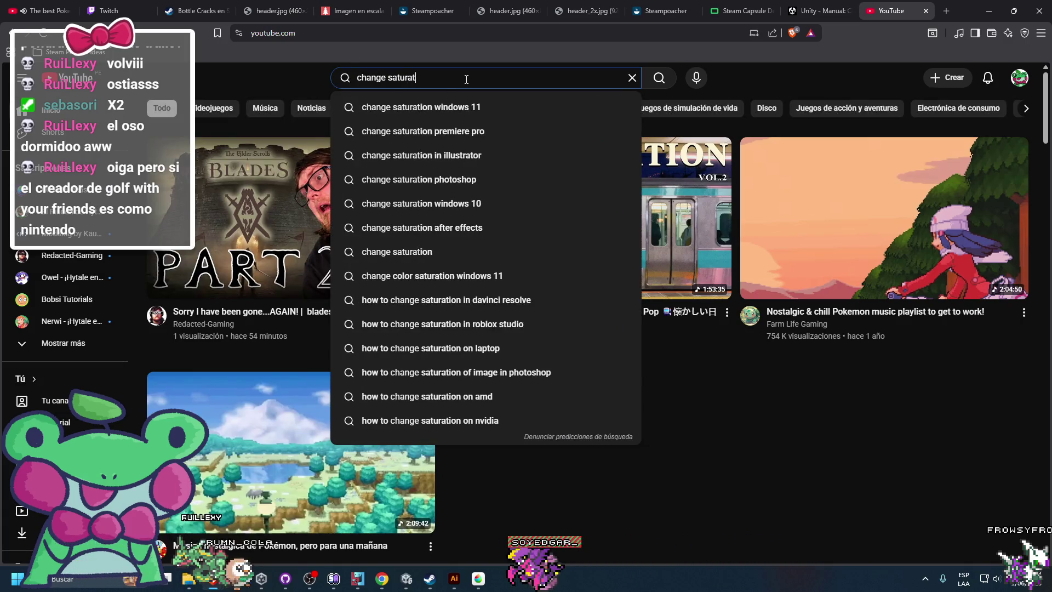
text(on background)
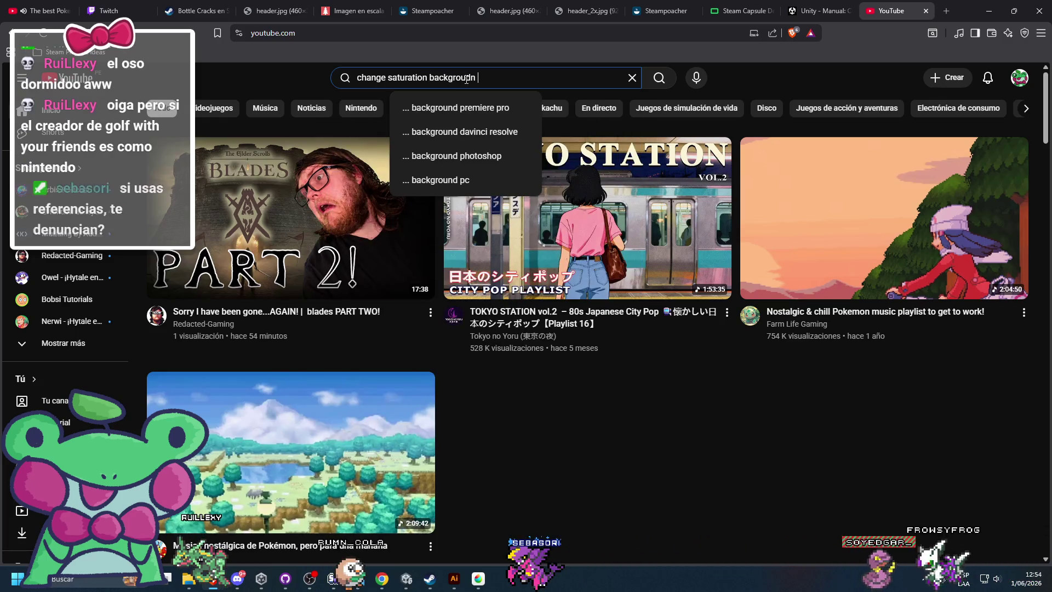
text(photoshop)
key(Return)
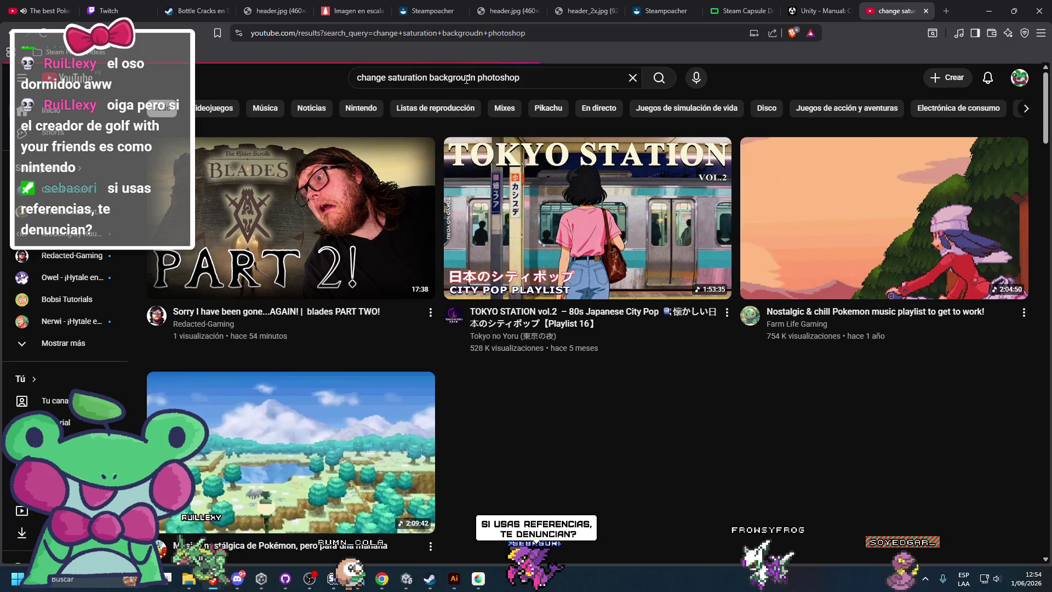
Step: Play the PiXimperfect 'Saturation Mask? A Great Way to Enhance Colors!' tutorial
scroll(421, 345, down, 3)
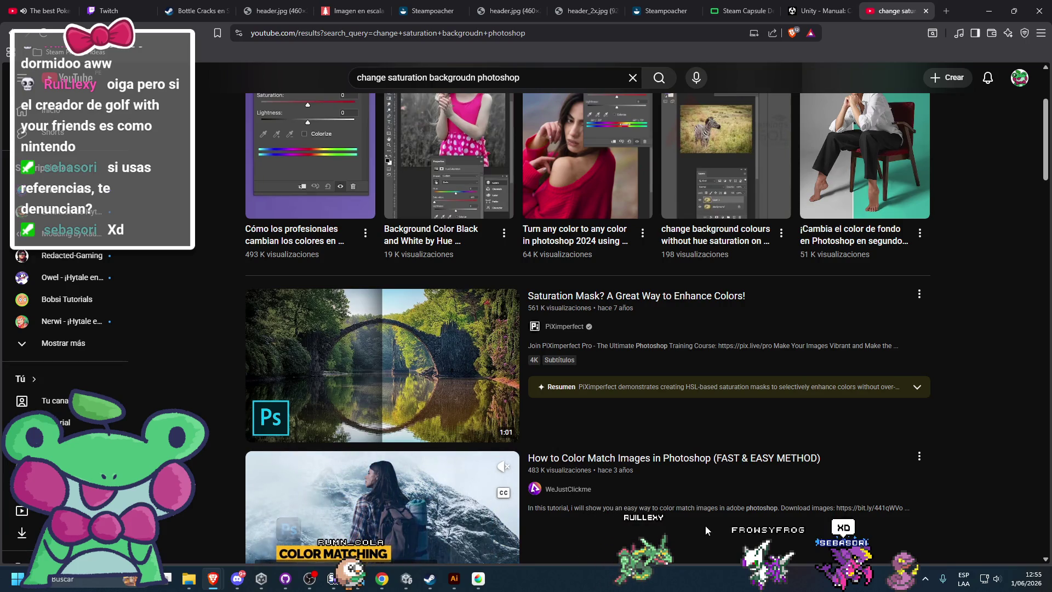
scroll(644, 475, down, 2)
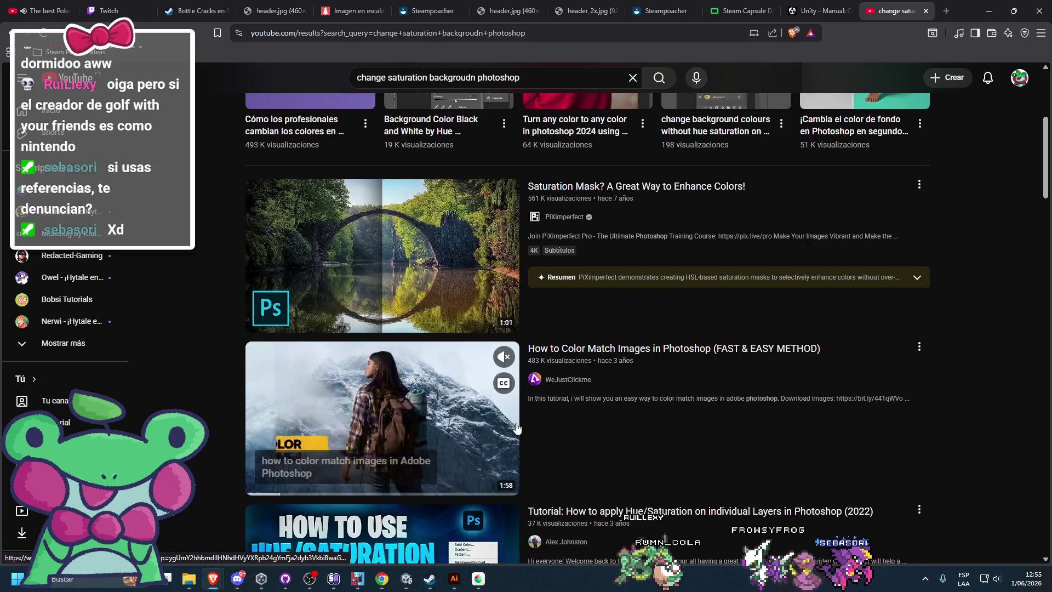
click(478, 217)
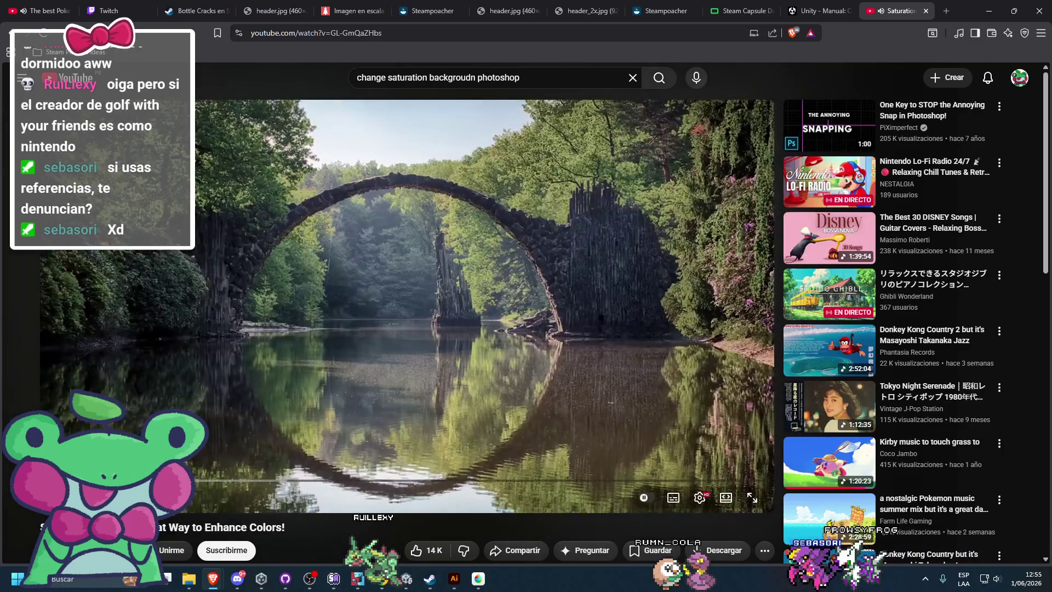
click(328, 298)
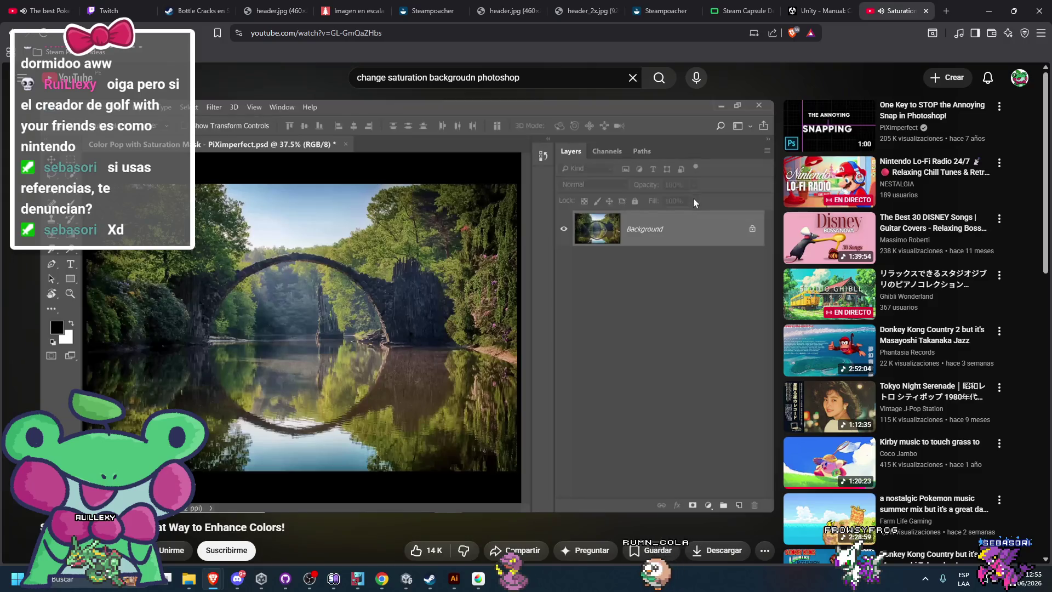
click(2, 588)
Step: Launch Adobe Photoshop 2025 and open the playground image file in it
text(photoshop)
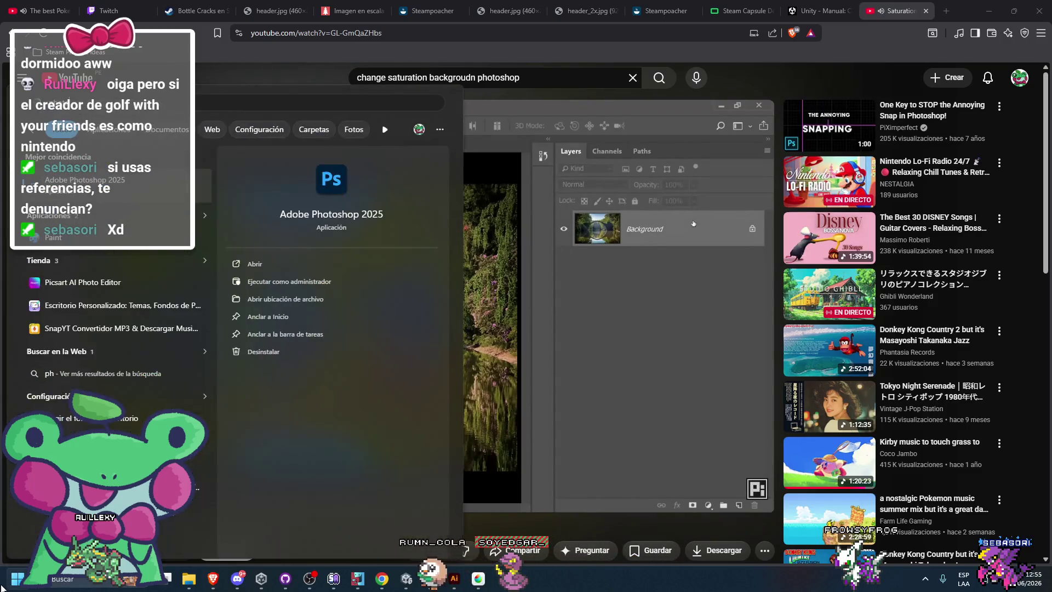
key(Return)
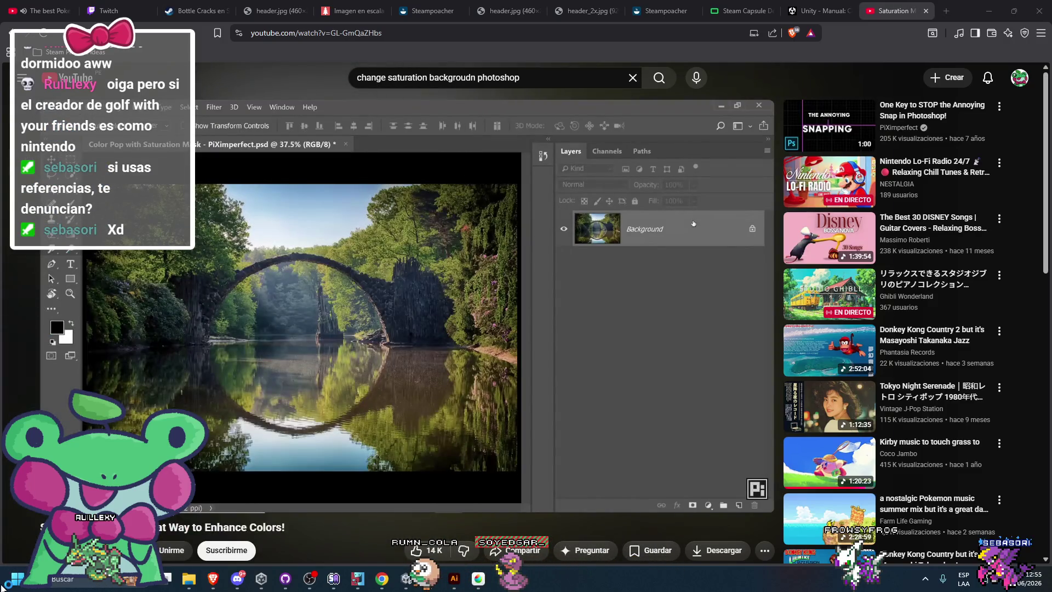
mouse_move(478, 578)
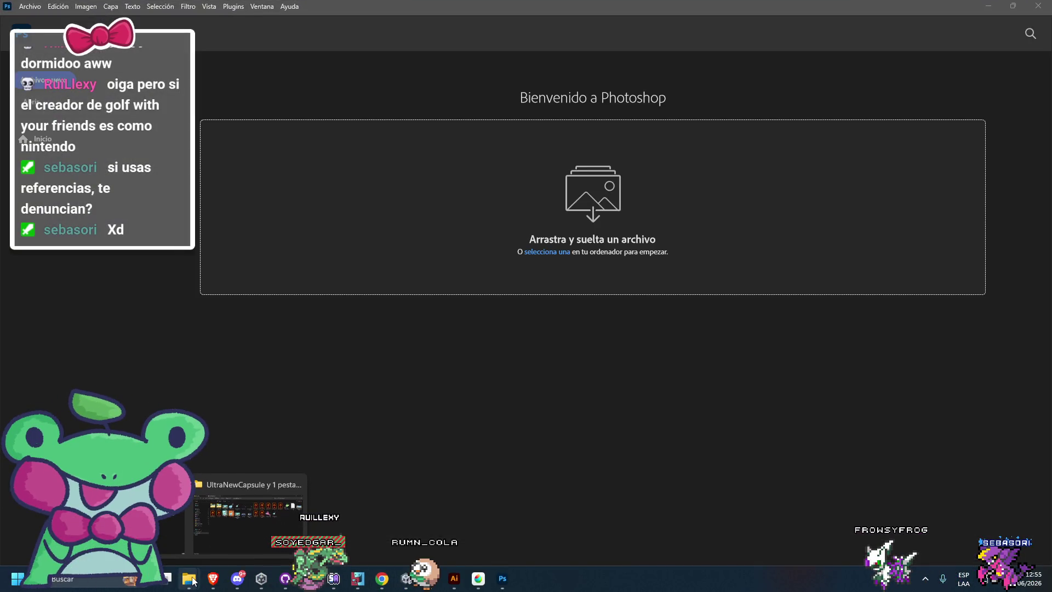
mouse_move(176, 516)
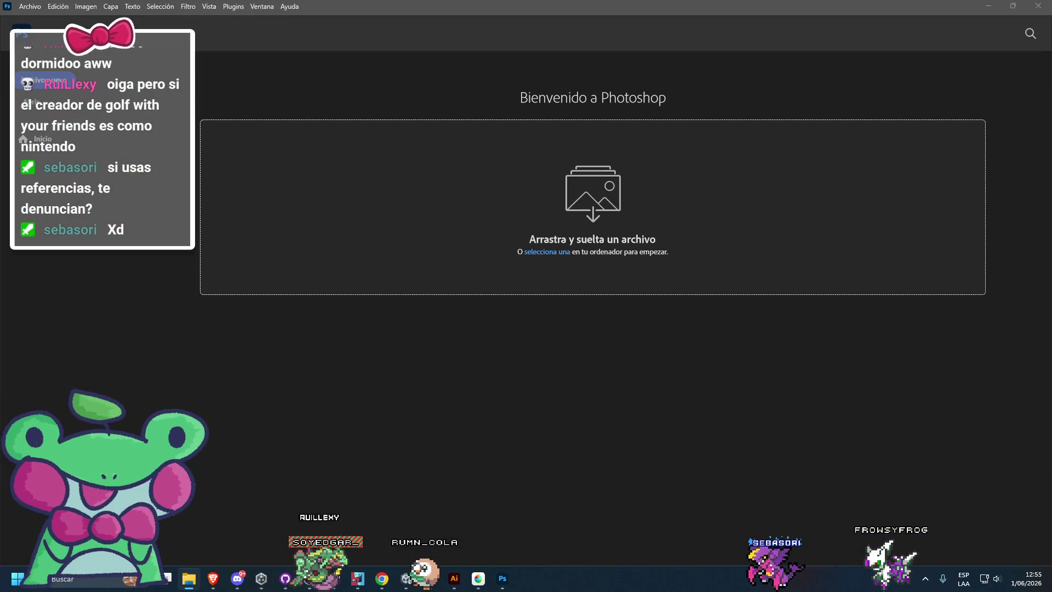
mouse_move(713, 172)
mouse_down()
mouse_move(273, 312)
mouse_move(333, 296)
mouse_move(331, 287)
mouse_up()
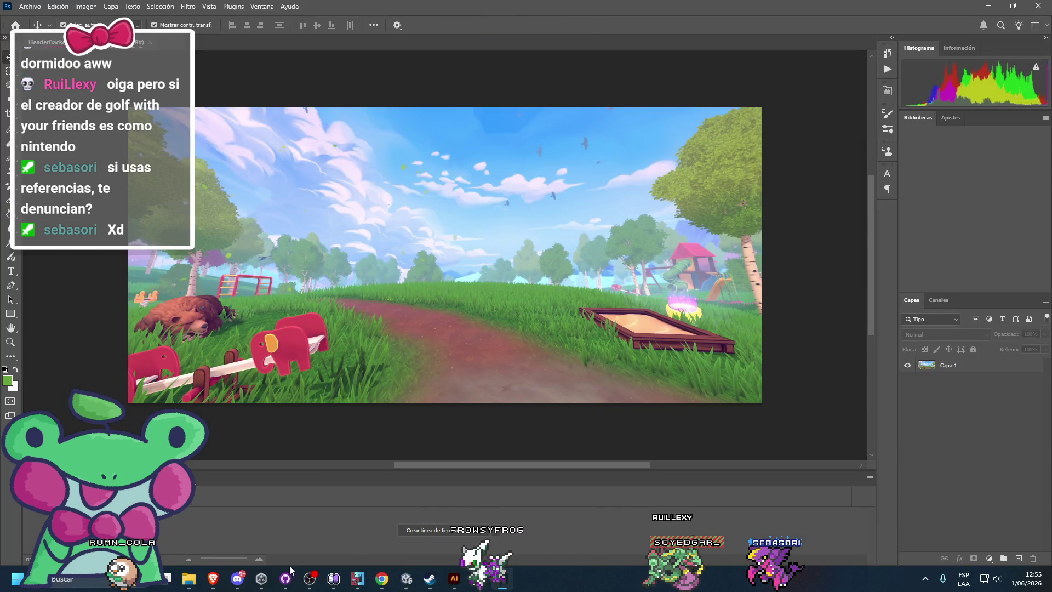
Step: Glance at the browser tutorial, then bring the playground document back in Photoshop
mouse_move(213, 578)
click(238, 522)
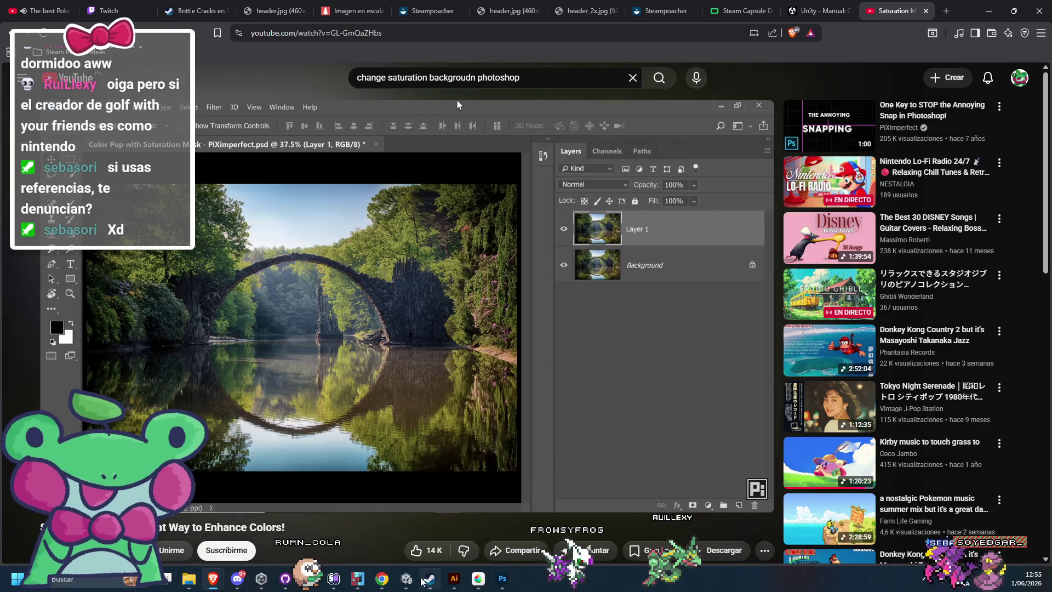
click(511, 584)
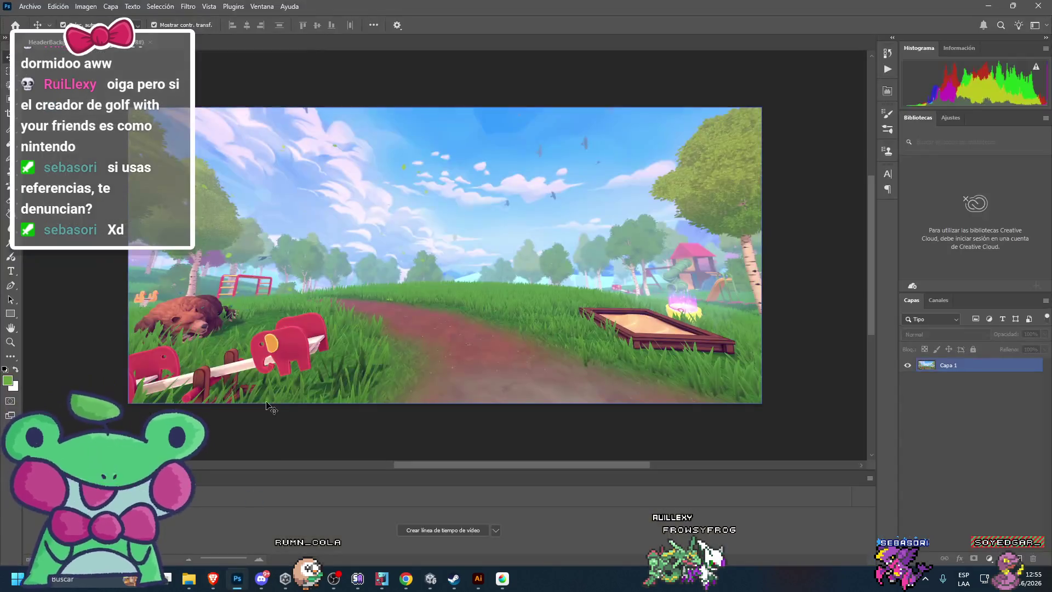
Step: Duplicate Capa 1 into Capa 1 copia with Ctrl+J and pause the tutorial video
click(966, 365)
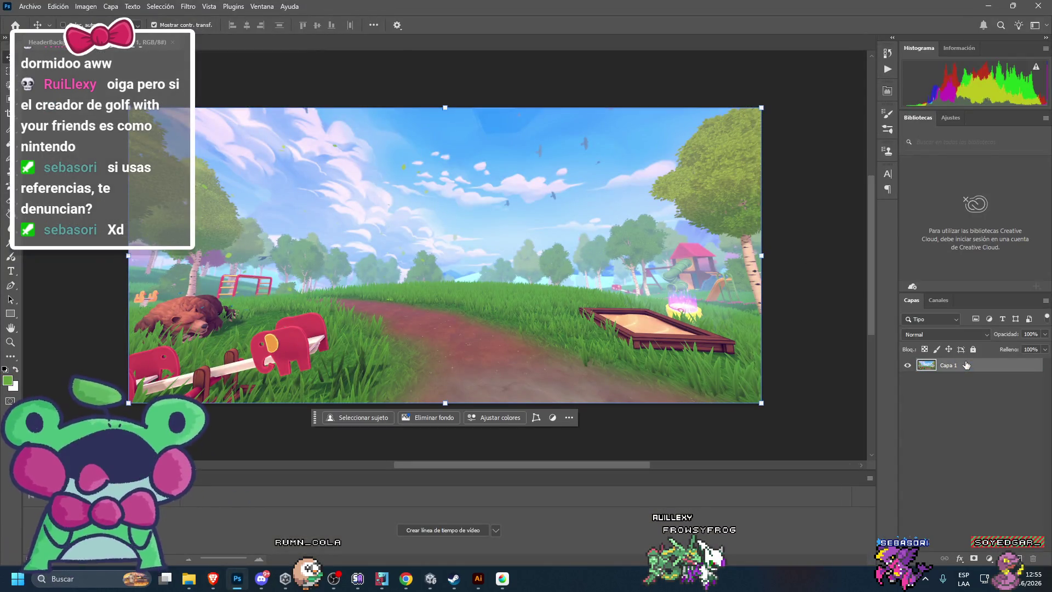
key(ctrl+j)
key(ctrl+r)
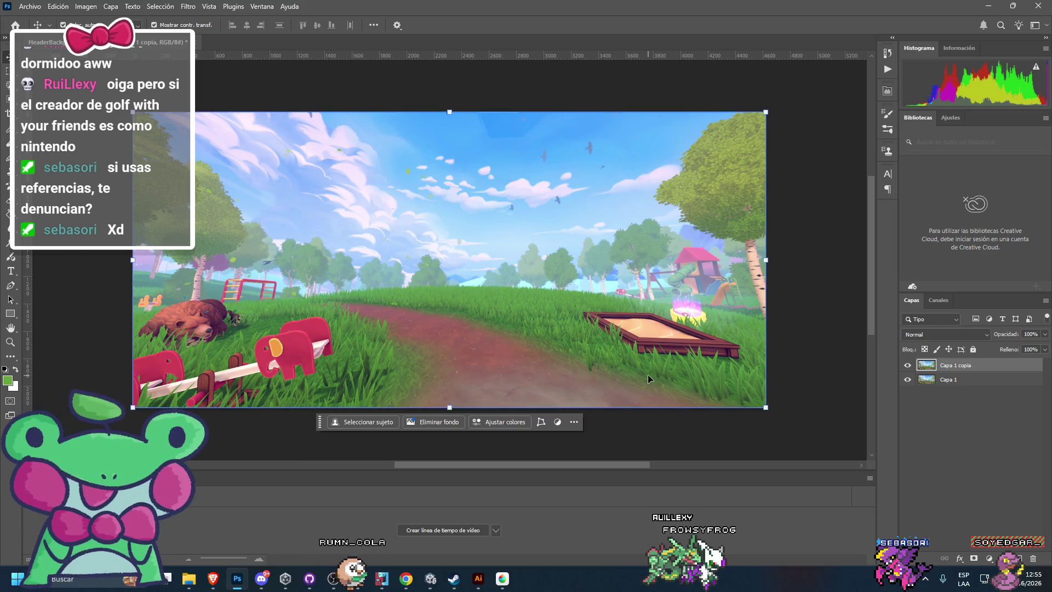
click(214, 579)
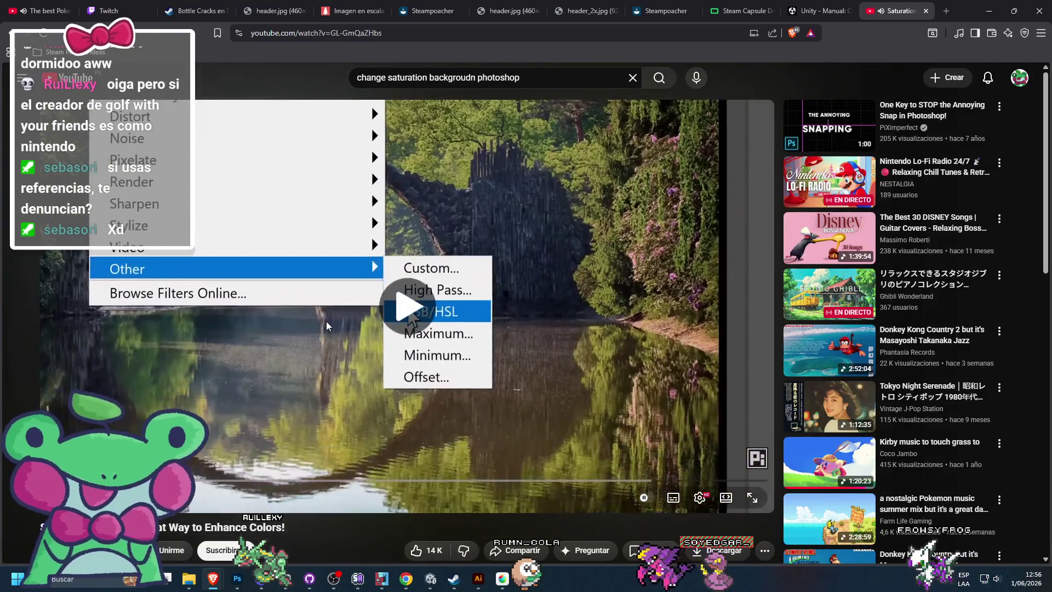
click(327, 321)
click(985, 19)
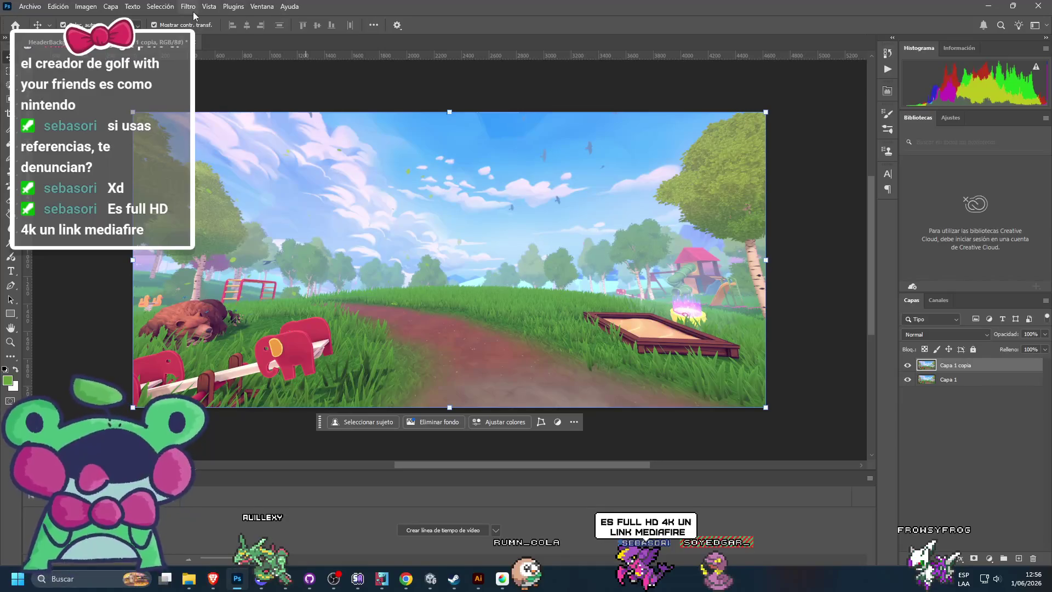
Step: Open the HSB/HSL filter for the copy and set the row order to HSL
click(192, 7)
mouse_move(212, 232)
click(360, 254)
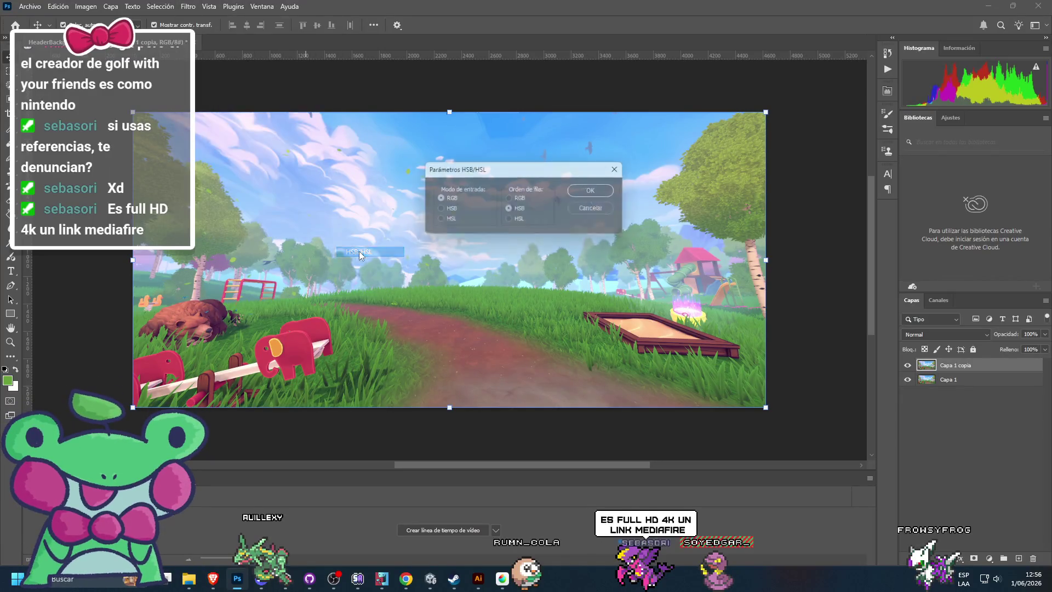
click(506, 580)
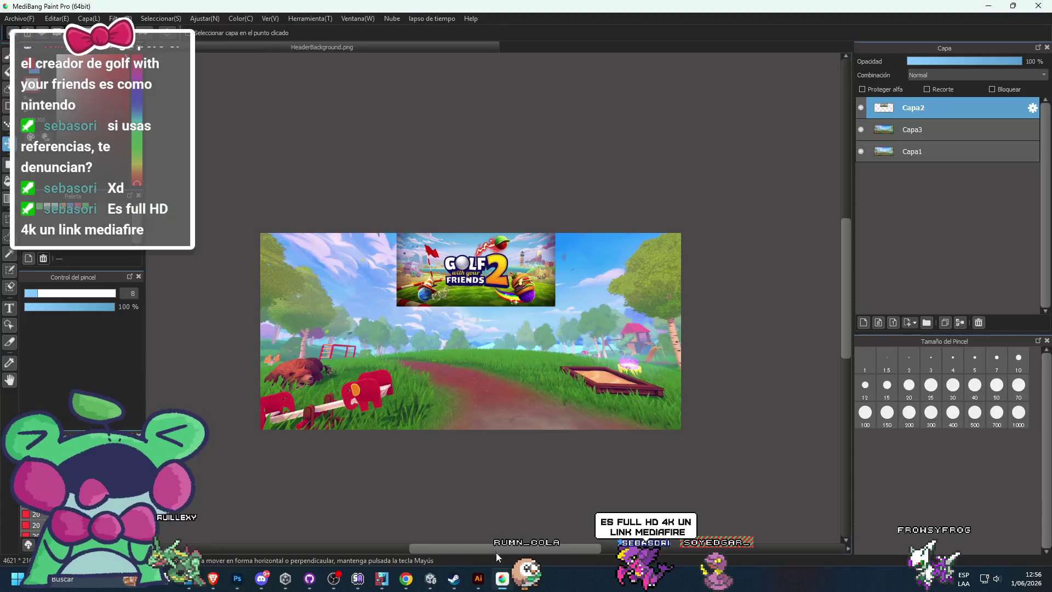
click(505, 578)
mouse_move(216, 576)
click(285, 521)
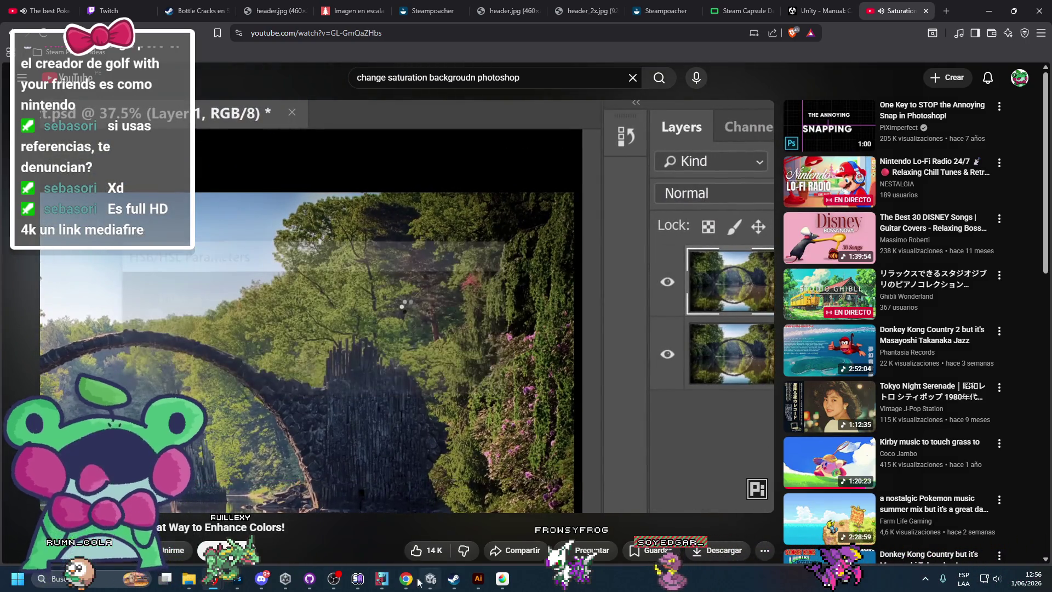
click(239, 581)
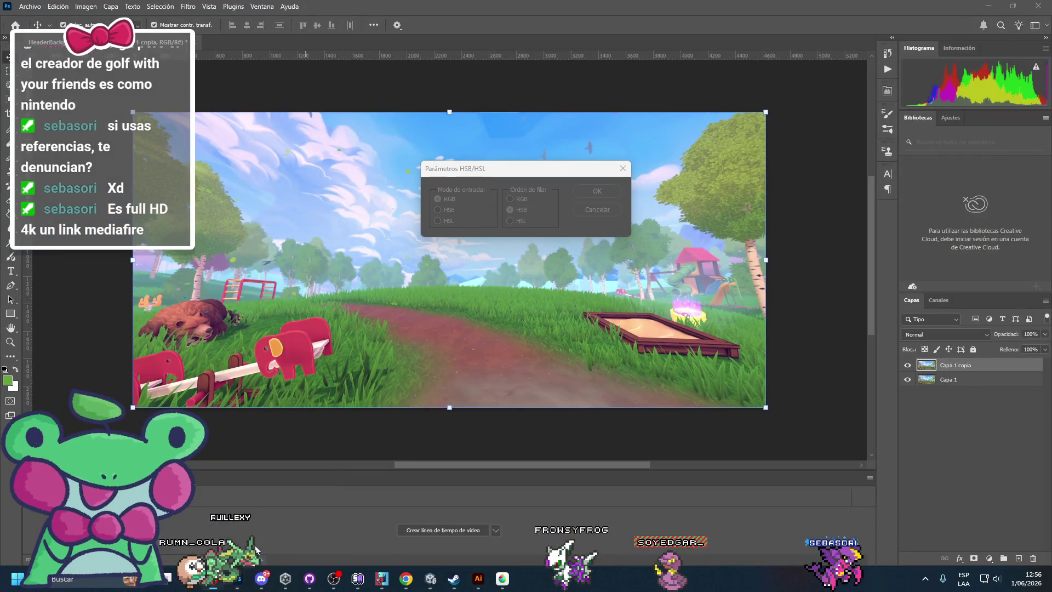
click(510, 220)
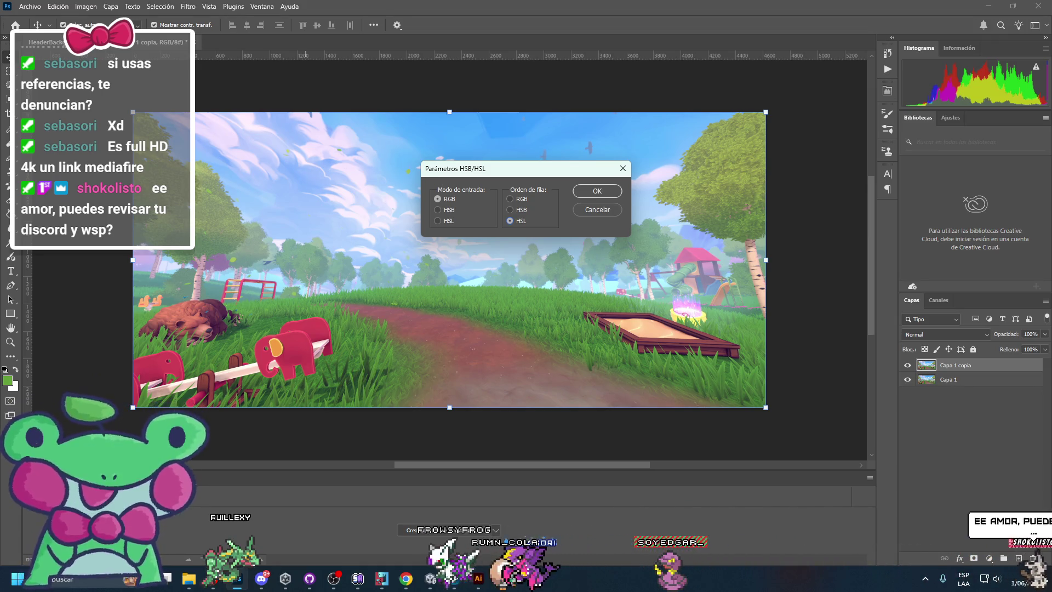
click(262, 585)
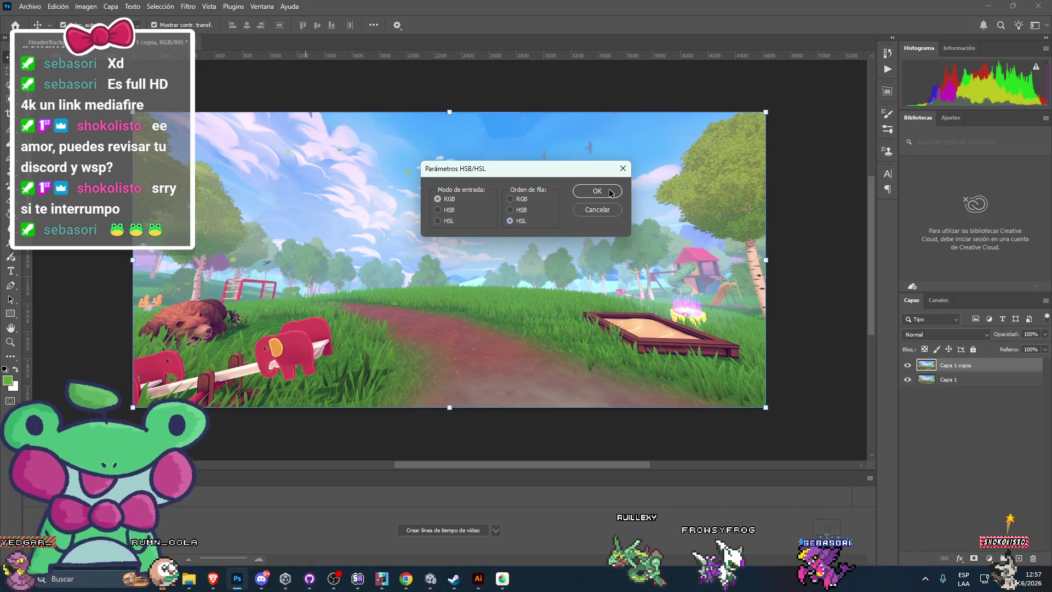
Step: Following the tutorial video, apply the HSB/HSL filter to the Capa 1 copia layer
click(212, 581)
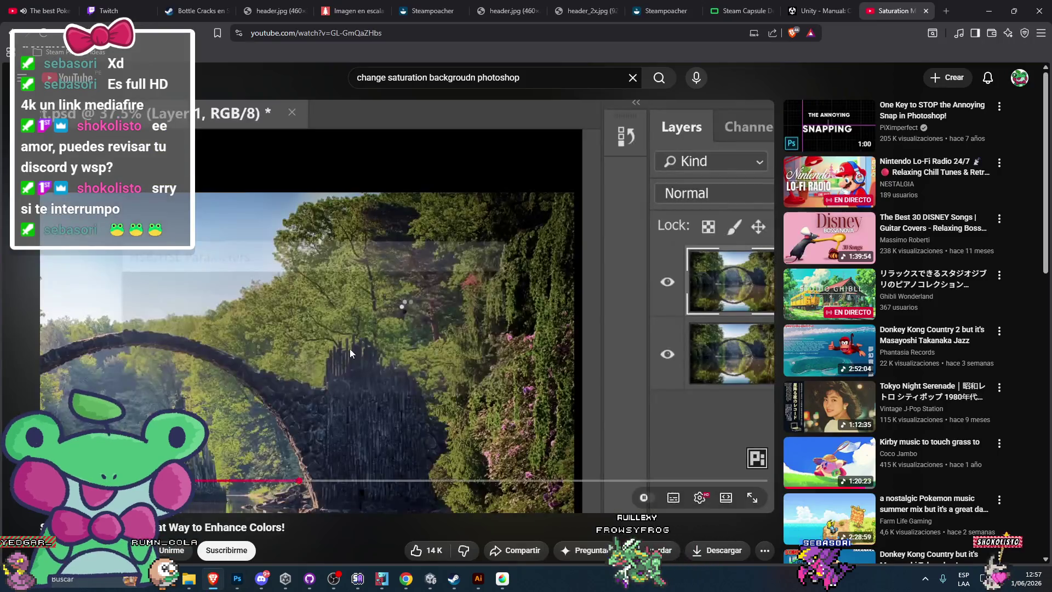
click(350, 349)
click(350, 348)
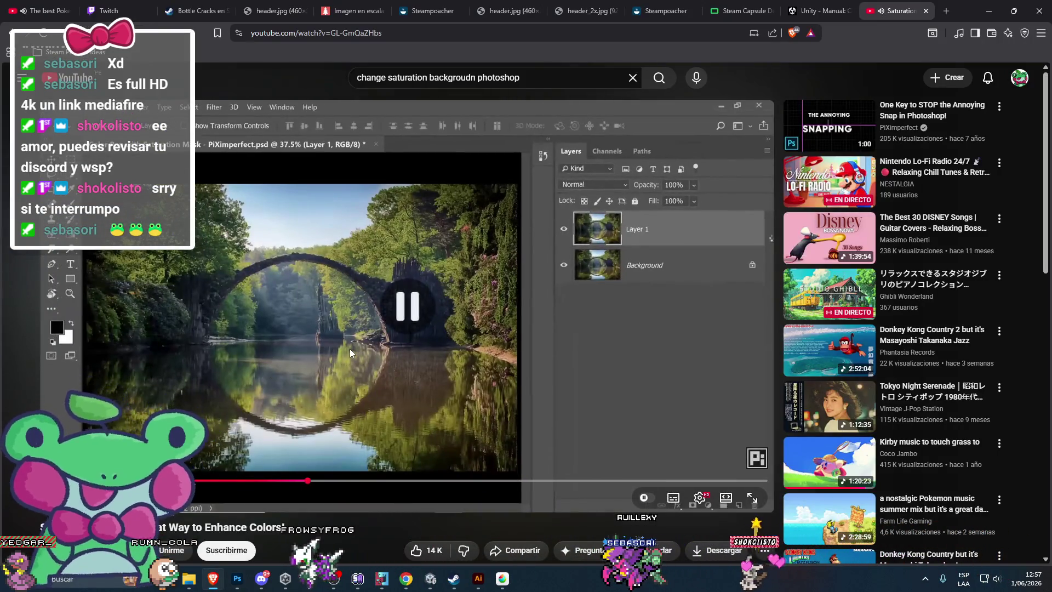
click(350, 348)
click(350, 348)
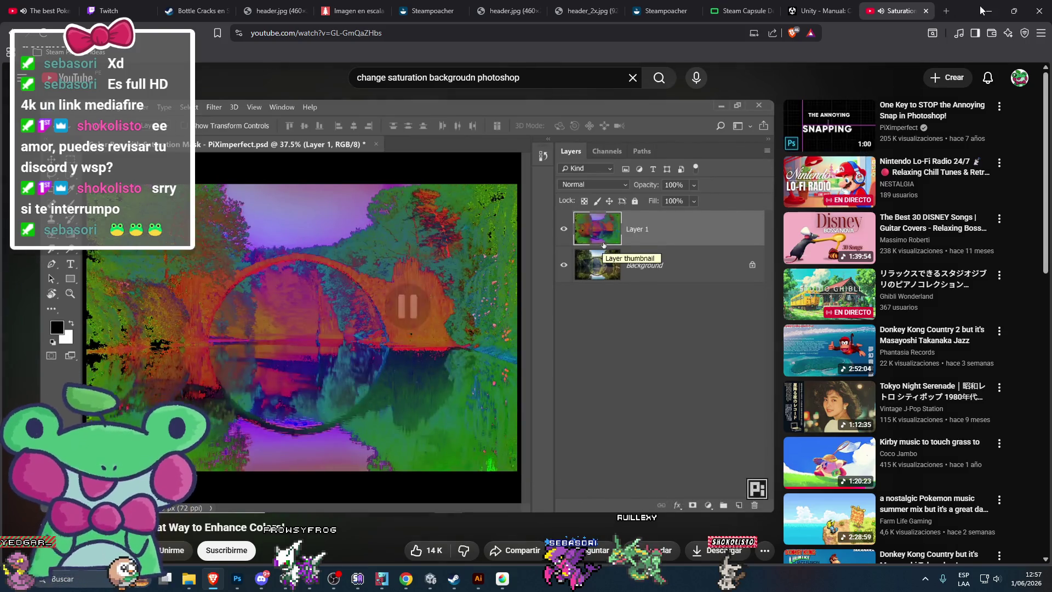
key(alt+Tab)
click(596, 193)
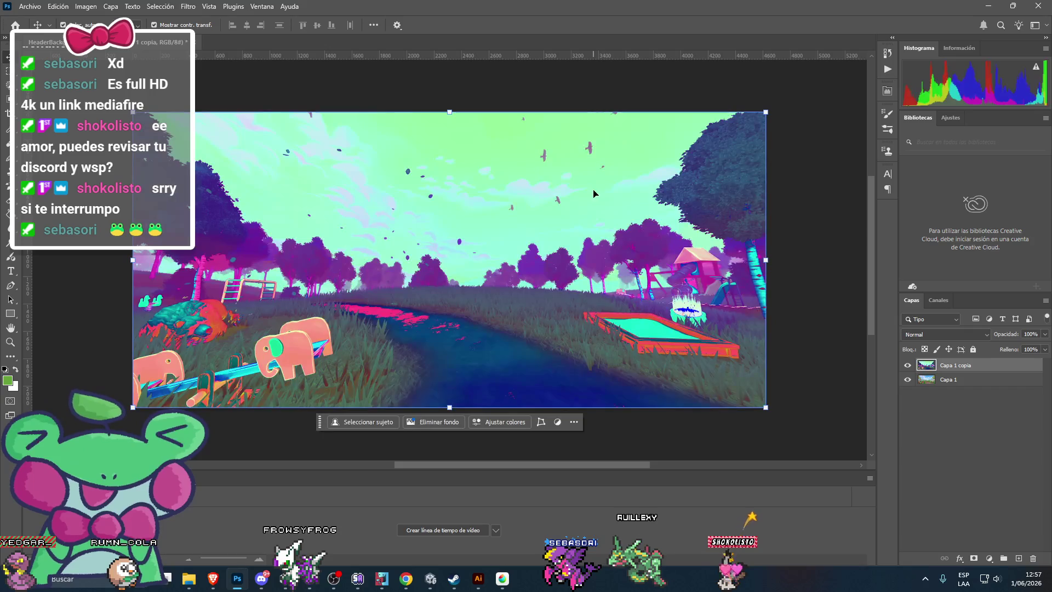
Step: Check the tutorial's channels step and display the image's colour channels
key(alt+Tab)
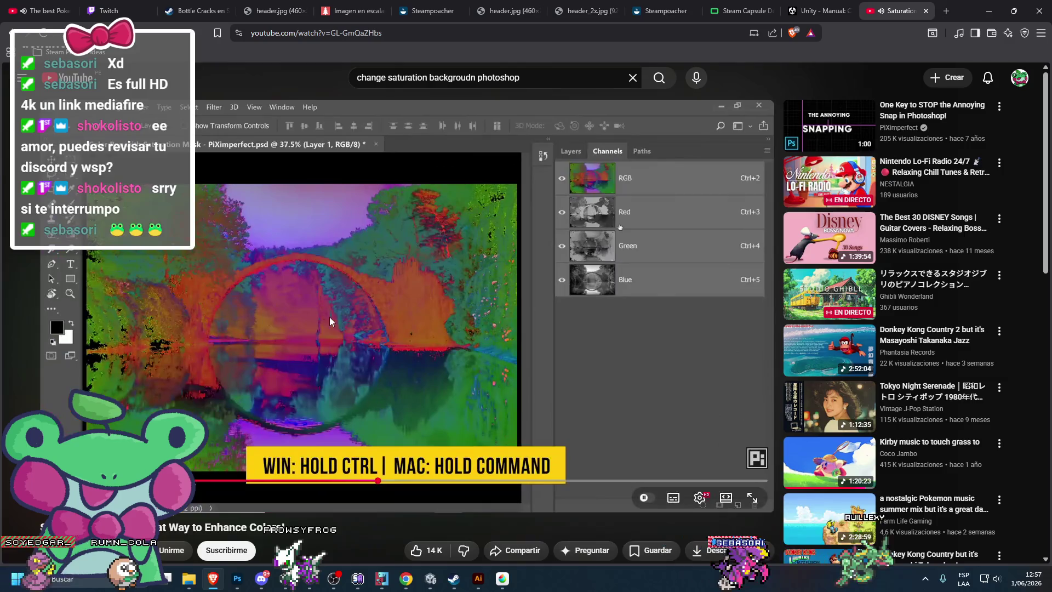
click(330, 316)
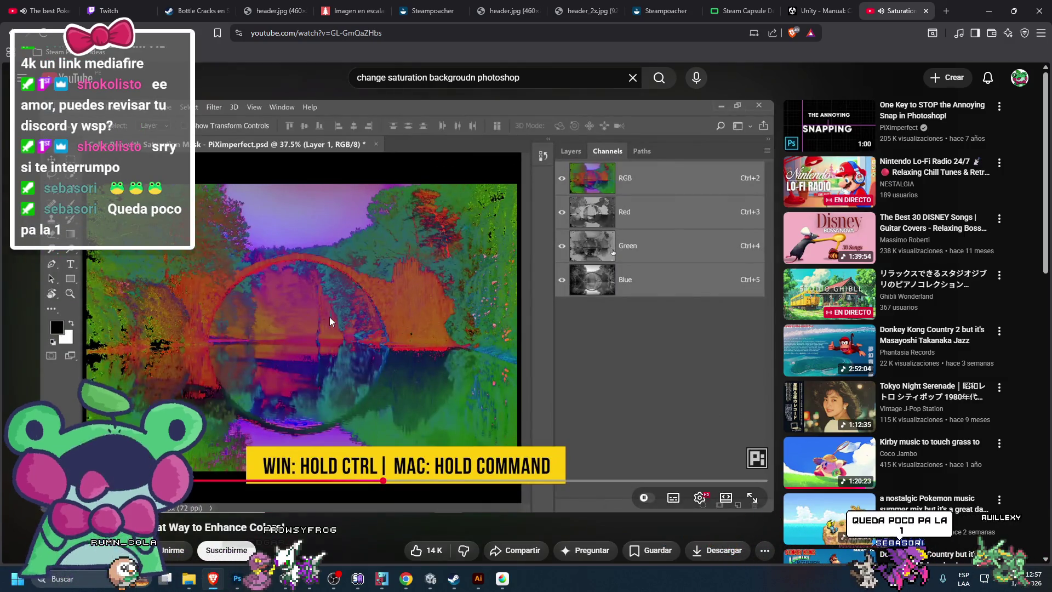
click(330, 311)
click(330, 311)
click(330, 311)
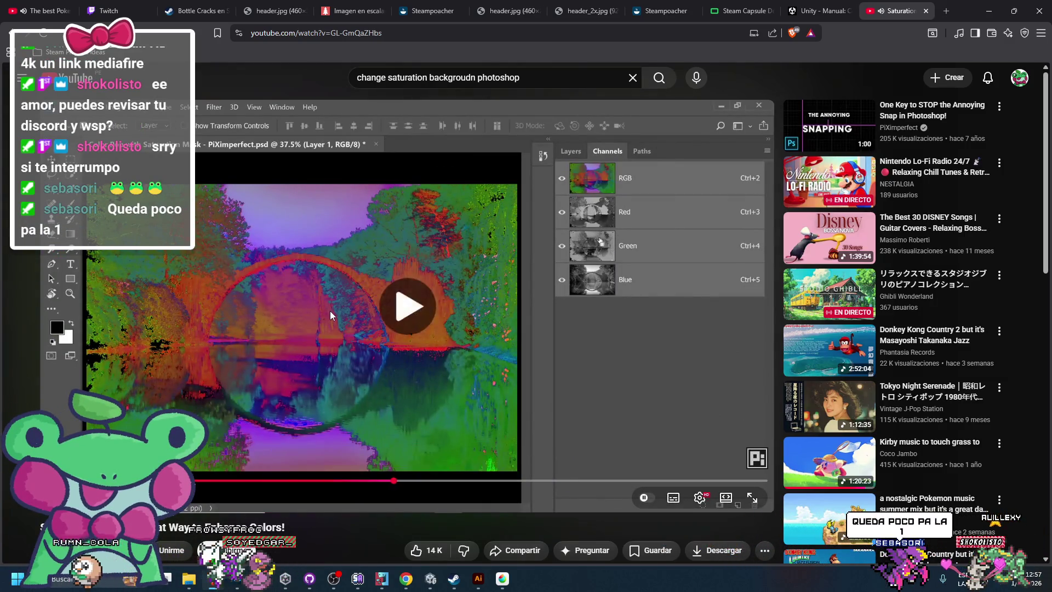
click(330, 311)
click(330, 311)
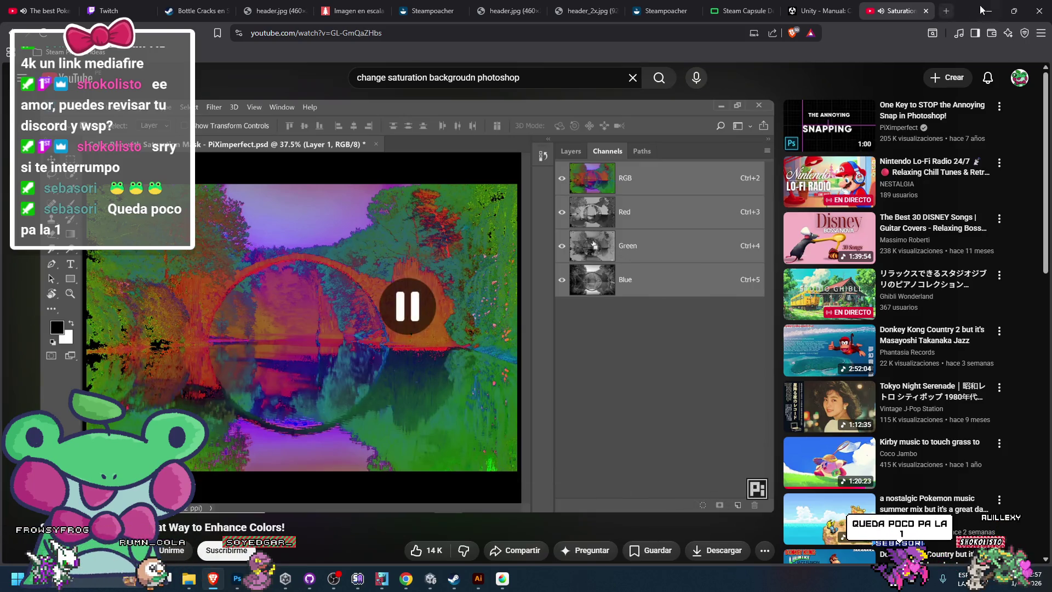
key(alt+Tab)
click(940, 303)
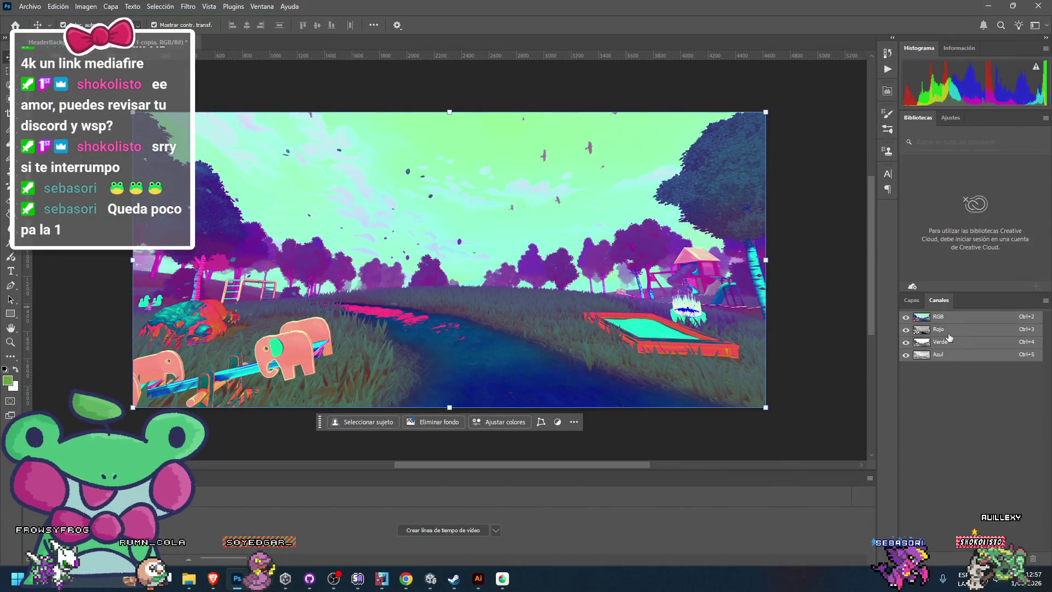
Step: View only the Verde channel in greyscale, then return to the Layers list
key(alt+Tab)
click(314, 396)
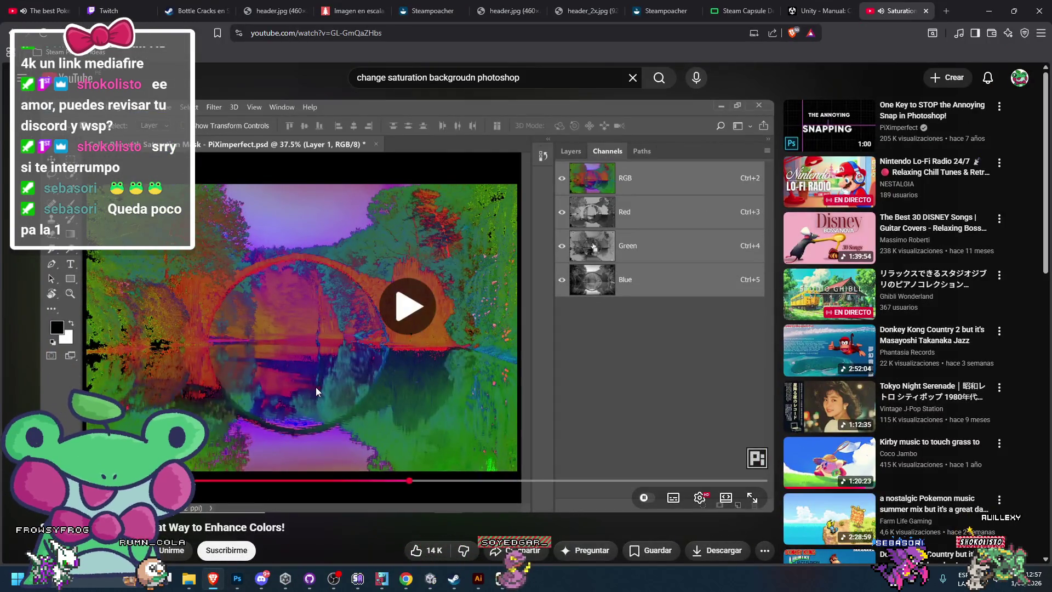
click(990, 9)
click(953, 343)
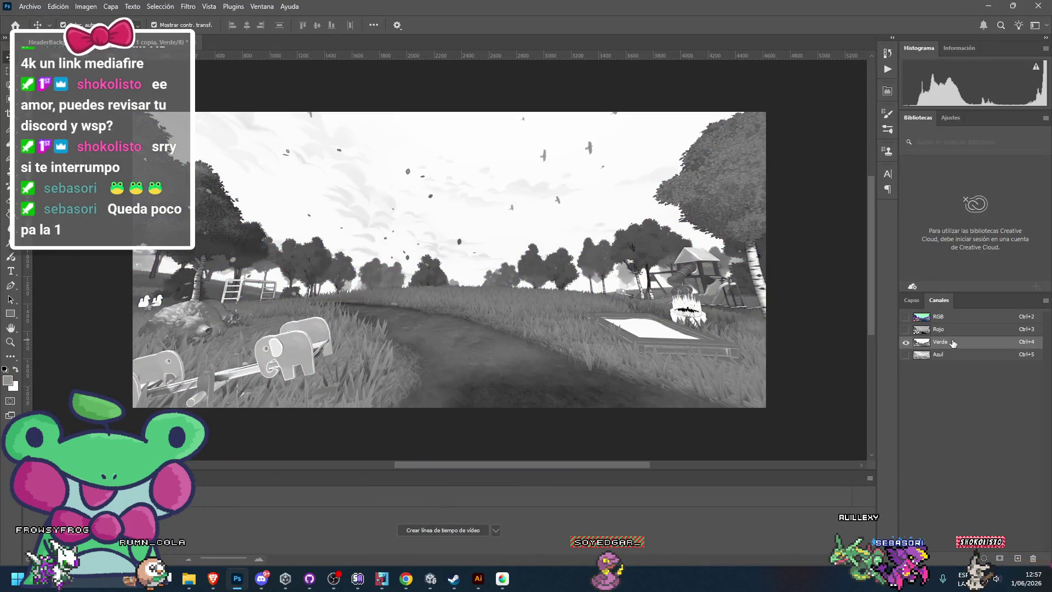
click(213, 579)
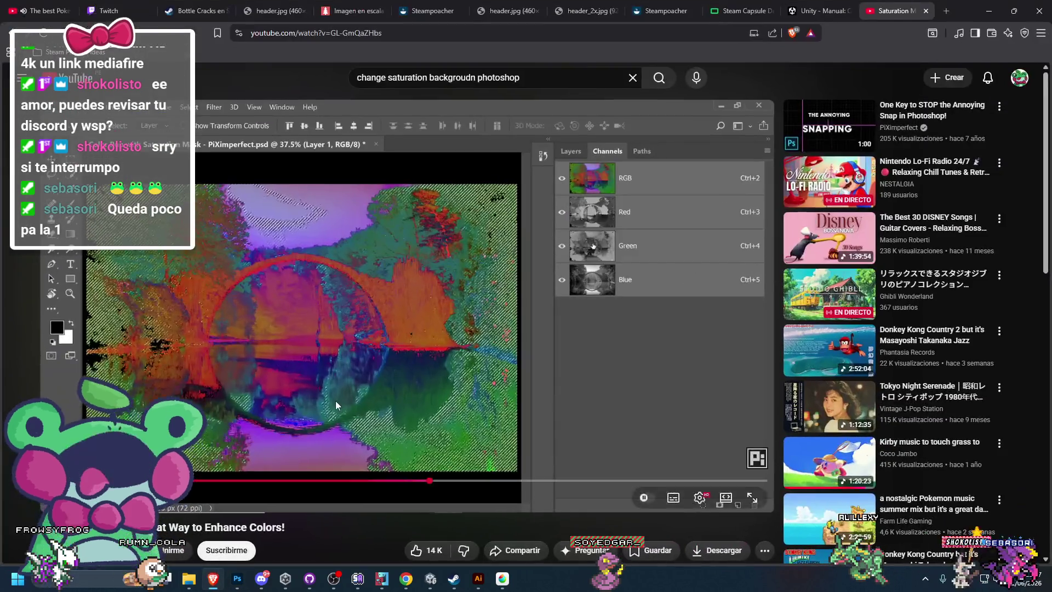
click(327, 366)
click(990, 10)
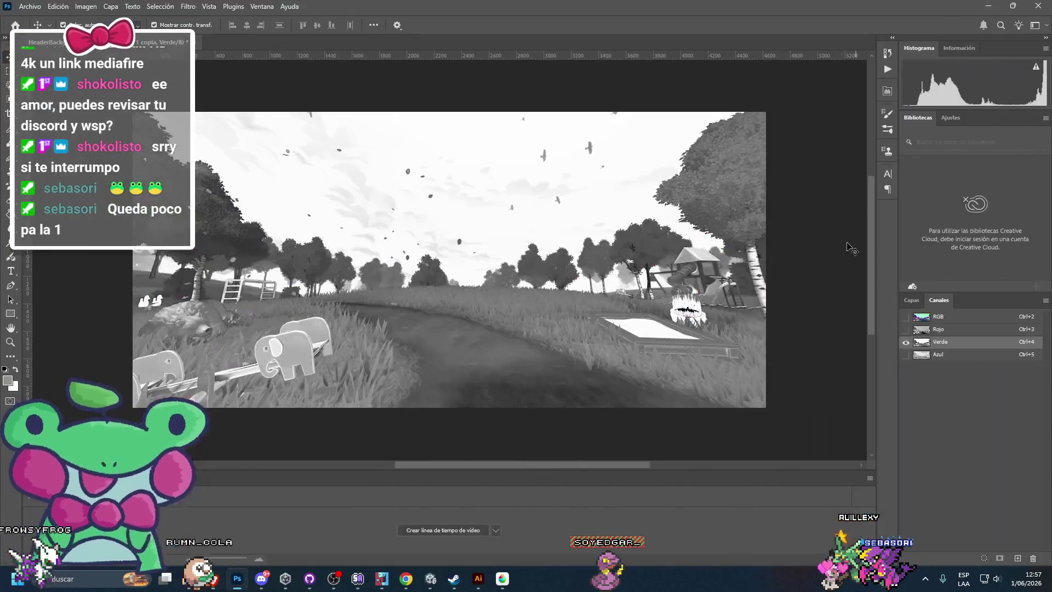
click(908, 301)
Step: Replay the tutorial section and turn on the RGB eye to show all channels
click(212, 579)
click(396, 312)
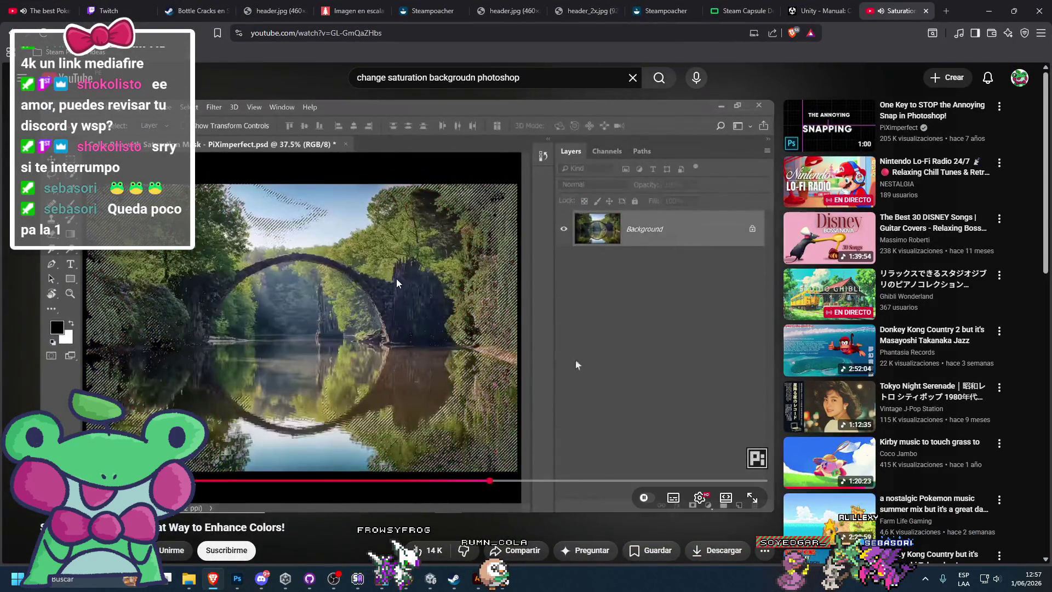
click(637, 408)
key(alt+Tab)
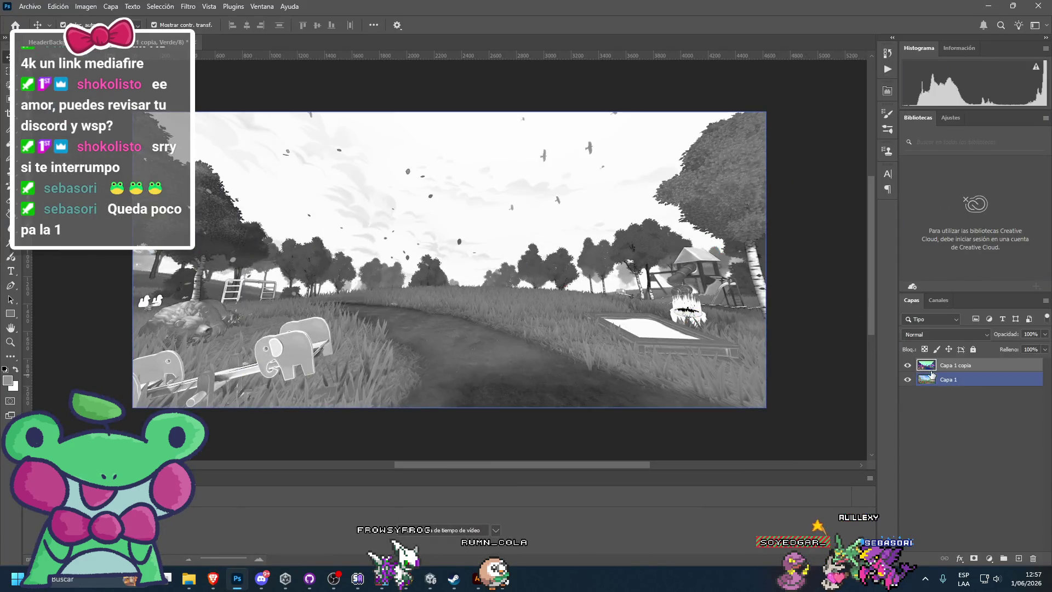
key(alt+Tab)
click(357, 356)
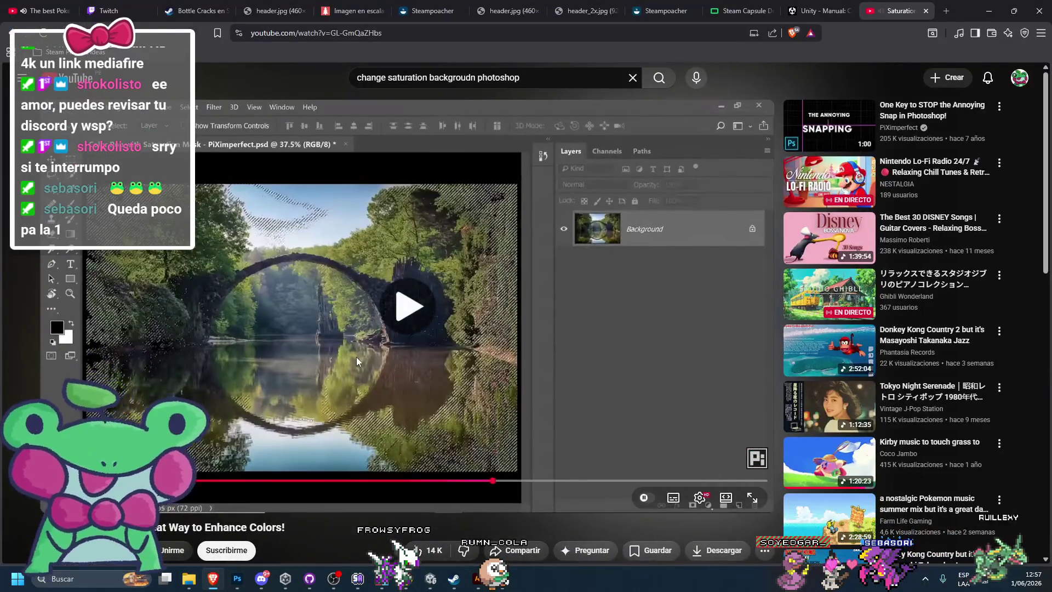
key(Left)
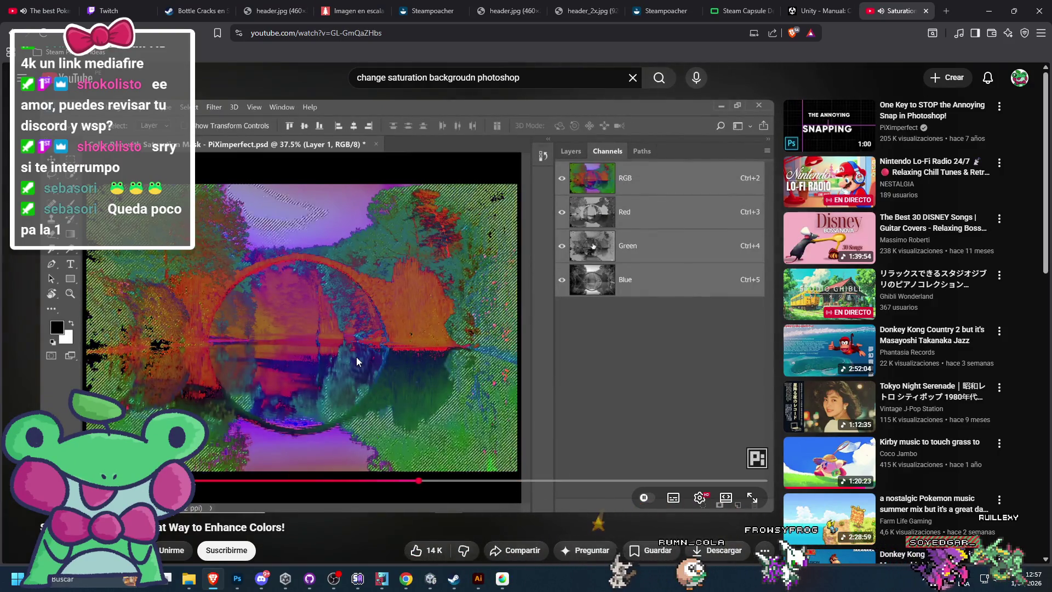
key(space)
key(alt+Tab)
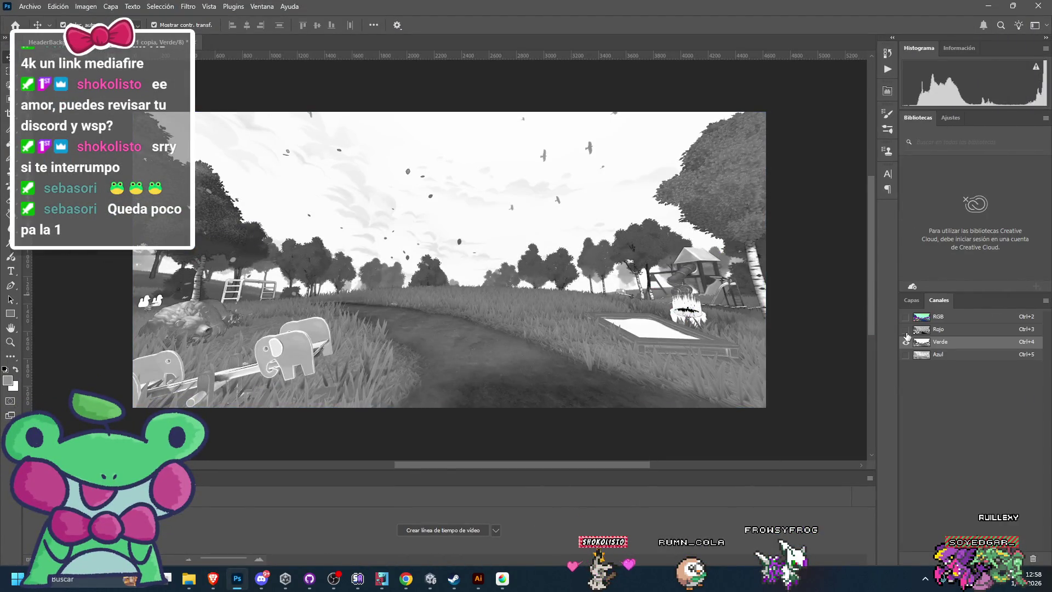
click(906, 318)
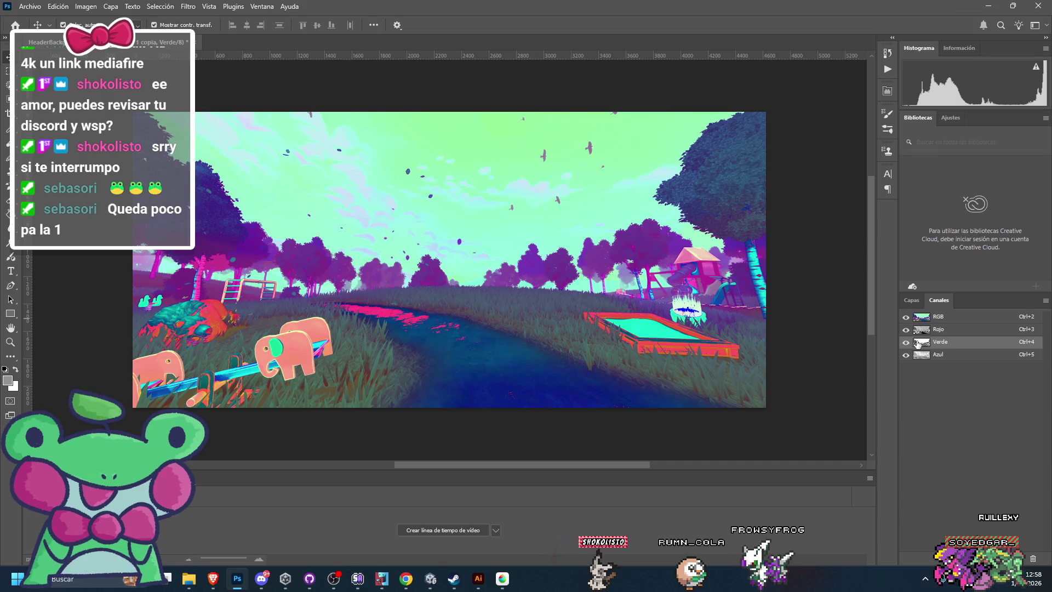
Step: Dismiss the Move tool error after a failed canvas move, then recheck the tutorial
click(801, 312)
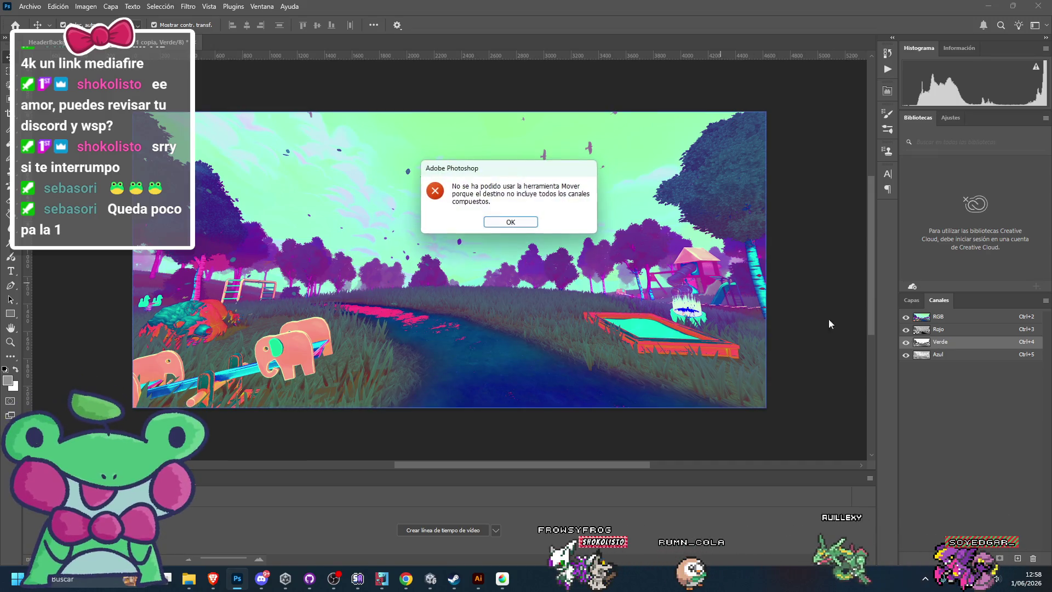
key(Return)
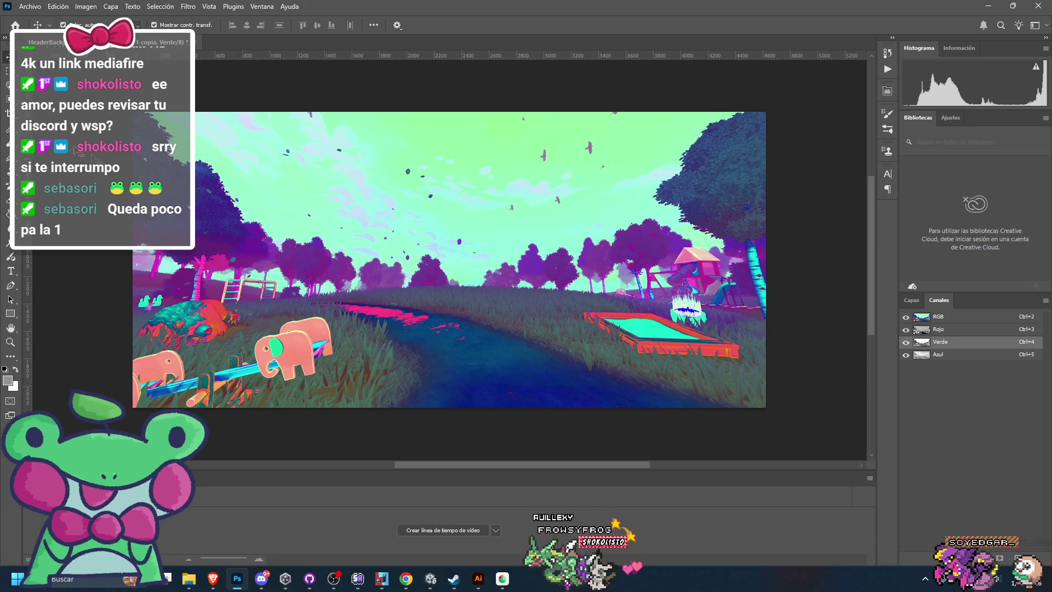
click(213, 578)
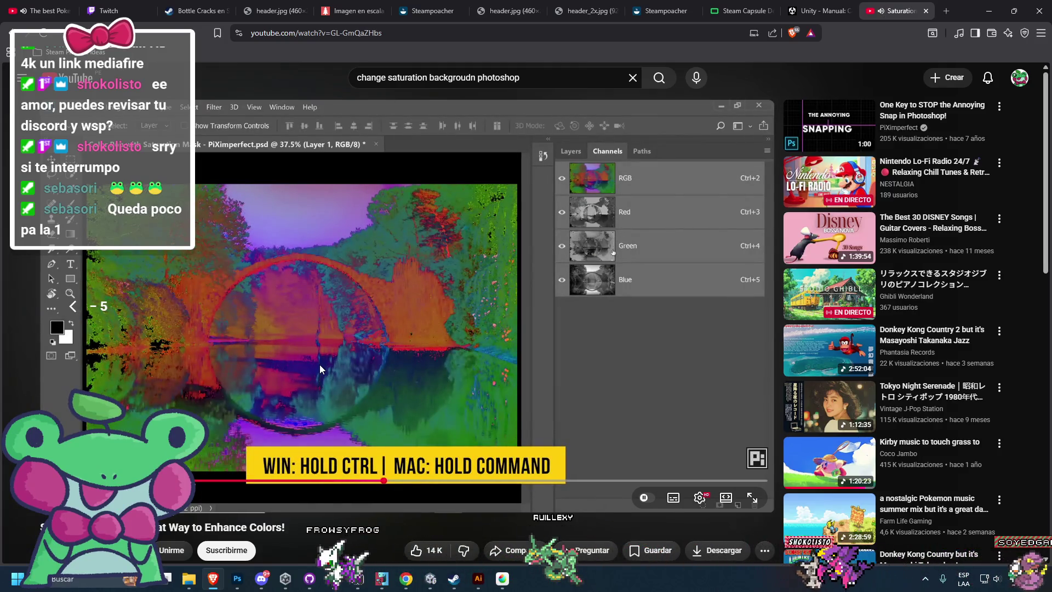
click(597, 264)
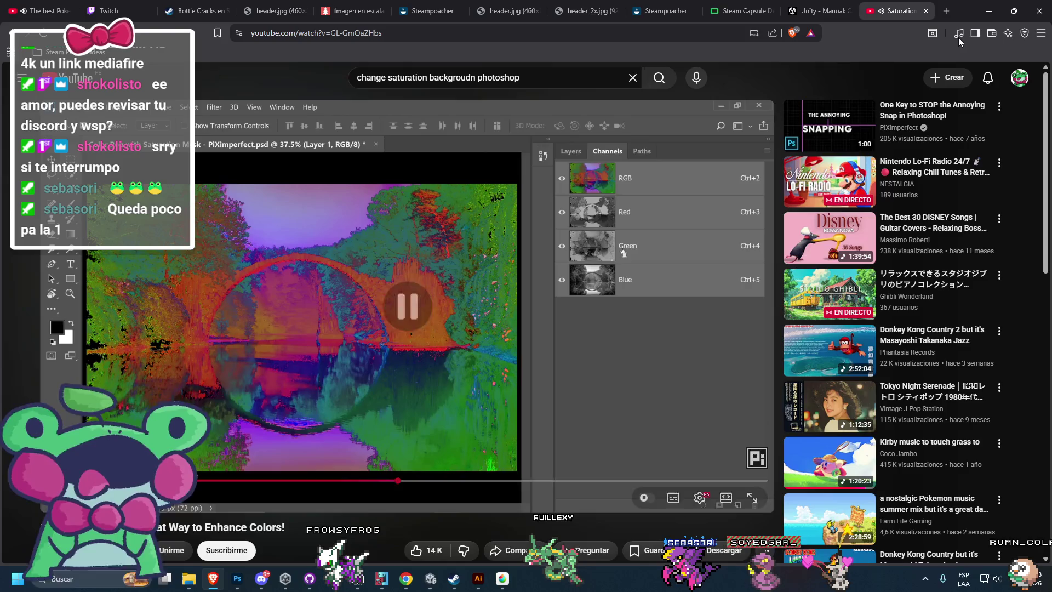
click(988, 12)
key(ctrl+r)
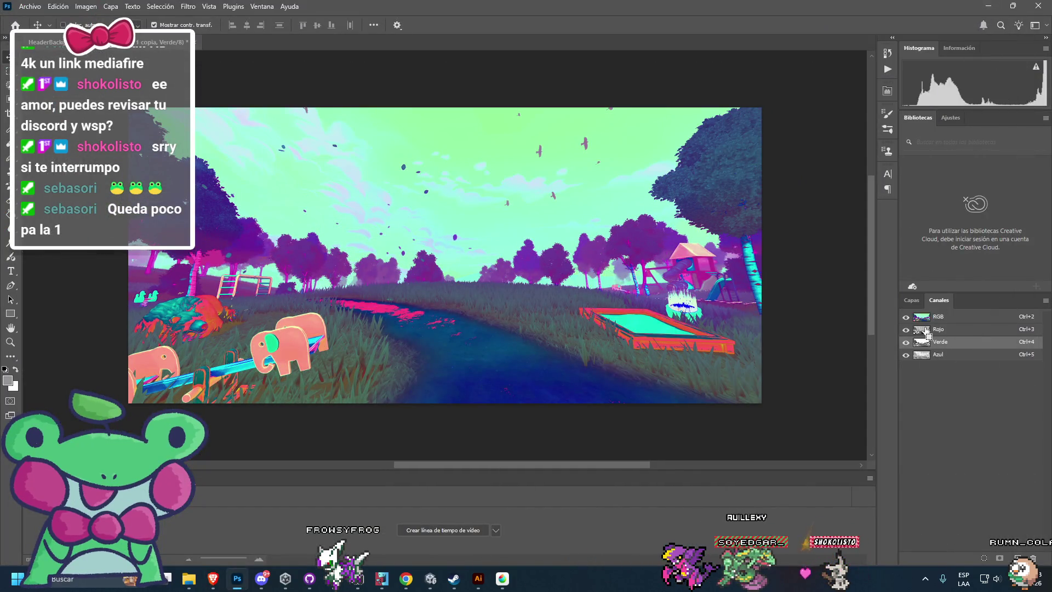
Step: Load the Verde channel as a selection and toggle its visibility to check it
ctrl+click(923, 345)
key(ctrl+r)
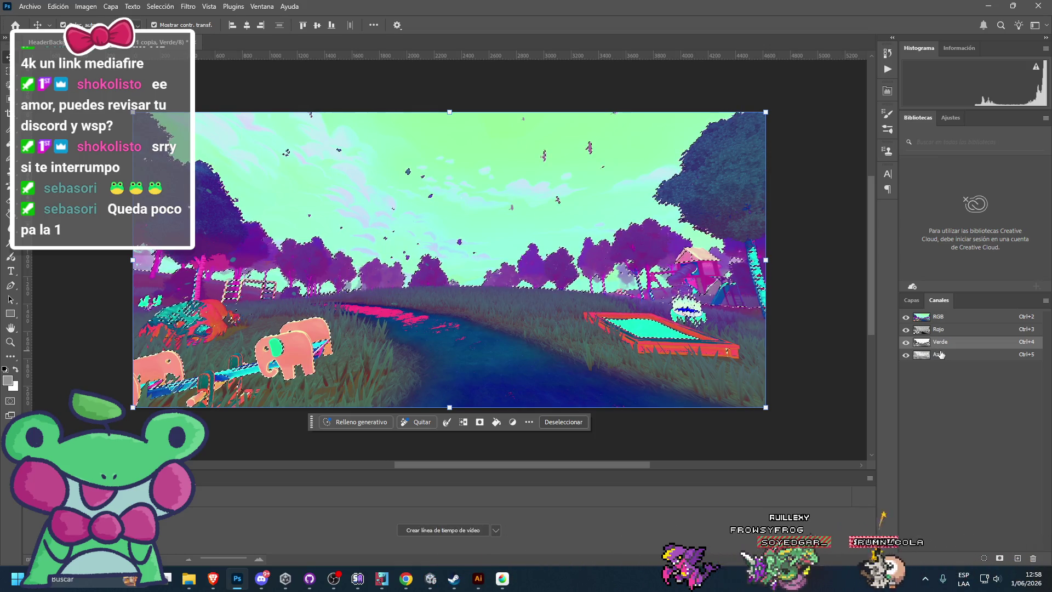
click(906, 343)
click(906, 343)
click(906, 343)
click(906, 343)
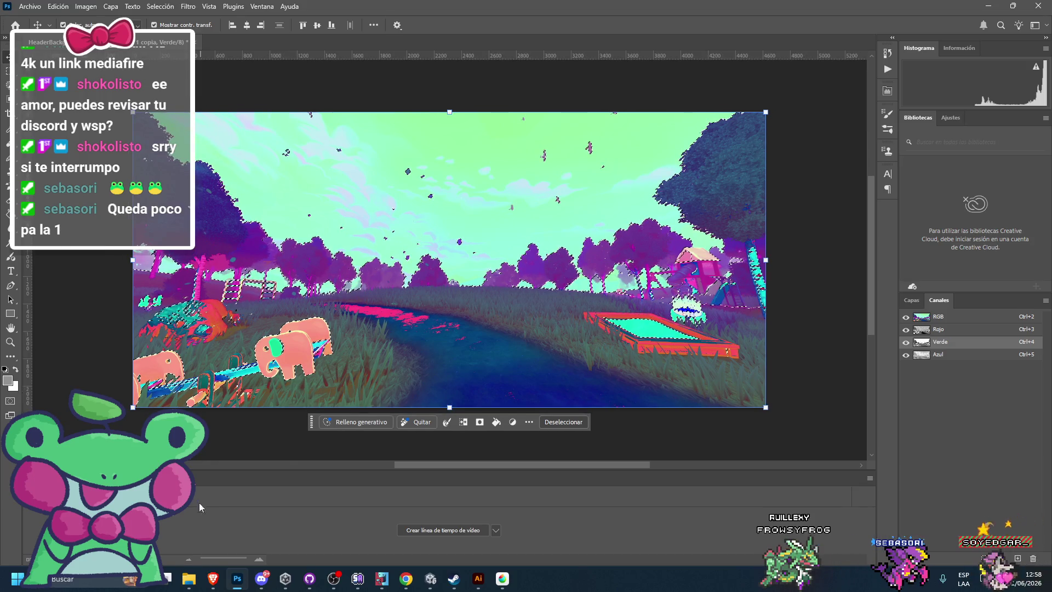
Step: After rewatching the tutorial, drag Capa 1 copia to the trash to delete it
click(213, 579)
click(271, 405)
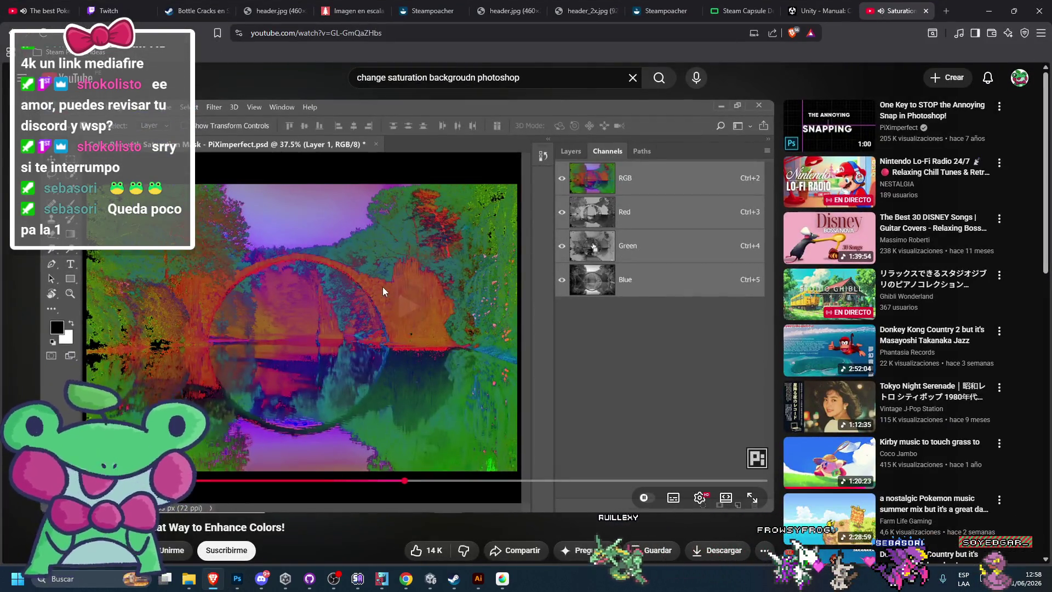
click(412, 507)
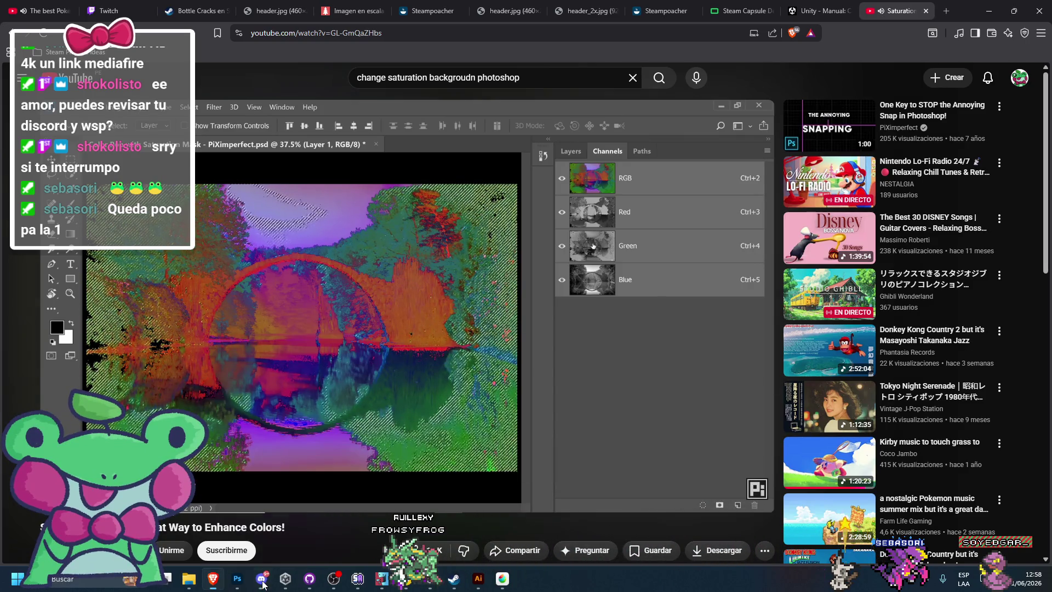
click(389, 423)
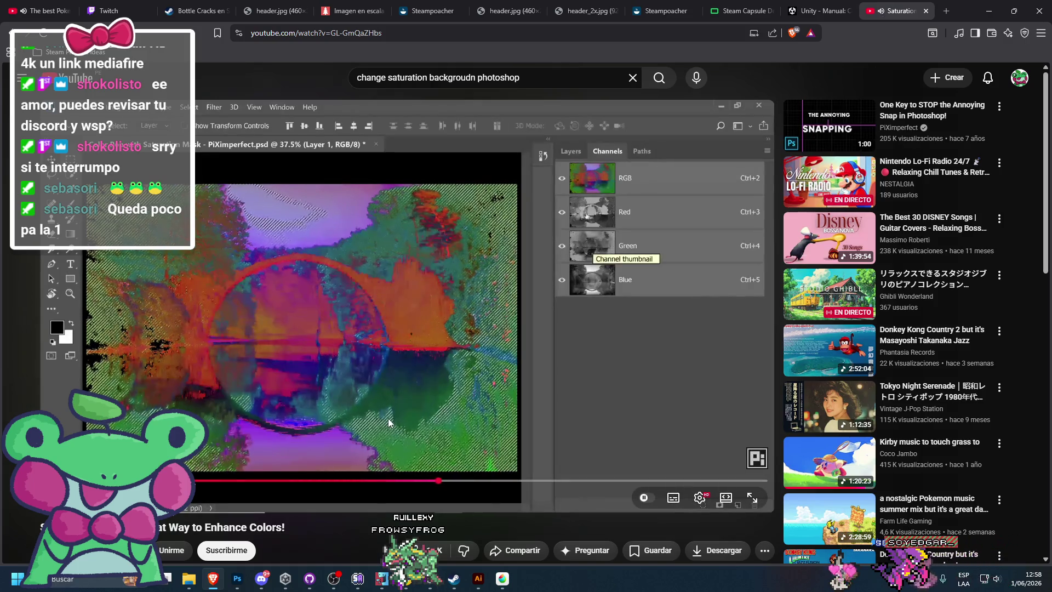
mouse_move(389, 423)
mouse_down()
mouse_move(372, 415)
mouse_move(377, 375)
mouse_up()
click(377, 375)
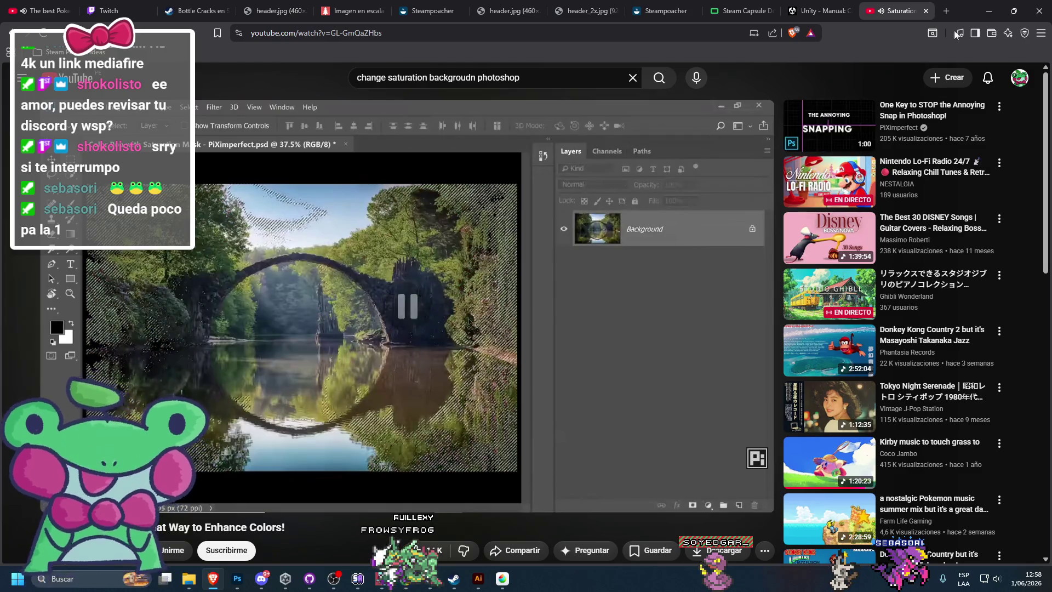
click(986, 8)
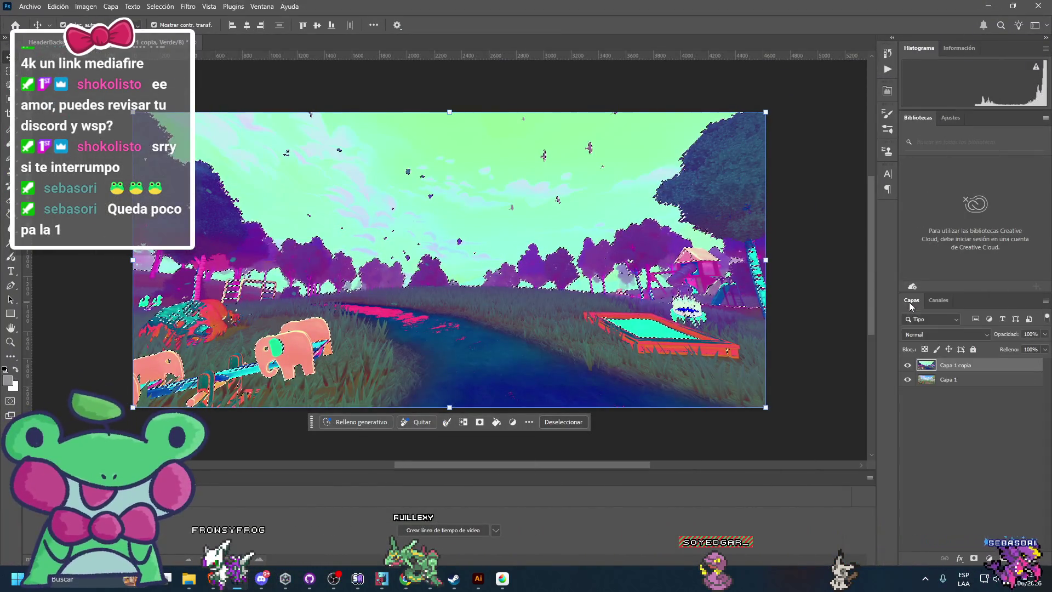
drag(951, 362, 1033, 559)
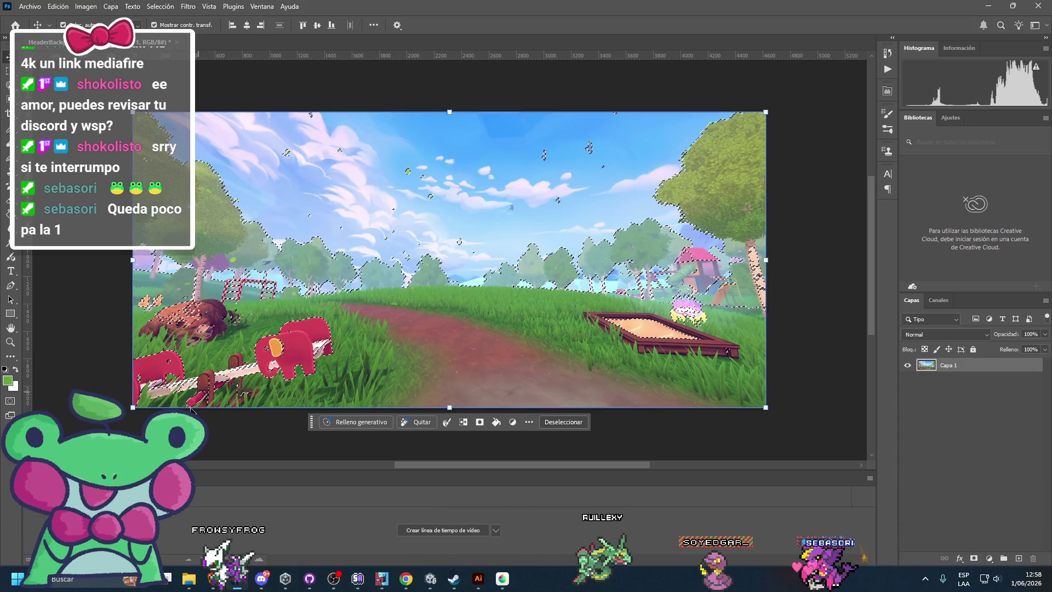
Step: Add a masked Tono/saturación adjustment layer from the adjustment-layer menu
key(alt+Tab)
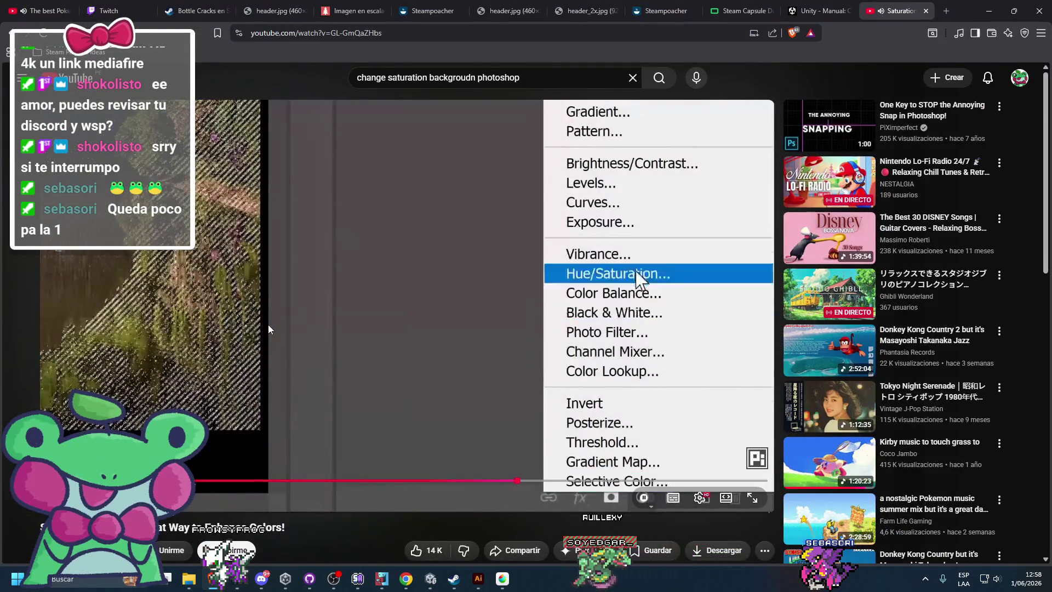
click(268, 329)
key(alt+Tab)
click(989, 559)
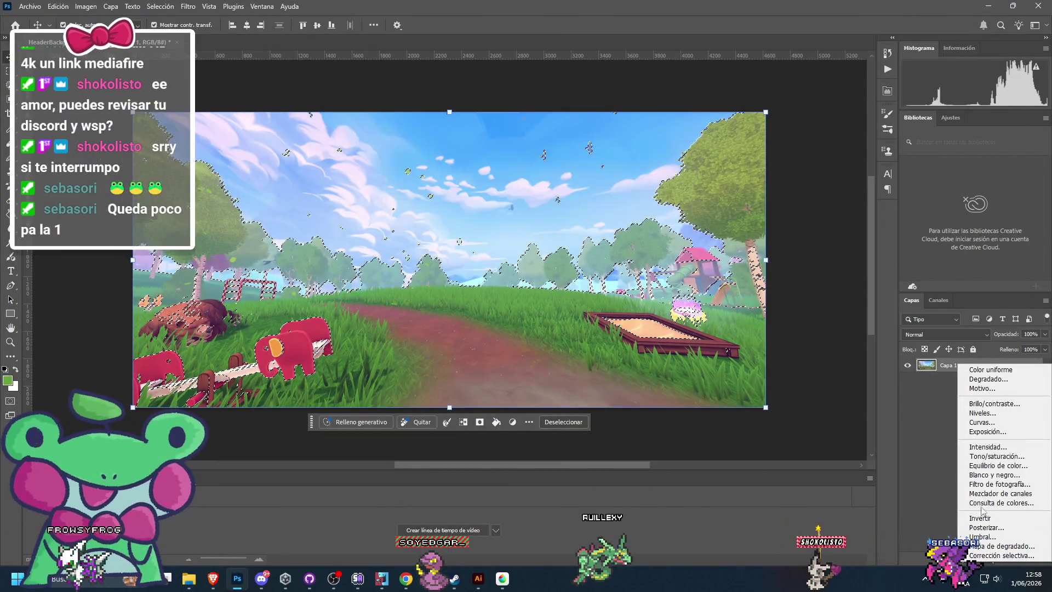
click(975, 456)
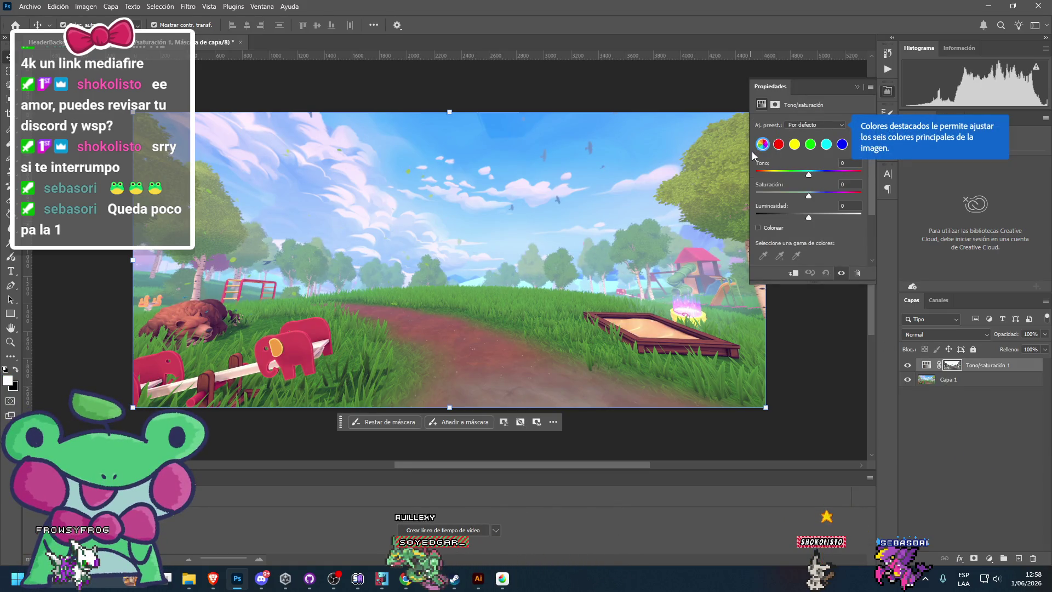
Step: Set the Tono/saturación Saturación slider to +43 while following the tutorial
click(213, 579)
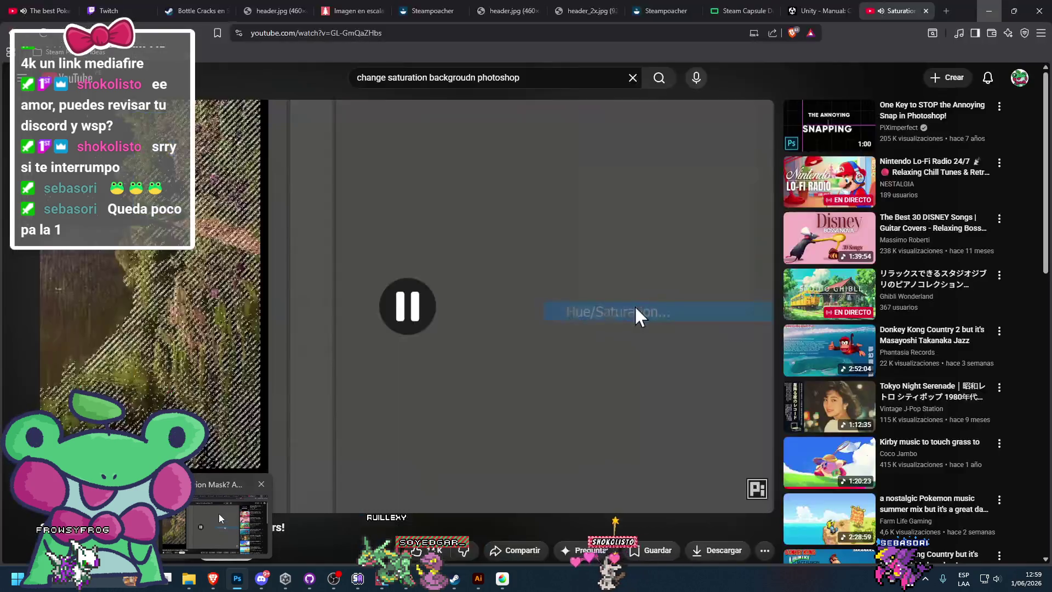
click(373, 295)
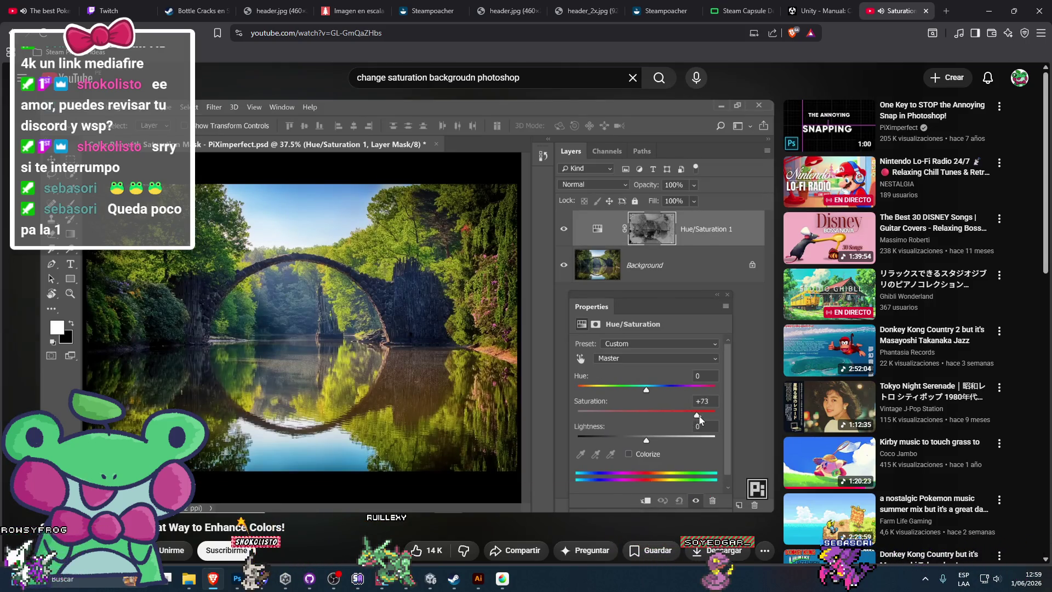
key(space)
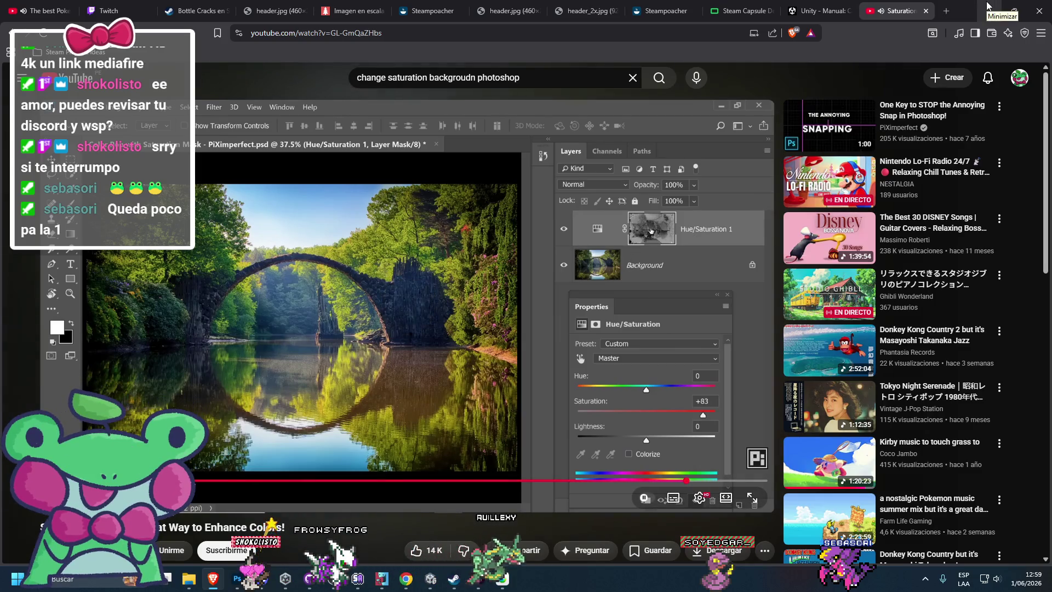
click(988, 6)
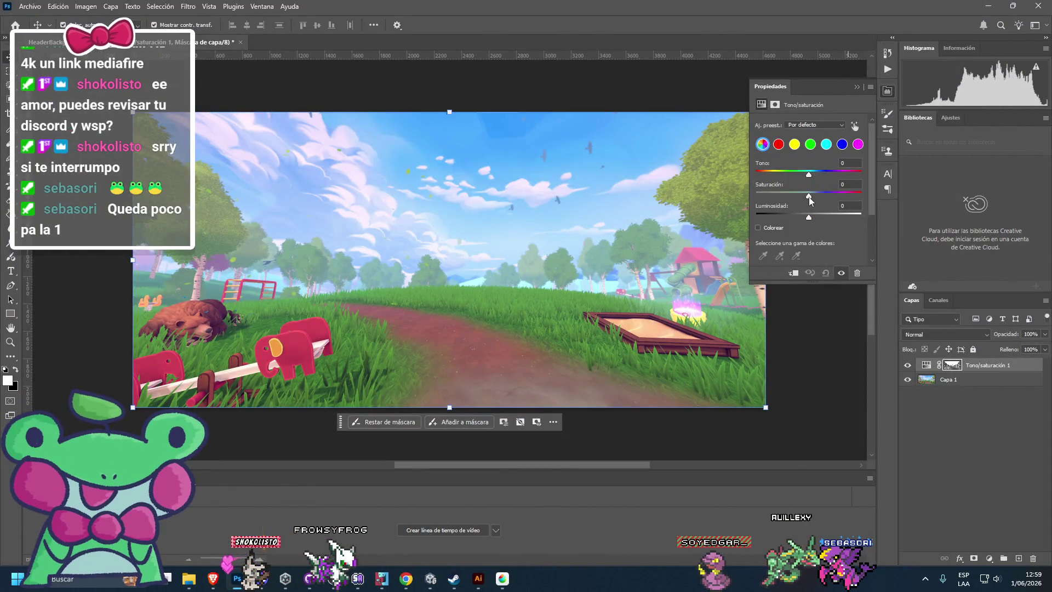
drag(809, 196, 853, 197)
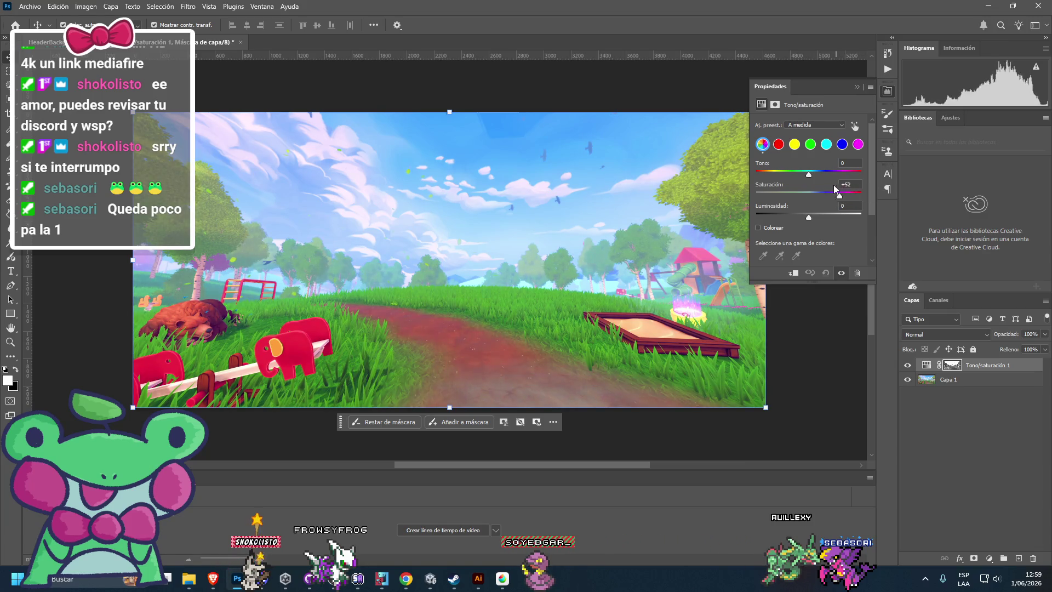
mouse_move(837, 186)
mouse_down()
mouse_move(811, 187)
mouse_move(828, 190)
mouse_up()
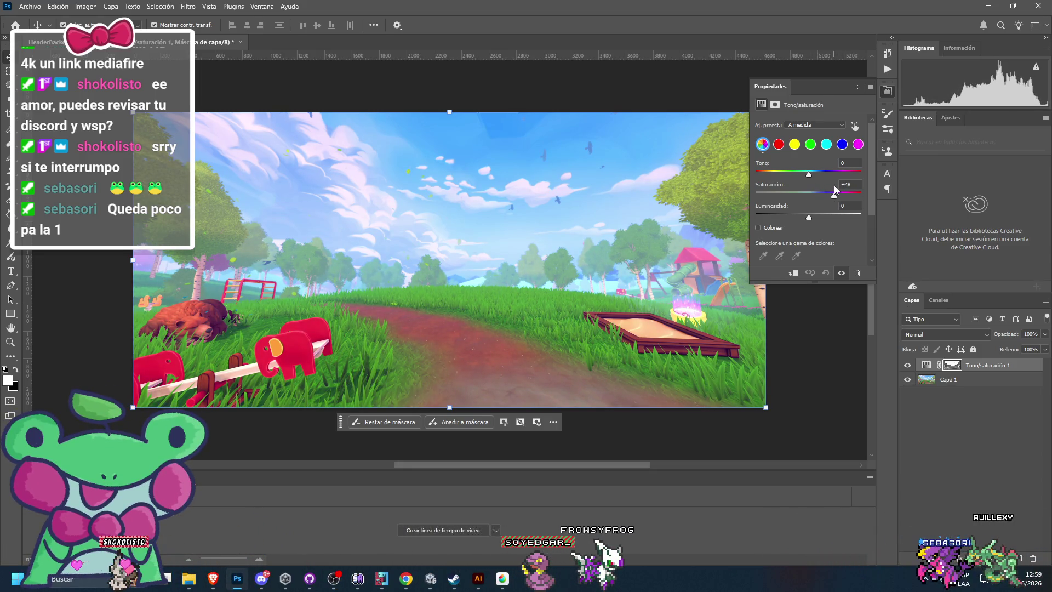
mouse_move(834, 186)
mouse_down()
mouse_move(810, 186)
mouse_move(834, 184)
mouse_up()
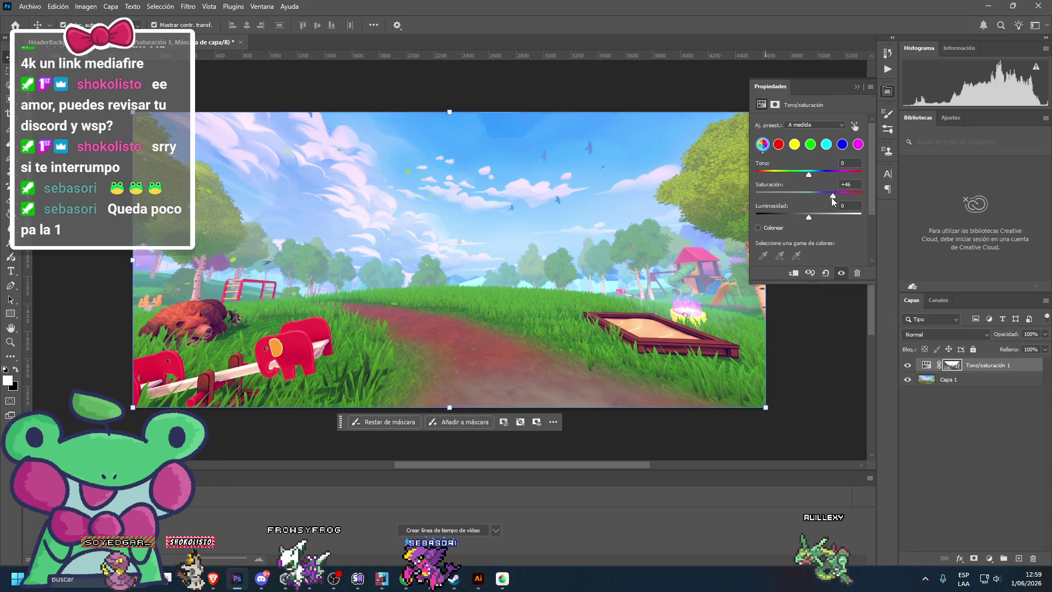
drag(823, 196, 831, 193)
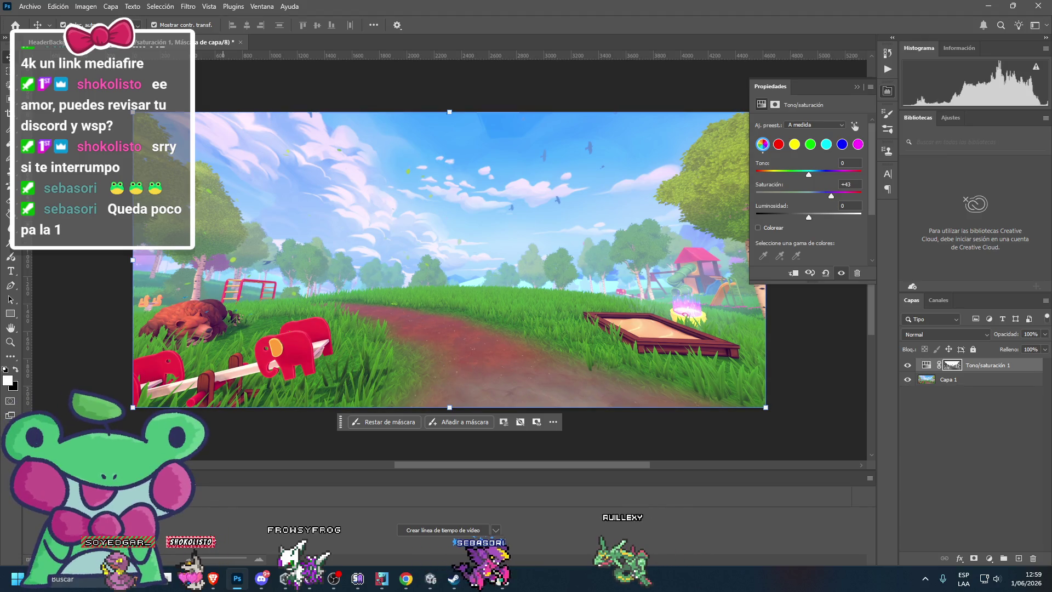
click(235, 580)
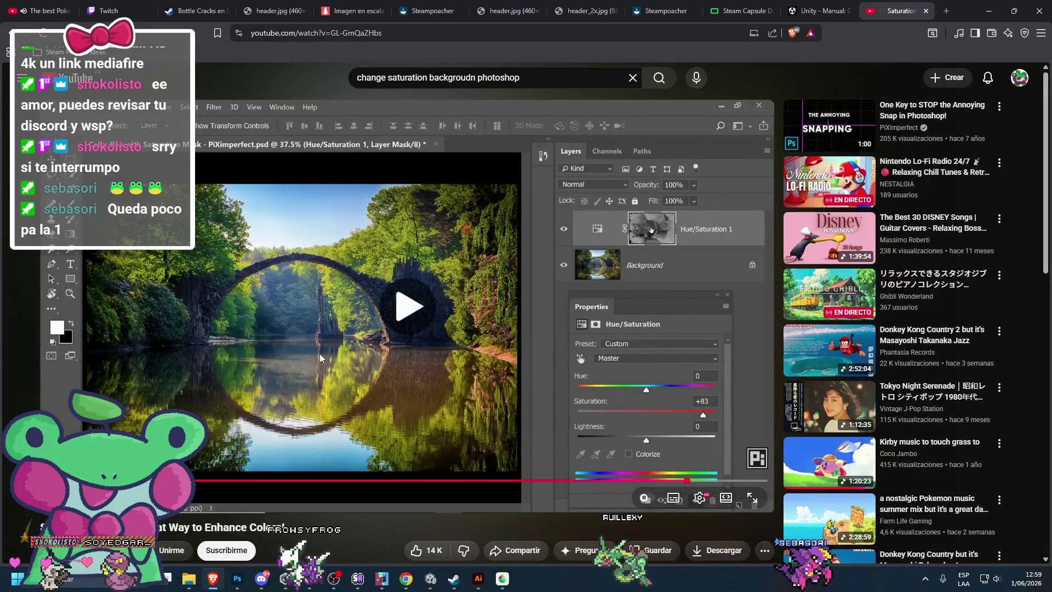